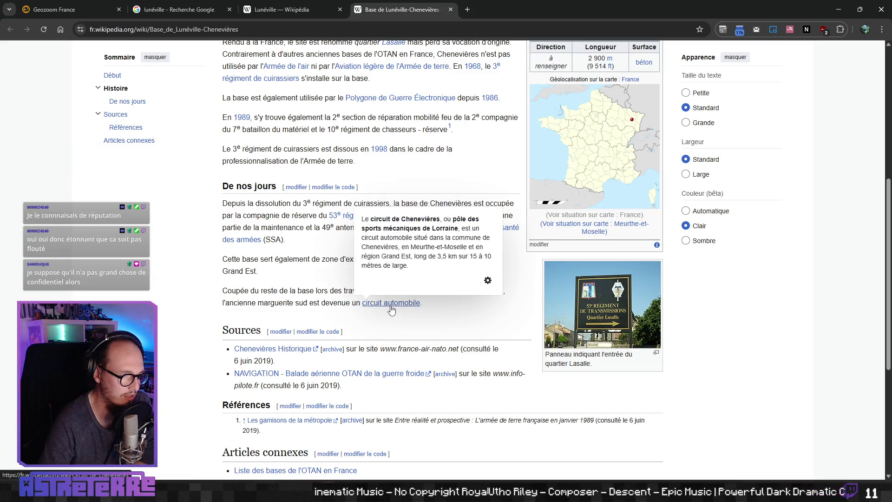
Switch to the Circuit de Chenevières article and scroll through it
key(ctrl+Tab)
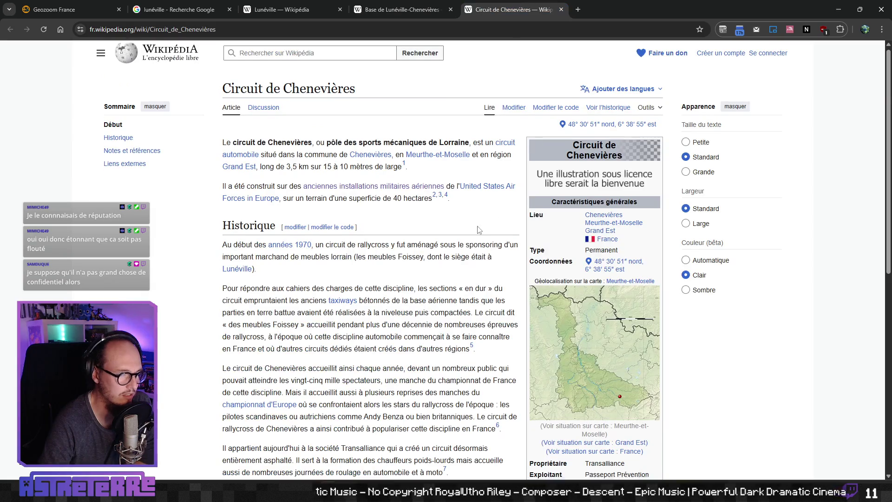
scroll(505, 100, down, 10)
scroll(476, 234, up, 6)
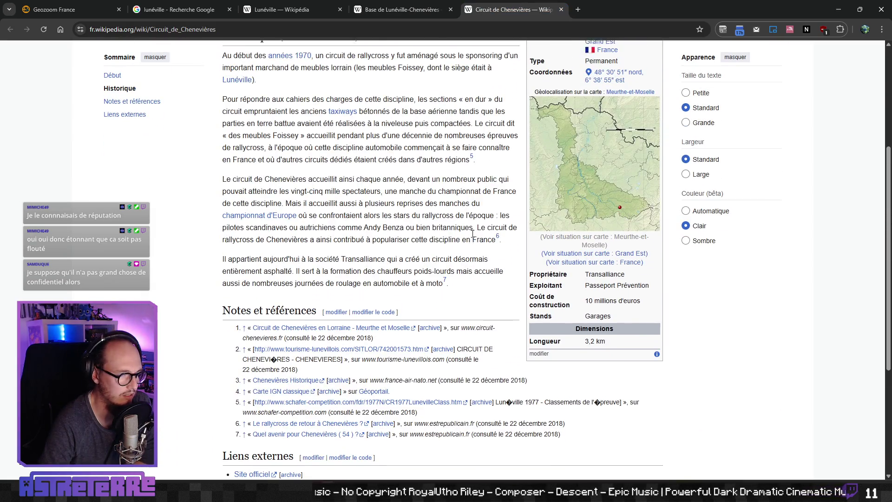
scroll(420, 215, up, 3)
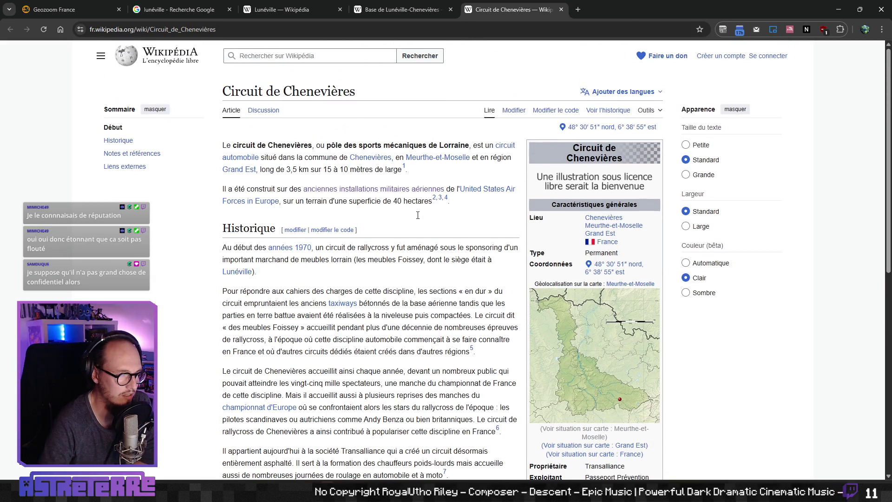
Close the article tab and launch Google Earth from a new tab's Earth View
click(561, 9)
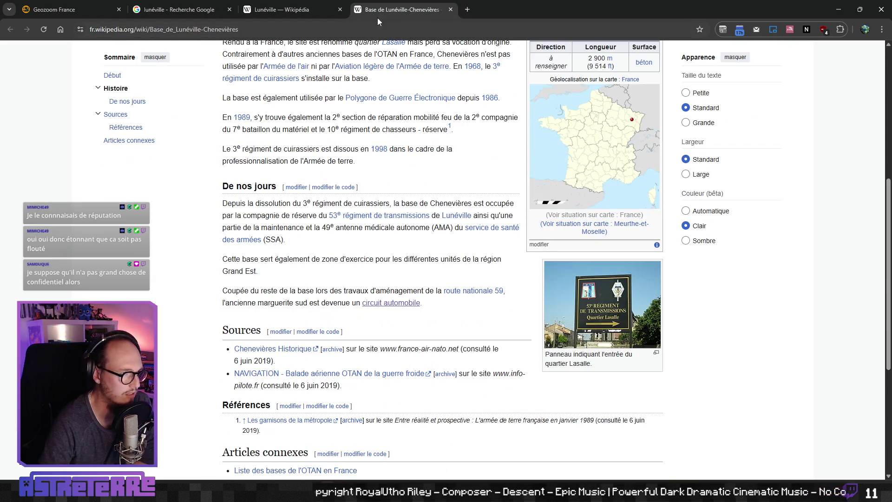
key(ctrl+t)
click(864, 437)
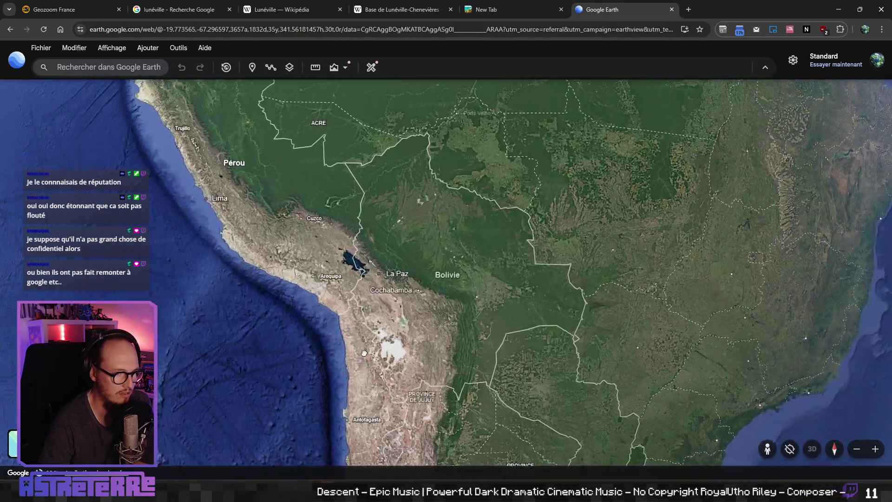
Pan the globe from South America to Chenevières and fly in to the circular forest installation
mouse_move(531, 259)
mouse_down()
mouse_move(392, 347)
mouse_move(344, 331)
mouse_up()
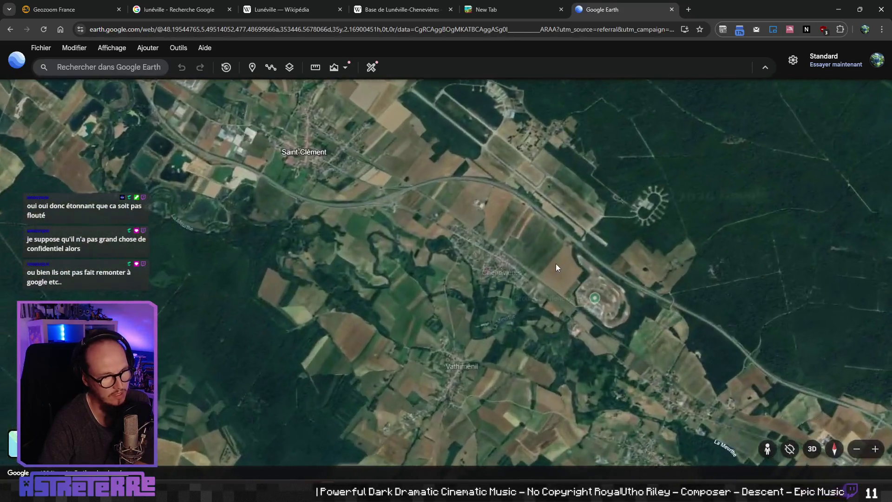
drag(519, 269, 492, 276)
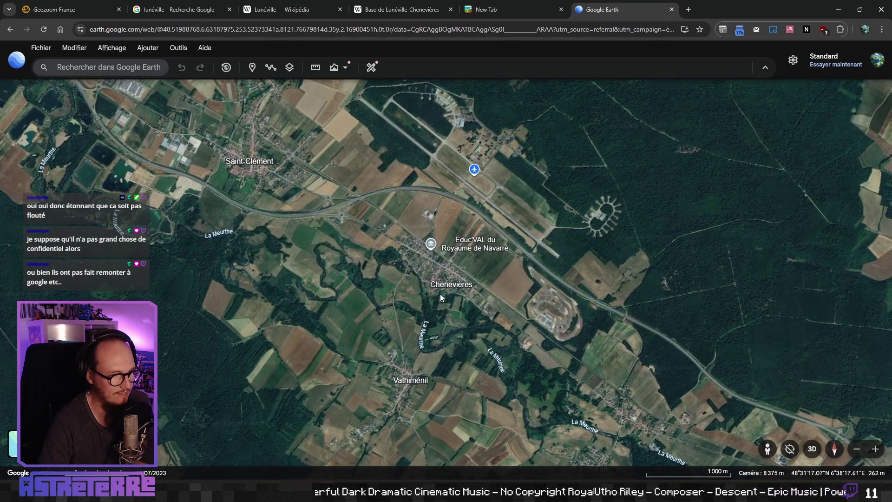
scroll(439, 235, up, 3)
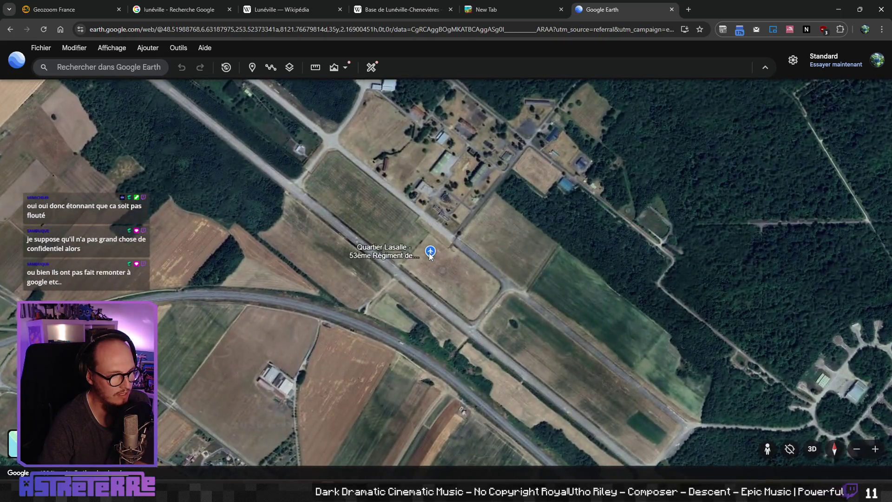
double_click(823, 381)
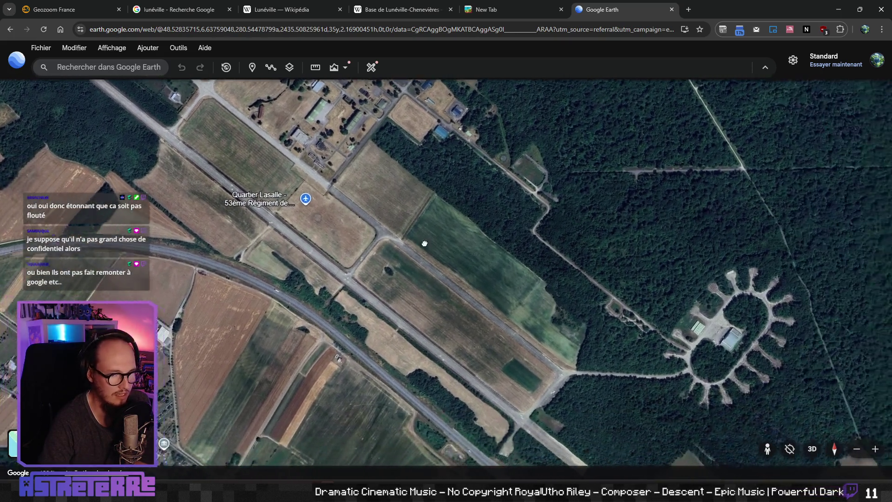
Zoom around the forest installation and recentre on its hangar
scroll(514, 239, up, 3)
scroll(577, 258, down, 5)
scroll(506, 260, up, 3)
scroll(409, 243, up, 5)
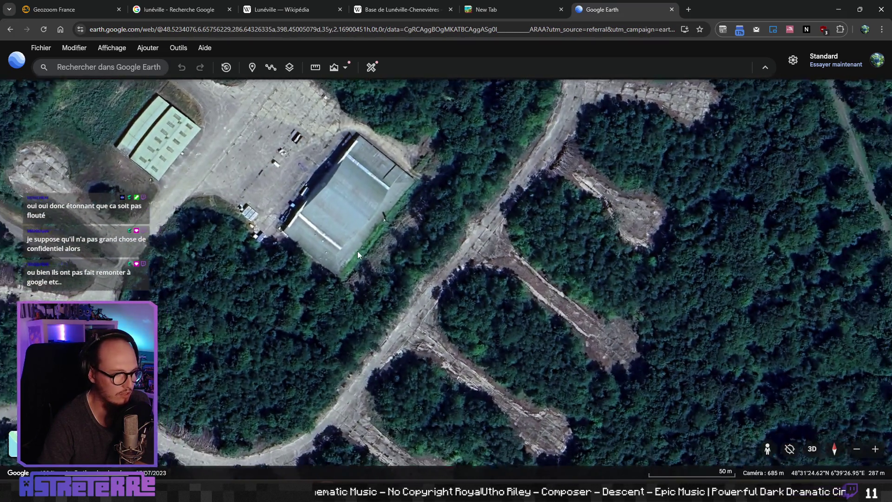
scroll(358, 255, down, 1)
drag(358, 255, 481, 270)
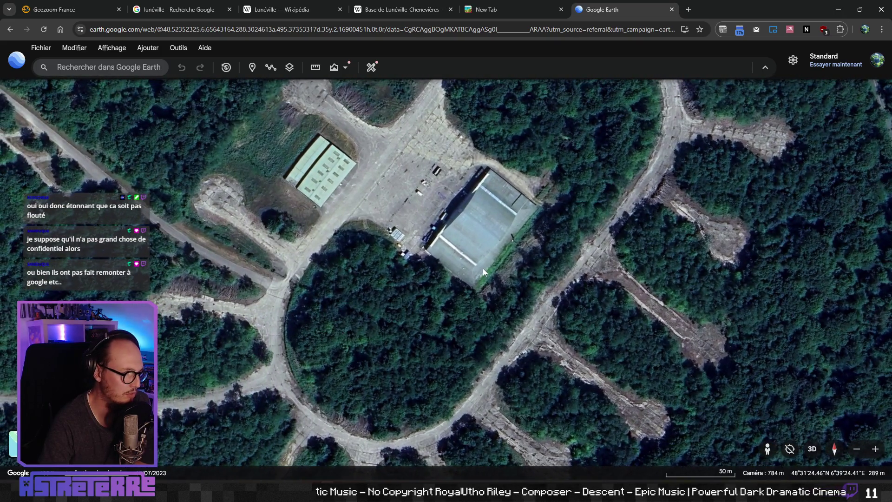
scroll(471, 269, down, 5)
Pan to the Chenevières circuit, bringing the airfield and star-shaped depot into view
drag(348, 370, 442, 339)
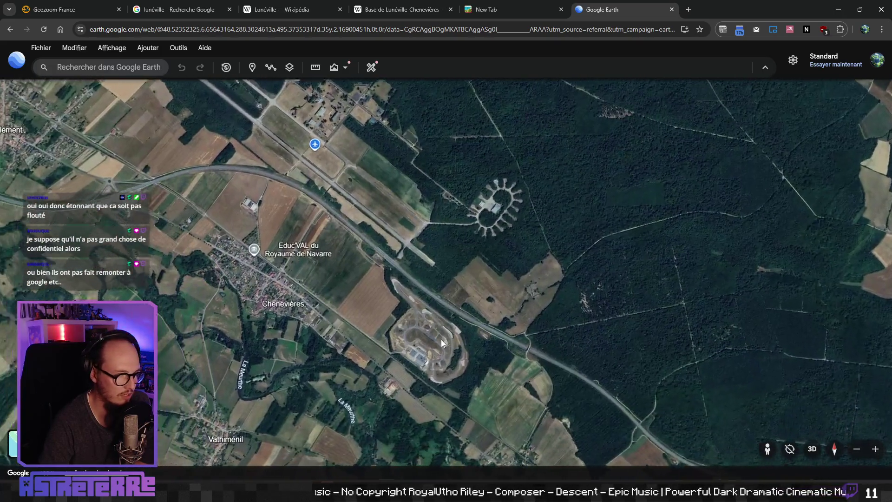
scroll(441, 339, up, 3)
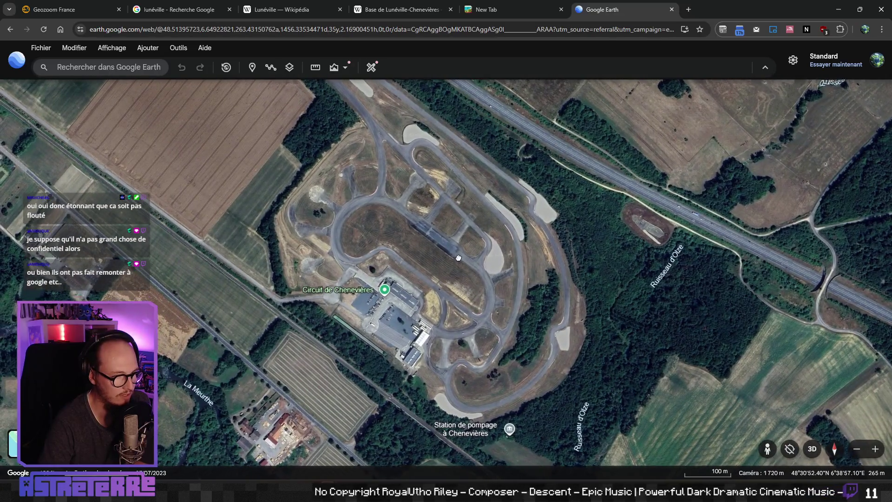
scroll(476, 298, up, 2)
scroll(476, 299, down, 3)
key(Up)
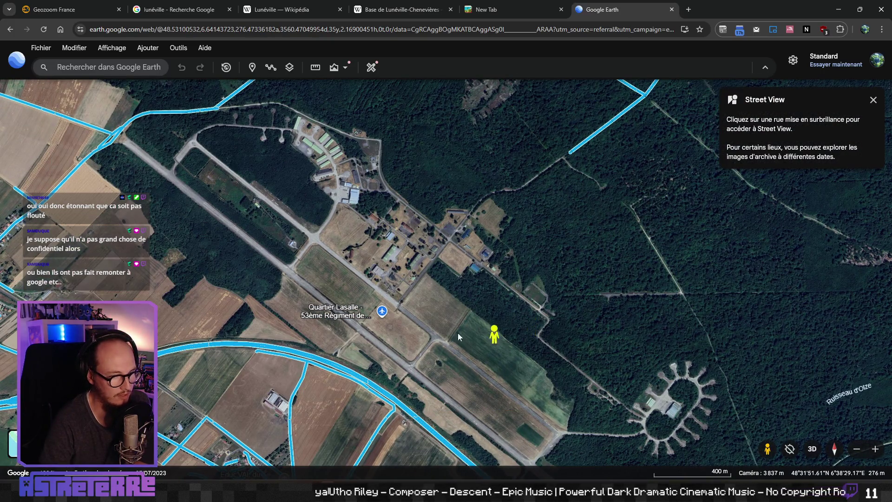
Walk forward along the N59 in Street View, then return to the aerial map
click(298, 336)
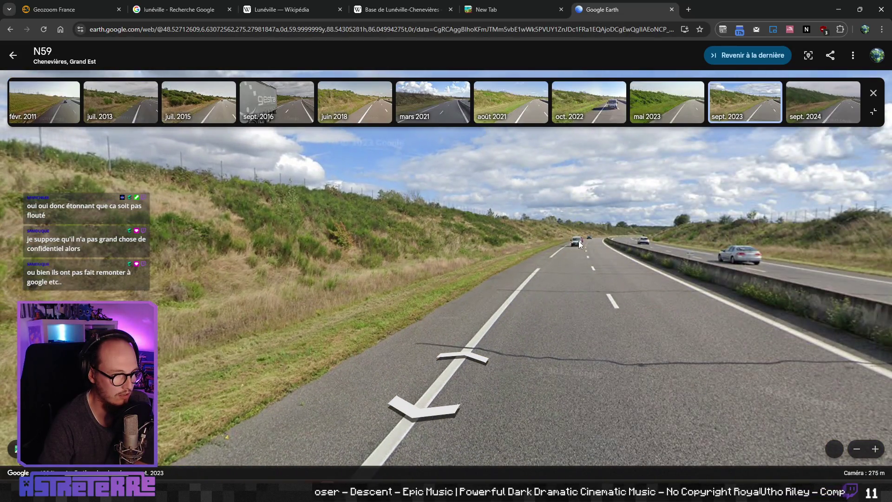
click(578, 241)
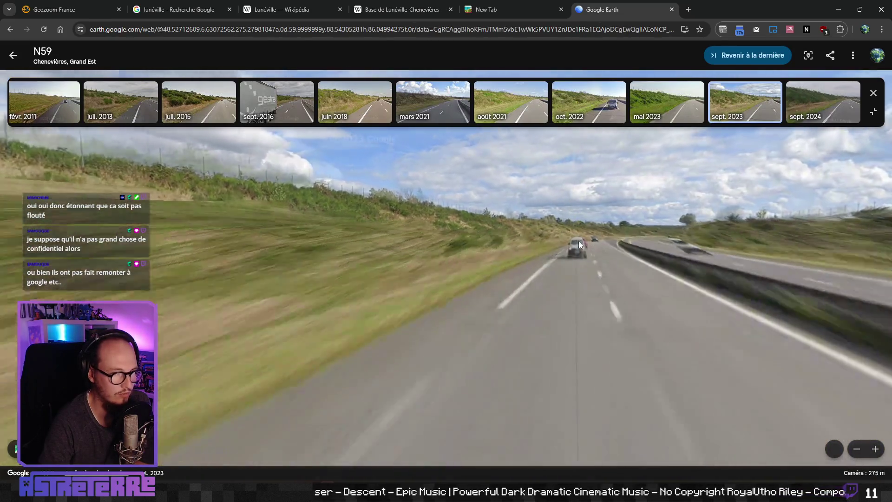
click(604, 241)
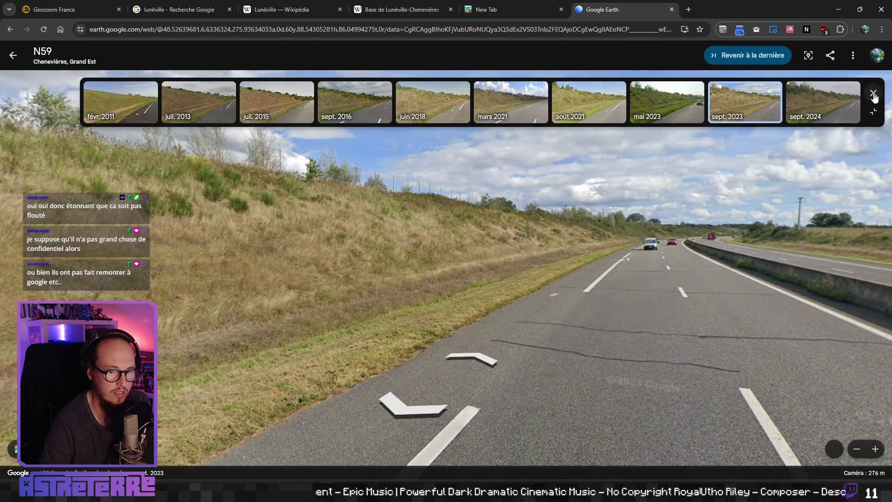
click(873, 94)
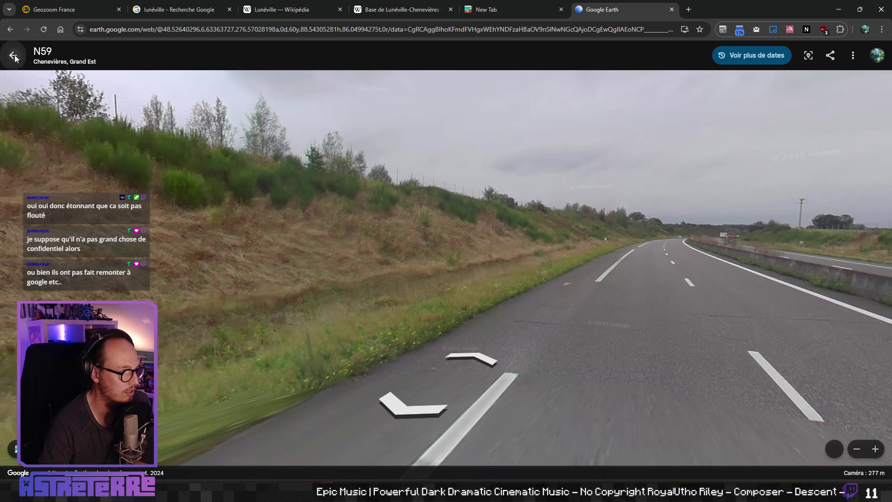
click(15, 56)
Look around a roadside near Flin, then drop into Street View at the forest track's end
mouse_move(487, 183)
mouse_down()
mouse_move(574, 185)
mouse_move(321, 185)
mouse_up()
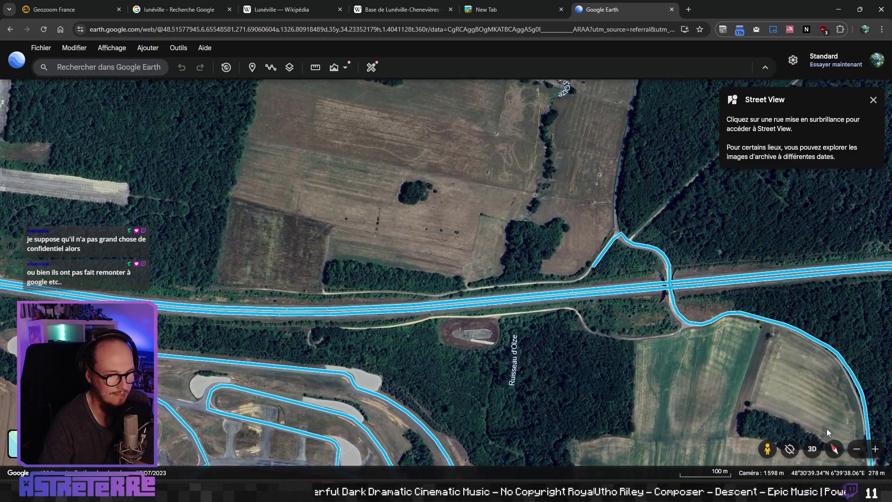
click(618, 219)
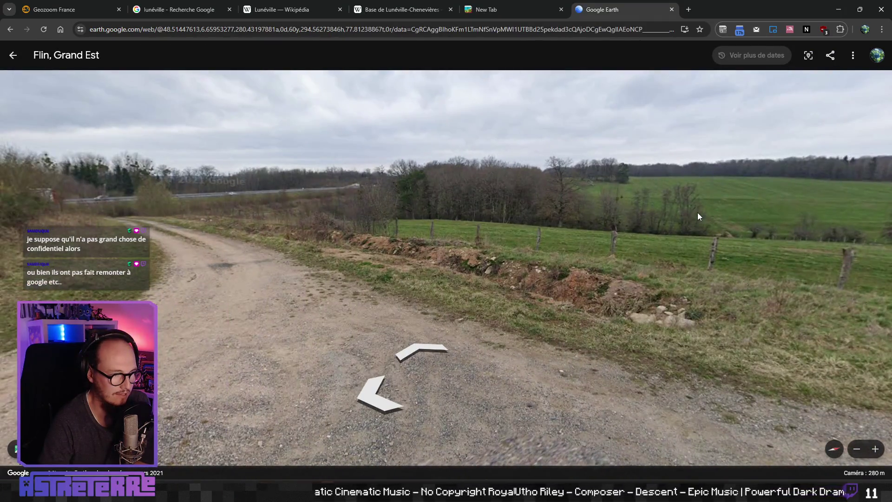
drag(698, 216, 387, 226)
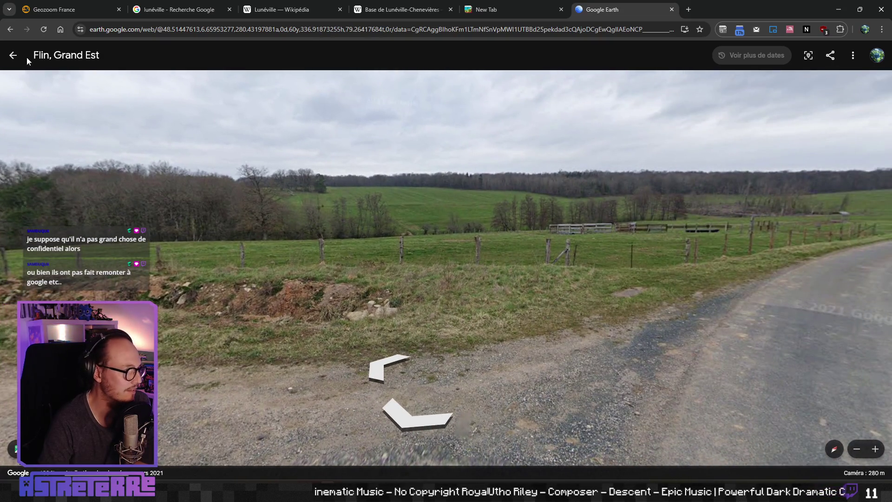
click(14, 55)
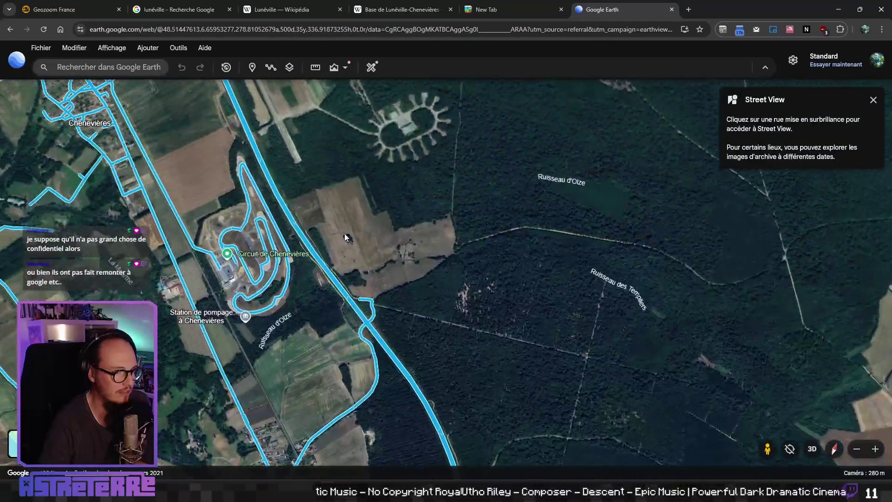
mouse_move(346, 237)
mouse_down()
mouse_move(433, 279)
mouse_move(428, 270)
mouse_up()
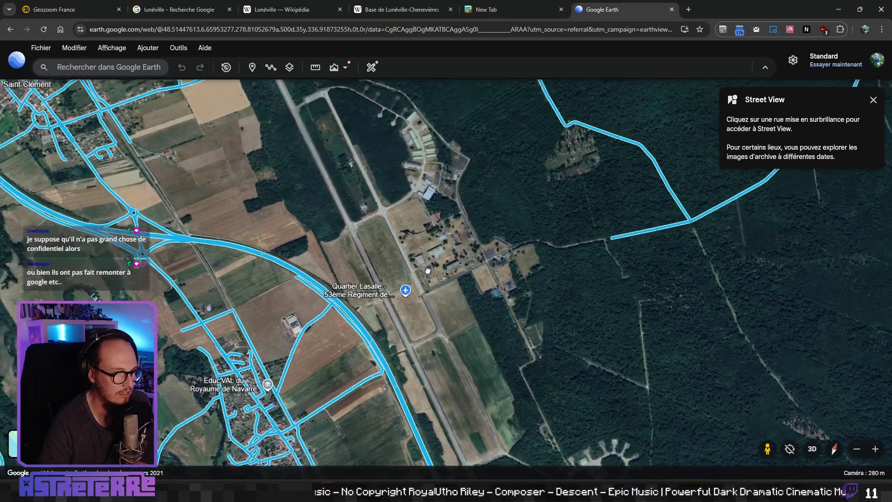
scroll(573, 252, up, 5)
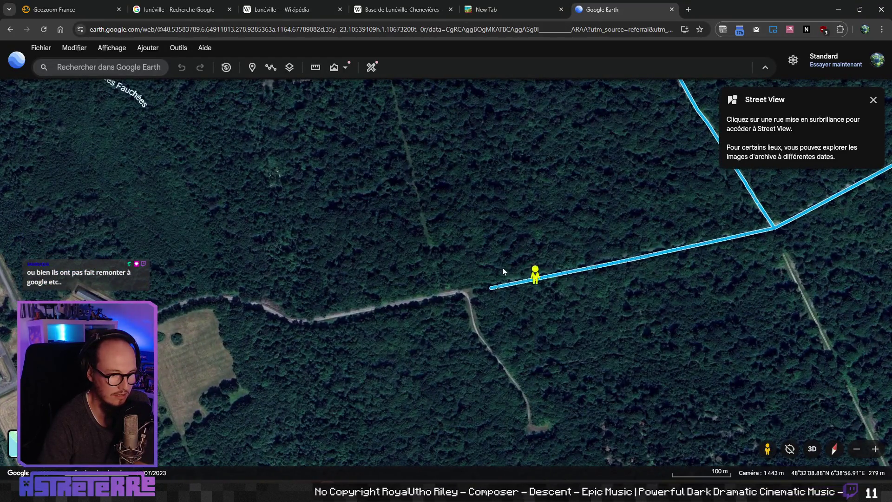
drag(487, 275, 489, 277)
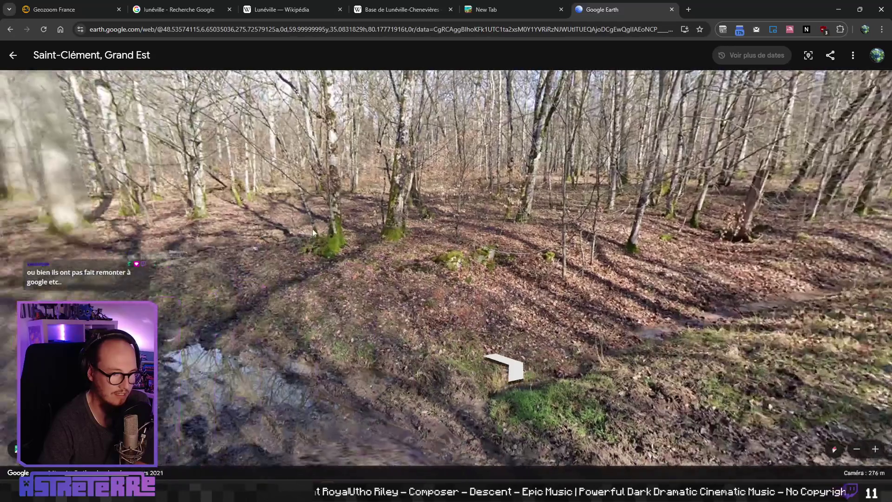
Step along the forest track toward the green gate, then return to the aerial map
click(313, 232)
click(427, 246)
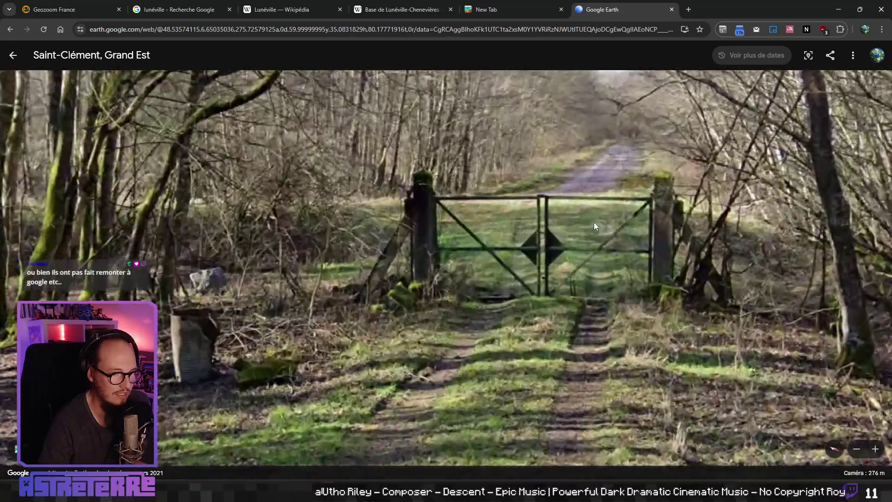
drag(594, 226, 463, 266)
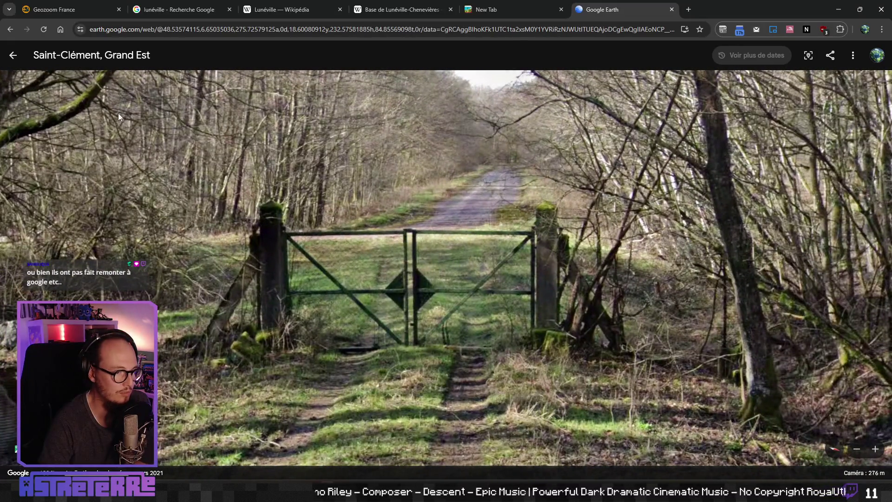
click(18, 60)
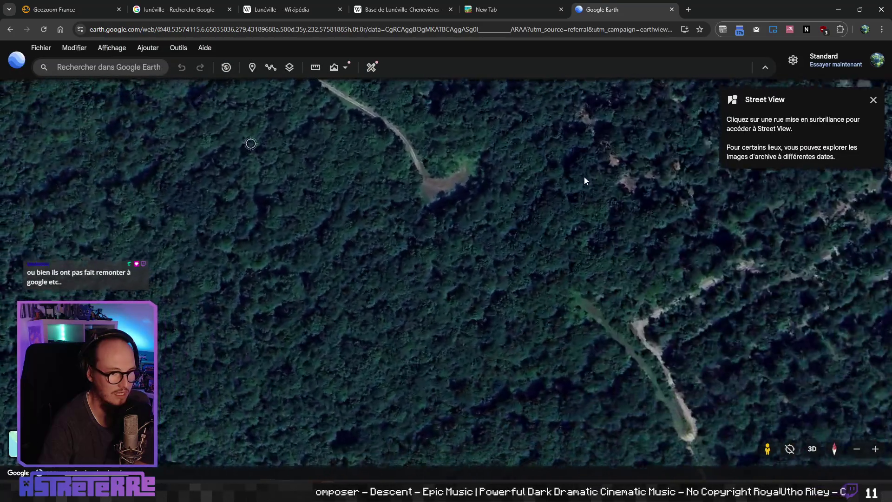
Tilt the satellite view into 3D and drop into ground-level imagery at the road junction
scroll(473, 188, down, 5)
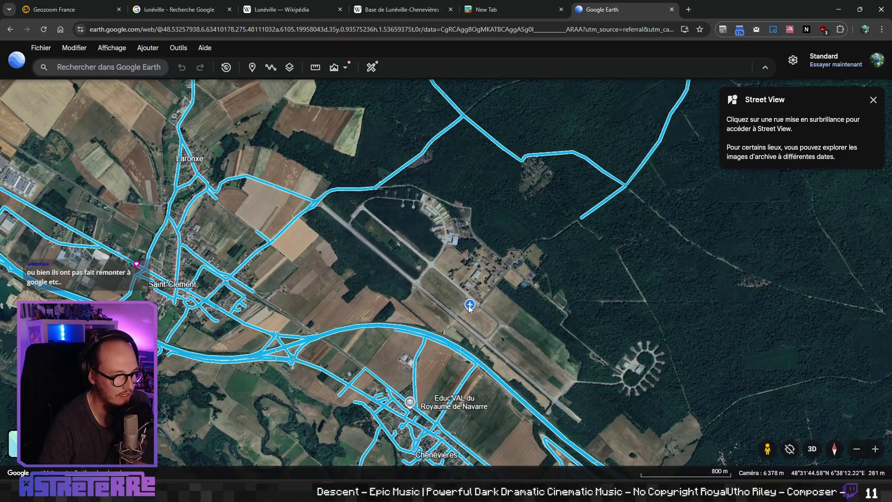
scroll(353, 190, up, 5)
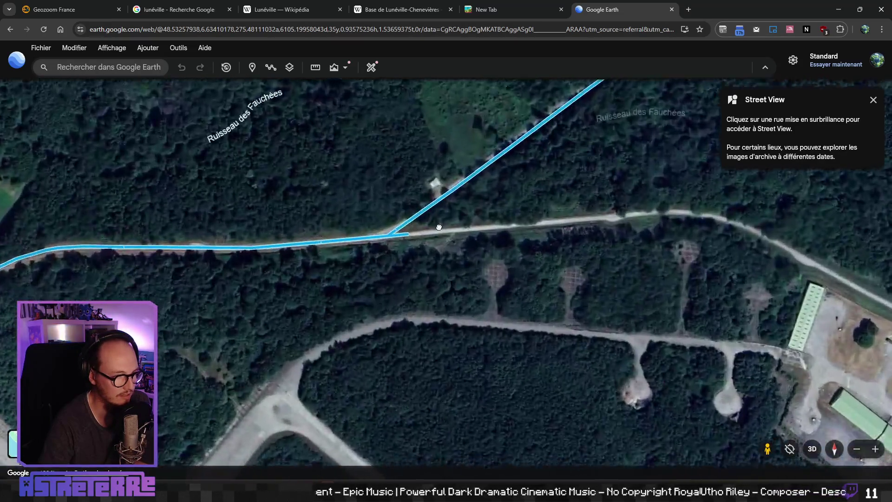
scroll(461, 230, up, 3)
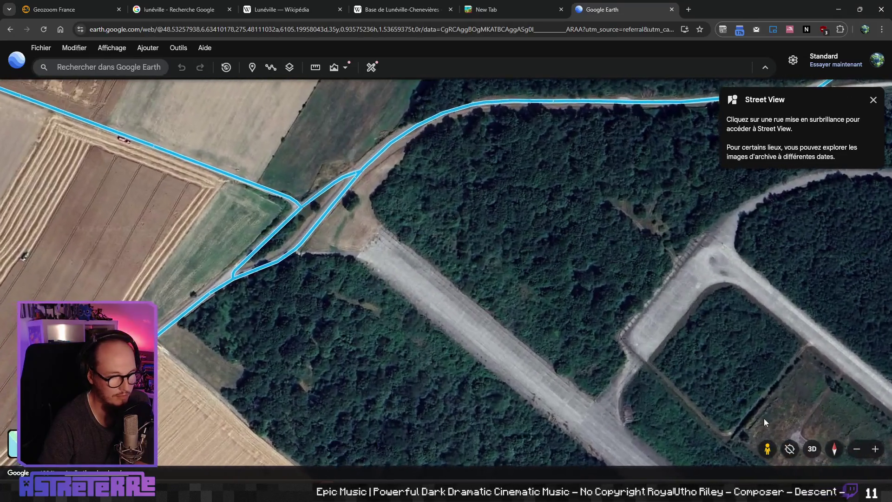
click(316, 210)
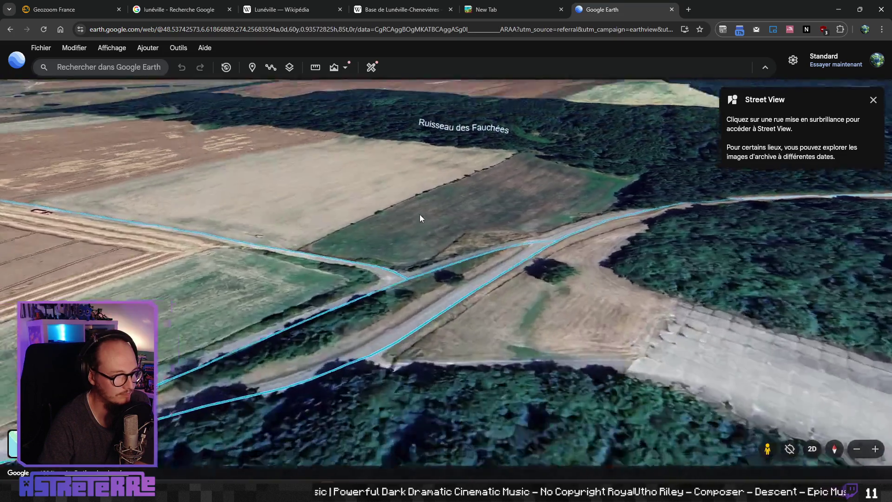
click(420, 214)
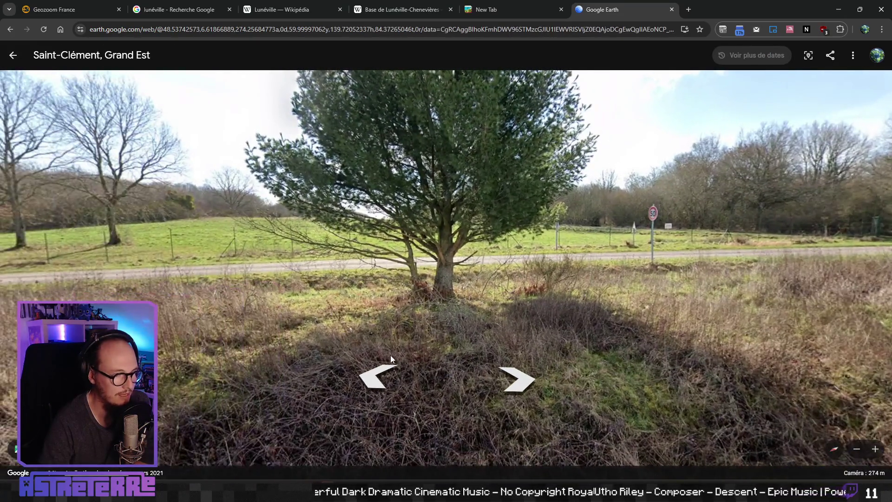
Step back, rotate, and move to the next panorama along the gravel road
click(376, 363)
scroll(370, 216, up, 5)
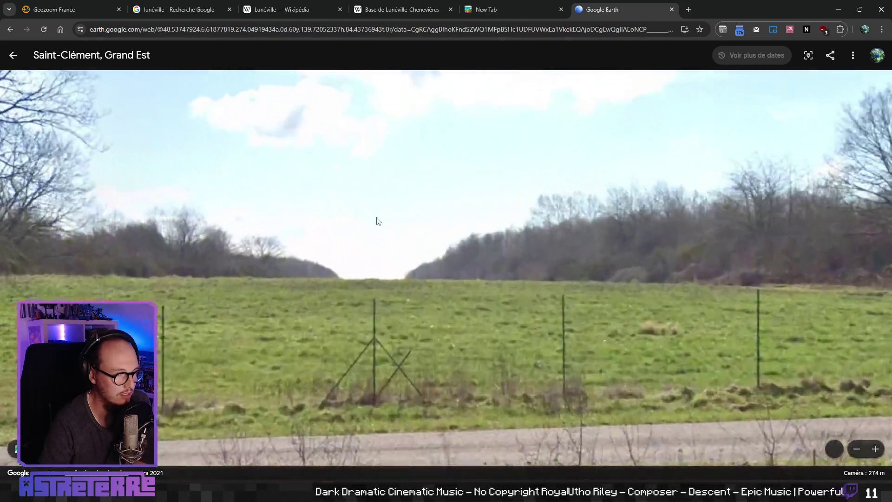
scroll(371, 278, down, 5)
mouse_move(371, 278)
mouse_down()
mouse_move(230, 279)
mouse_move(283, 256)
mouse_move(388, 255)
mouse_up()
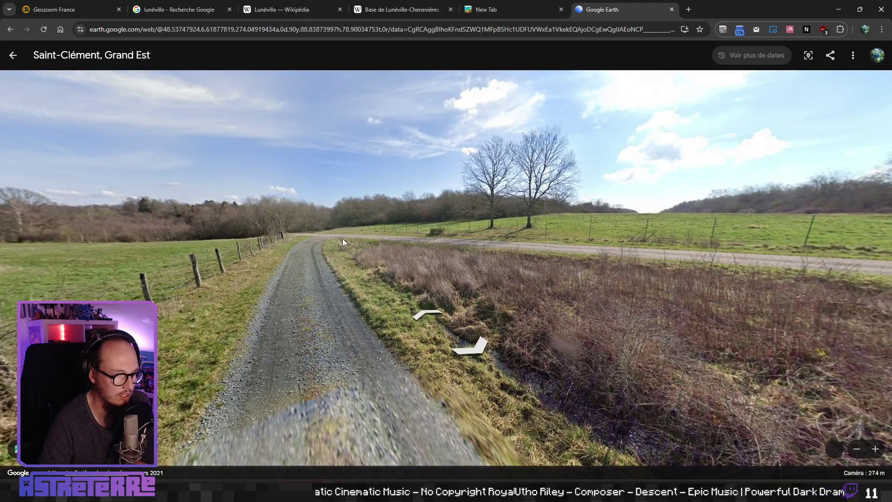
click(342, 239)
Look around the fence post, open field, trees and road, then return to the aerial map
scroll(570, 219, up, 5)
drag(570, 219, 308, 272)
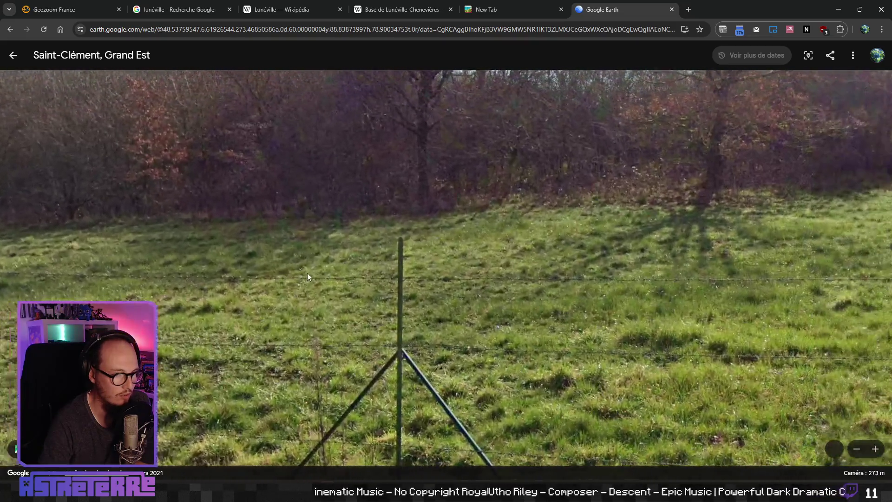
scroll(310, 272, down, 3)
drag(361, 256, 486, 232)
key(Right)
mouse_move(563, 241)
mouse_down()
mouse_move(327, 235)
mouse_move(523, 228)
mouse_up()
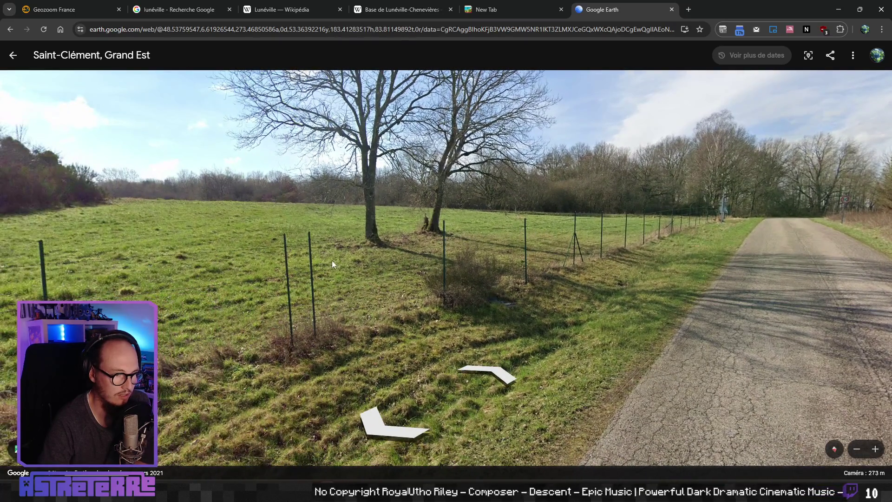
click(13, 55)
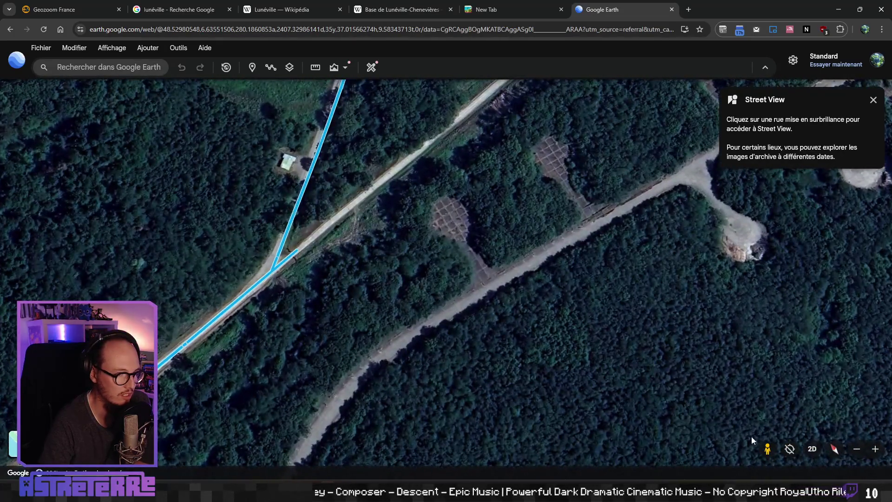
Enter Street View on the forest road and advance past the ONF sign to the military gate
click(285, 238)
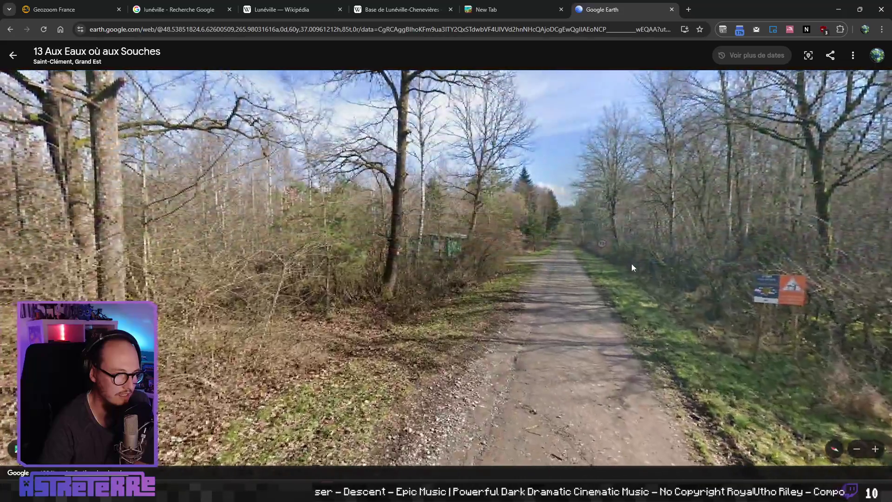
drag(632, 263, 487, 249)
scroll(338, 252, up, 5)
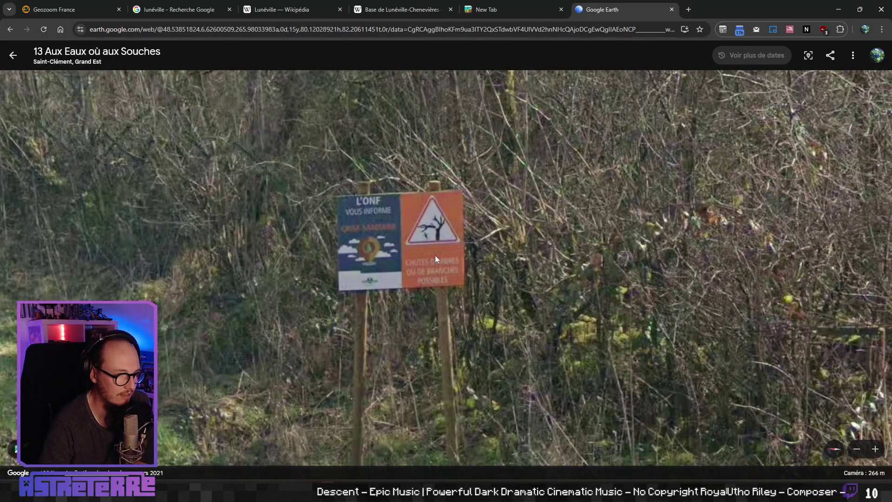
click(489, 295)
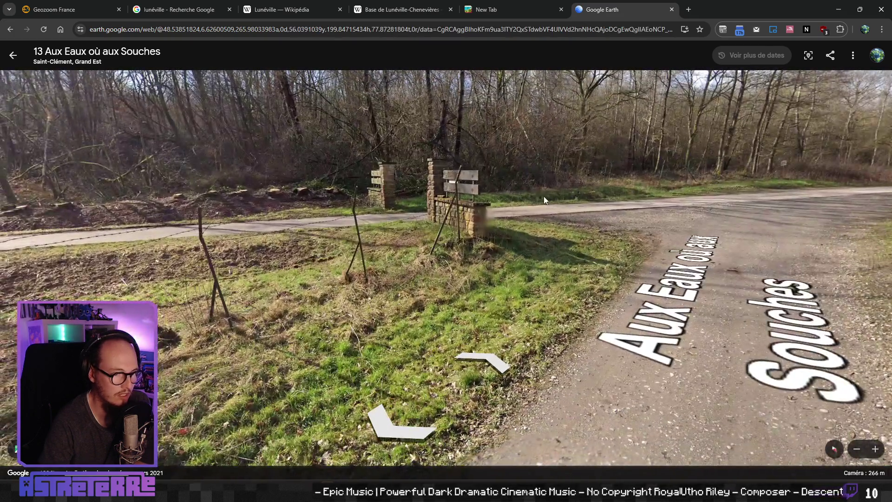
click(544, 196)
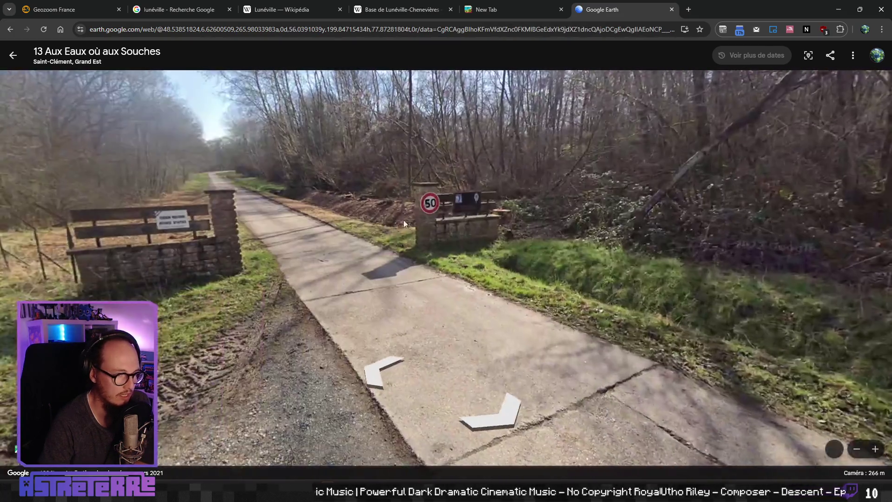
click(181, 213)
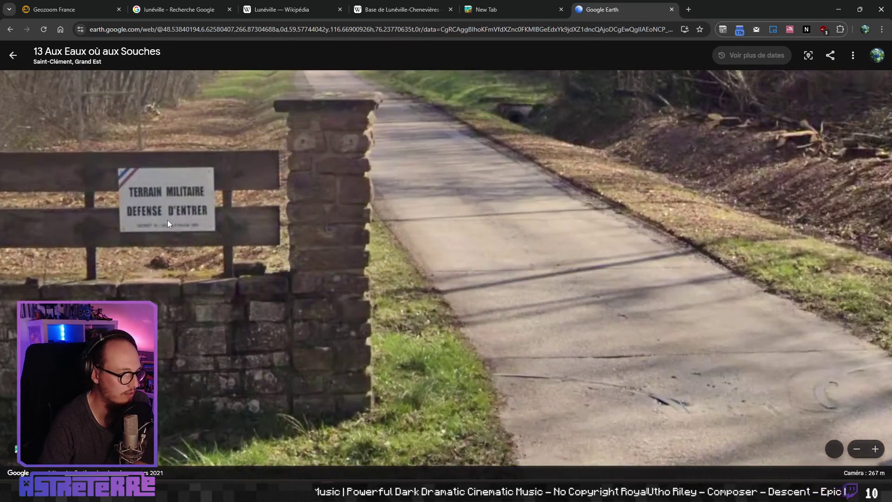
Inspect the gate and the 50 speed-limit sign, then return to the aerial map over Quartier Lasalle
drag(363, 169, 267, 283)
click(268, 284)
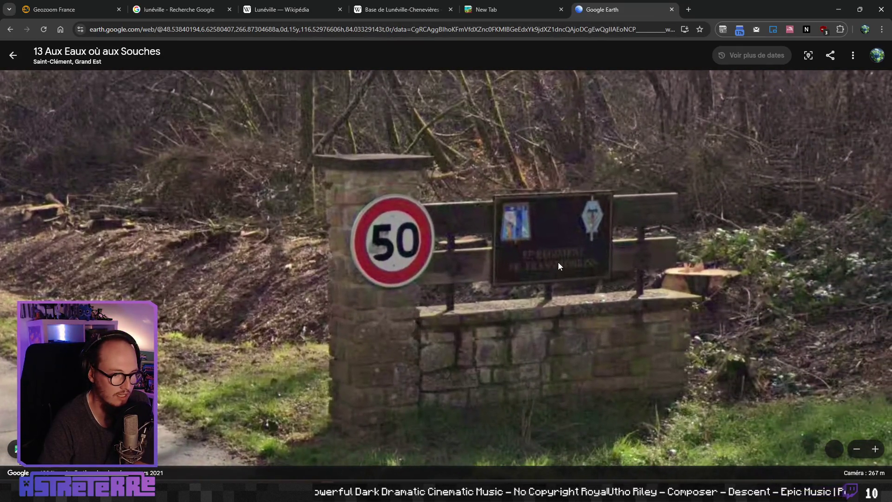
scroll(559, 262, down, 5)
mouse_move(559, 261)
mouse_down()
mouse_move(523, 262)
mouse_move(398, 224)
mouse_move(244, 229)
mouse_move(255, 228)
mouse_move(159, 151)
mouse_up()
click(13, 55)
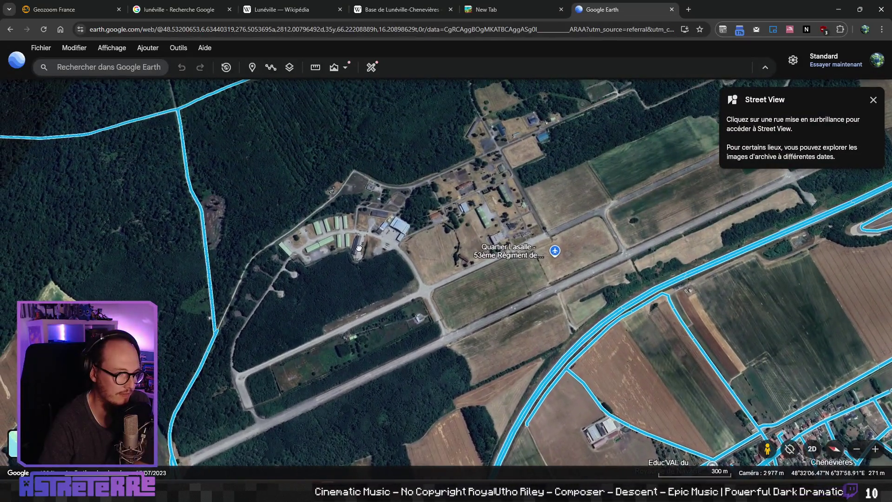
click(286, 272)
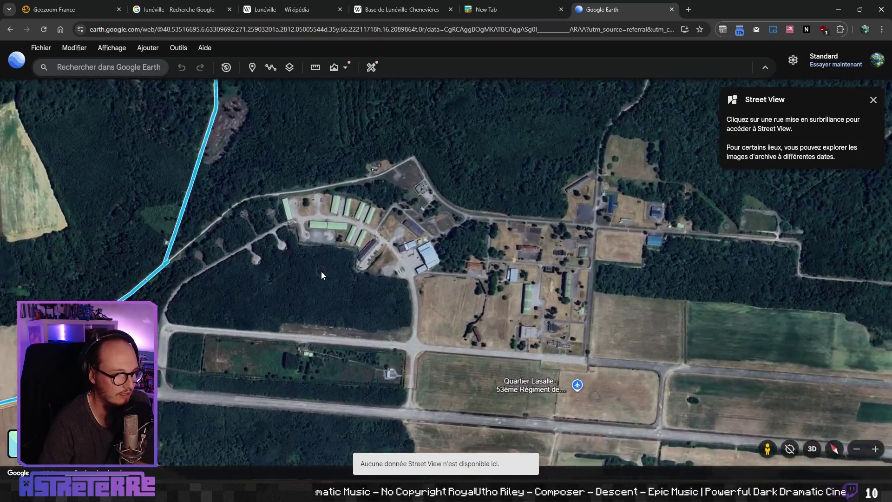
mouse_move(322, 271)
mouse_down()
mouse_move(294, 183)
mouse_move(280, 278)
mouse_up()
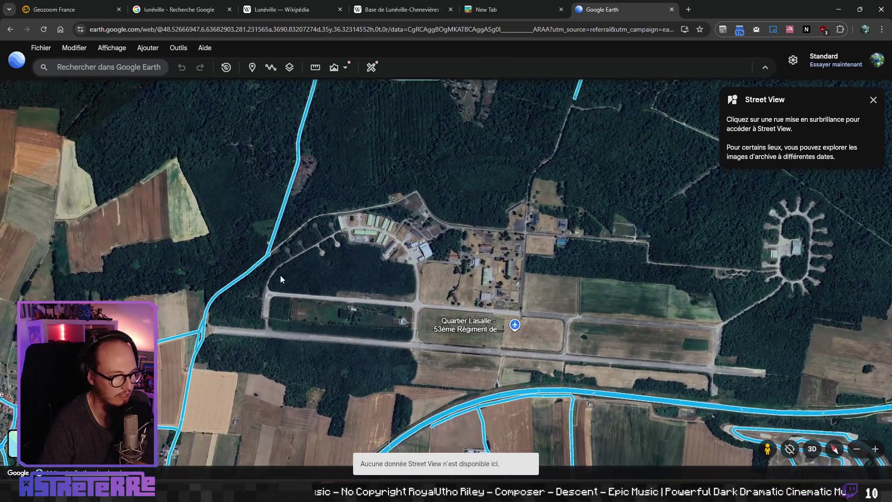
Shift the barracks higher in view and zoom out over the region
scroll(500, 236, up, 5)
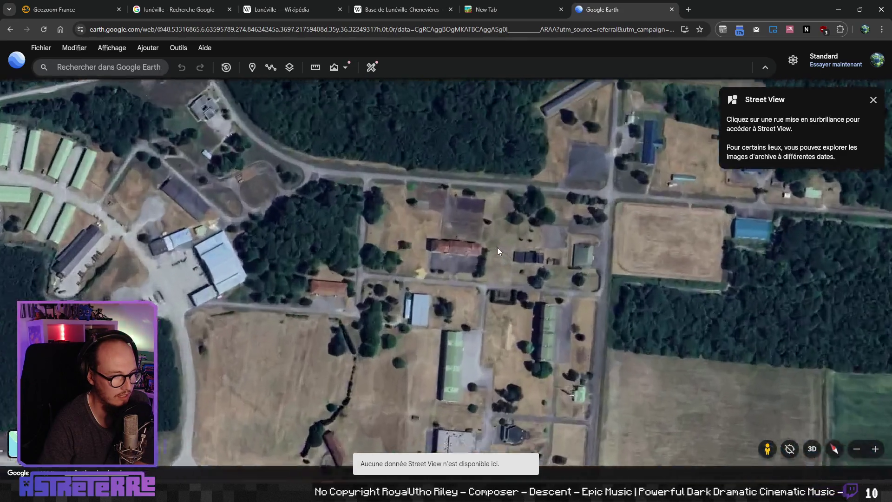
drag(493, 297, 470, 168)
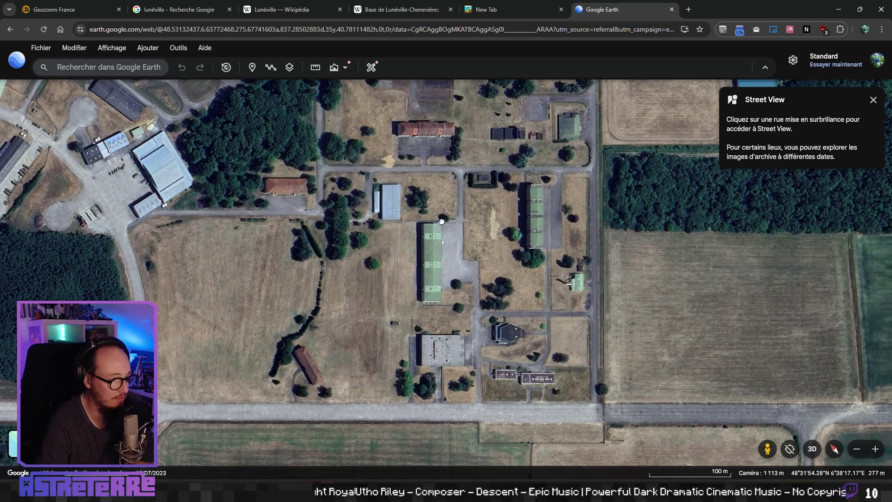
scroll(451, 253, down, 5)
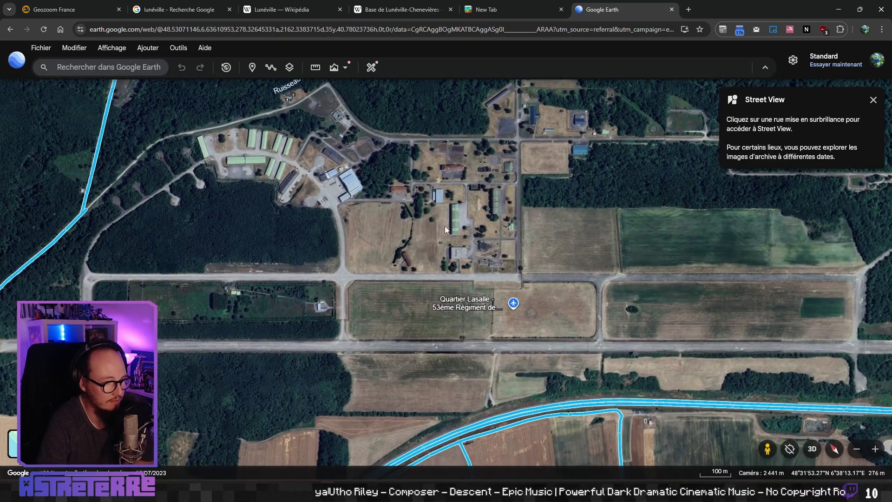
scroll(444, 226, down, 3)
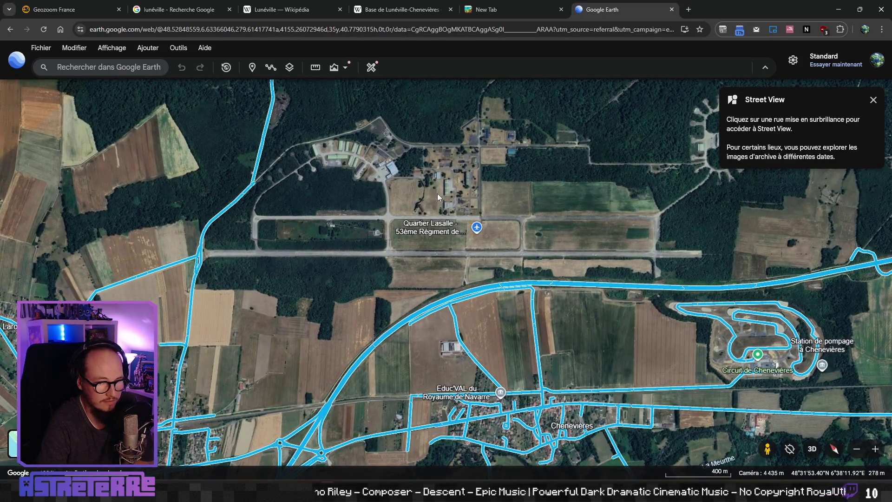
scroll(437, 193, down, 5)
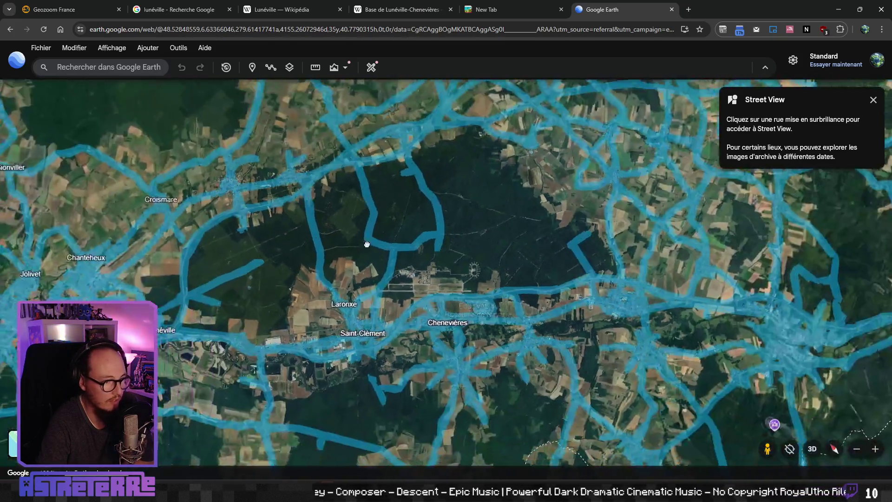
Pan to central Lunéville, zoom in beside La Vezouze, and enter the square's photo-sphere
drag(367, 244, 395, 232)
mouse_move(339, 272)
mouse_down()
mouse_move(498, 242)
mouse_move(402, 254)
mouse_up()
drag(342, 254, 484, 264)
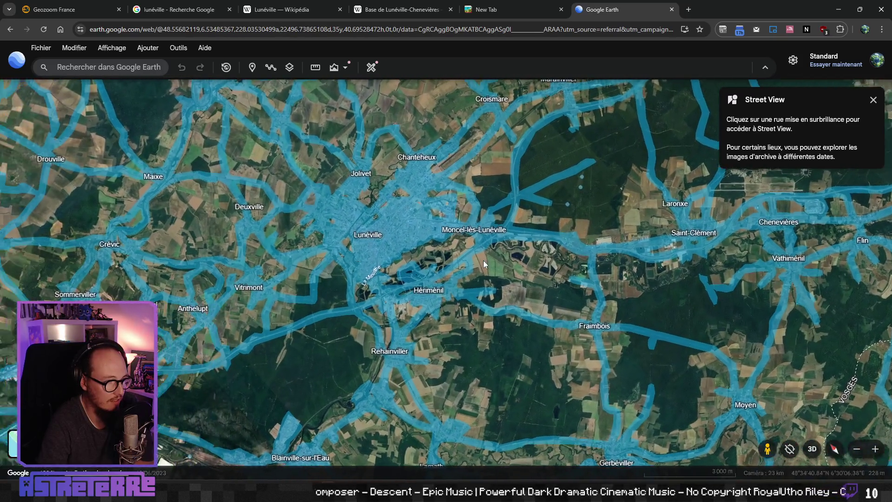
scroll(481, 261, up, 10)
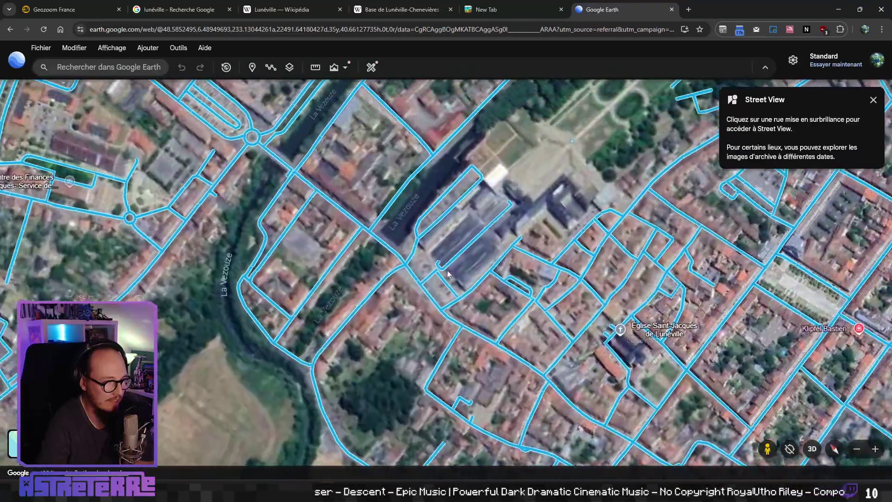
scroll(447, 269, up, 5)
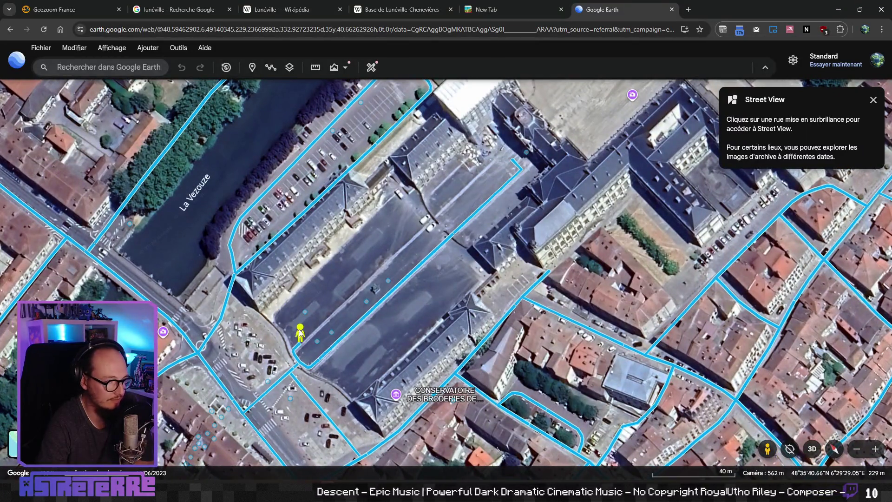
click(327, 327)
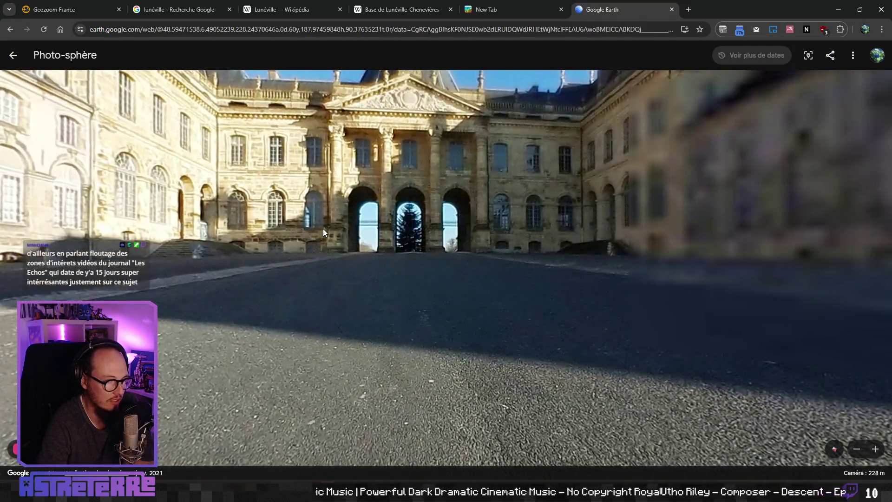
Look around the château courtyard photo-sphere toward the long side wing facade
mouse_move(323, 233)
mouse_down()
mouse_move(335, 314)
mouse_move(409, 260)
mouse_move(562, 213)
mouse_move(367, 243)
mouse_move(711, 228)
mouse_move(449, 303)
mouse_up()
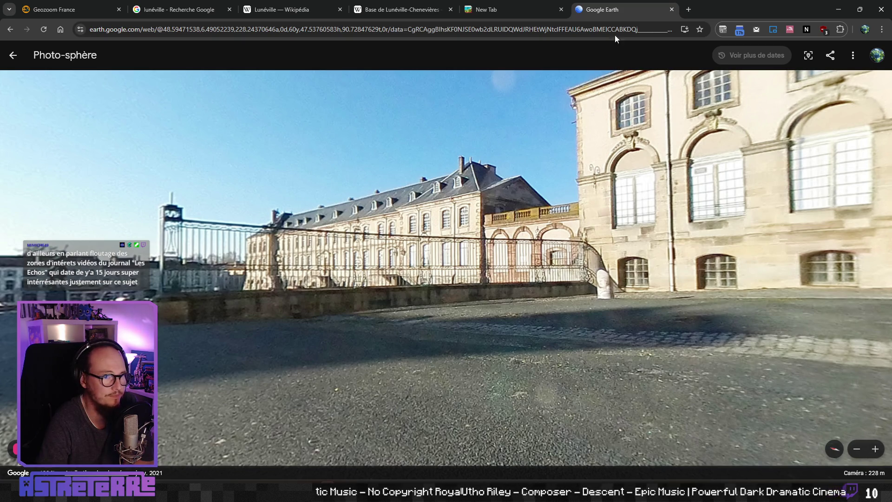
Close the Google Earth, new-page, Lunéville article and Lunéville search tabs
middle_click(588, 13)
middle_click(471, 16)
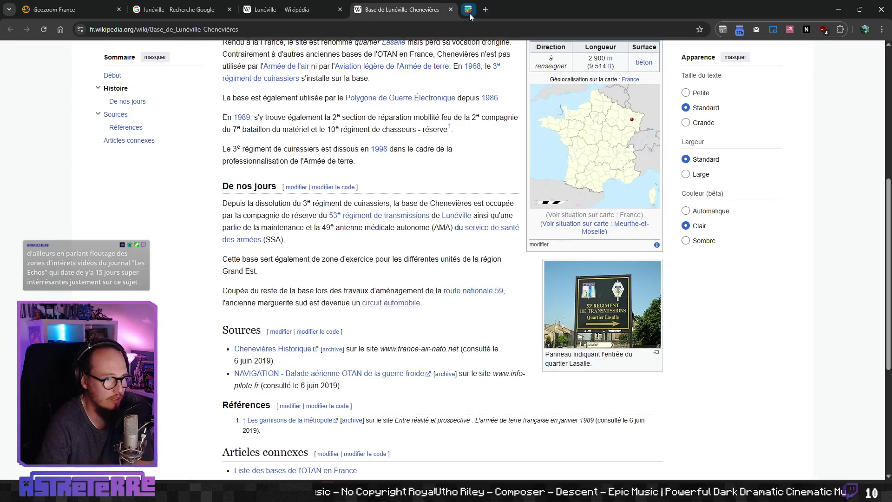
click(451, 10)
middle_click(258, 14)
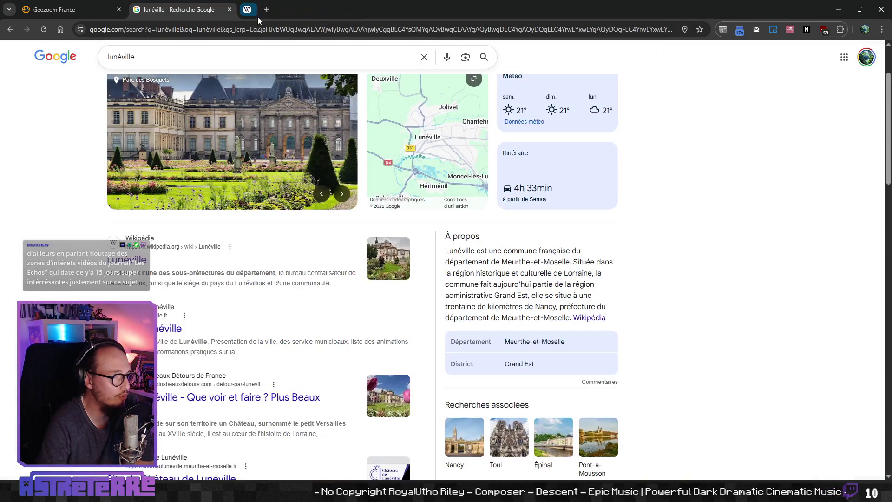
click(230, 9)
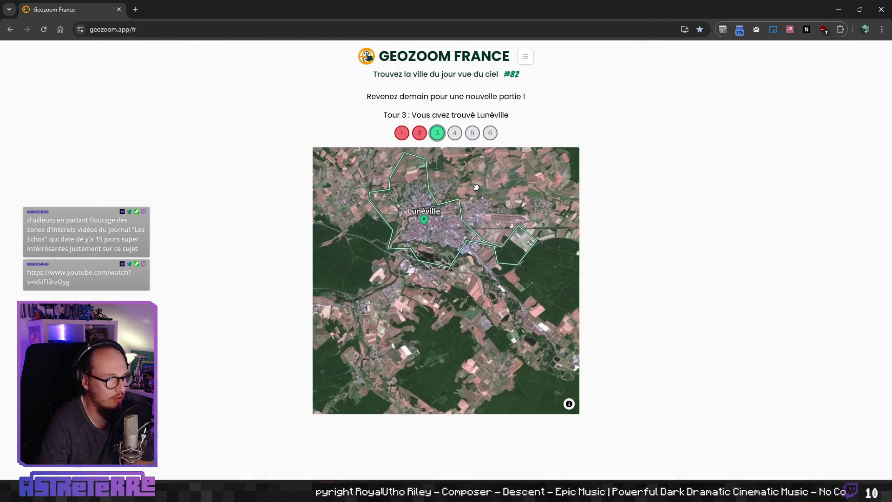
Recentre and zoom out the Geozoom map on Lunéville, then switch to the Godot editor
drag(477, 188, 475, 215)
scroll(498, 268, down, 6)
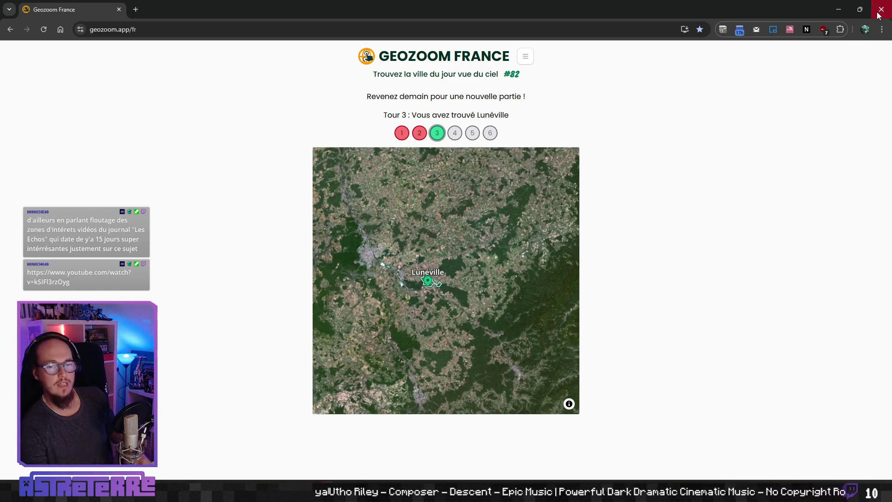
key(alt+Tab)
scroll(462, 263, up, 5)
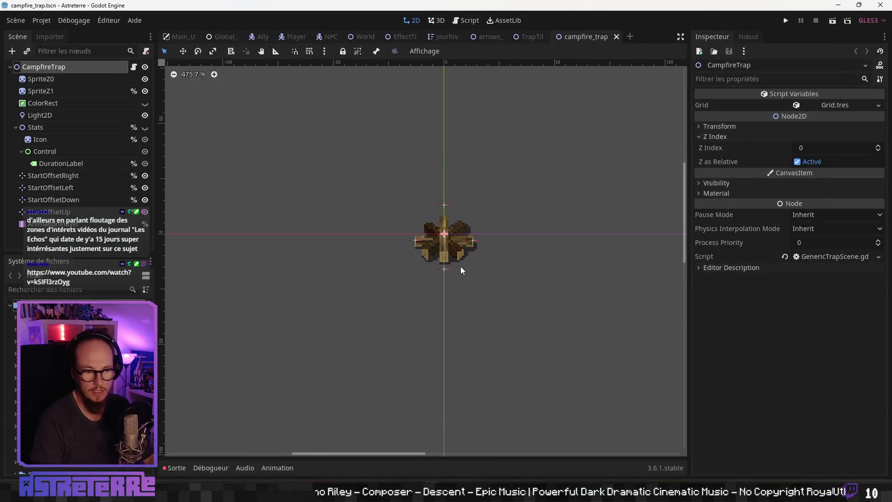
Zoom in and centre the Godot viewport on the campfire trap sprite, then switch to Aseprite
scroll(473, 302, up, 3)
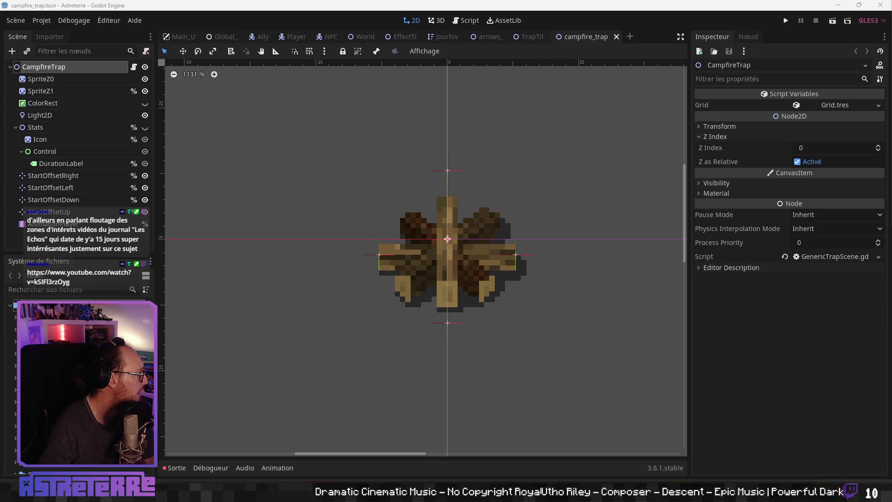
drag(433, 262, 404, 261)
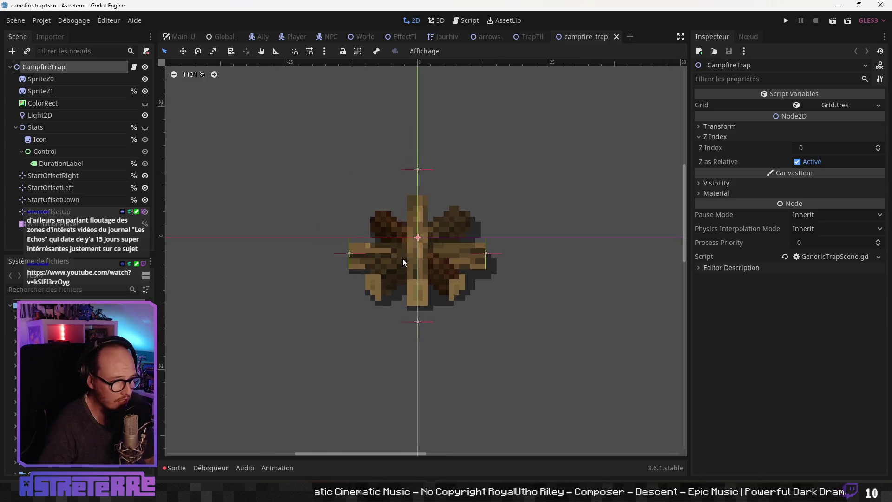
key(alt+Tab)
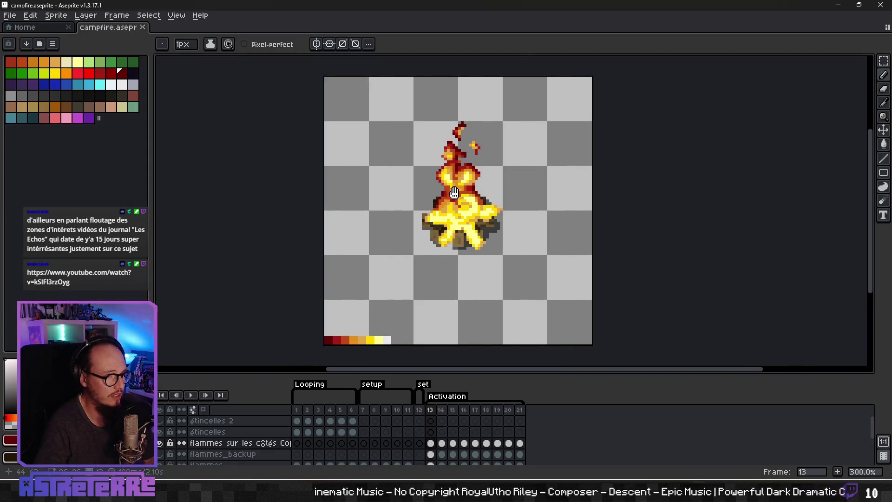
Review the activation frames up to frame 19 where side flames grow, then play the animation
scroll(461, 293, up, 1)
drag(475, 273, 474, 282)
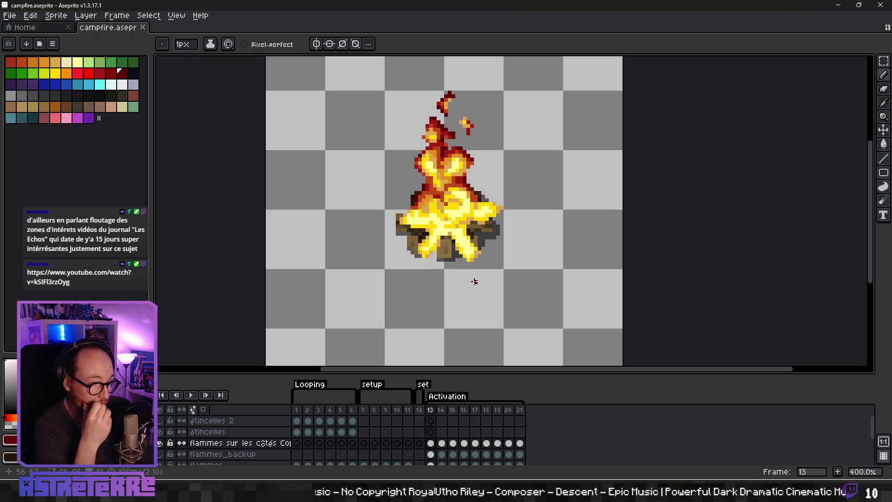
key(Return)
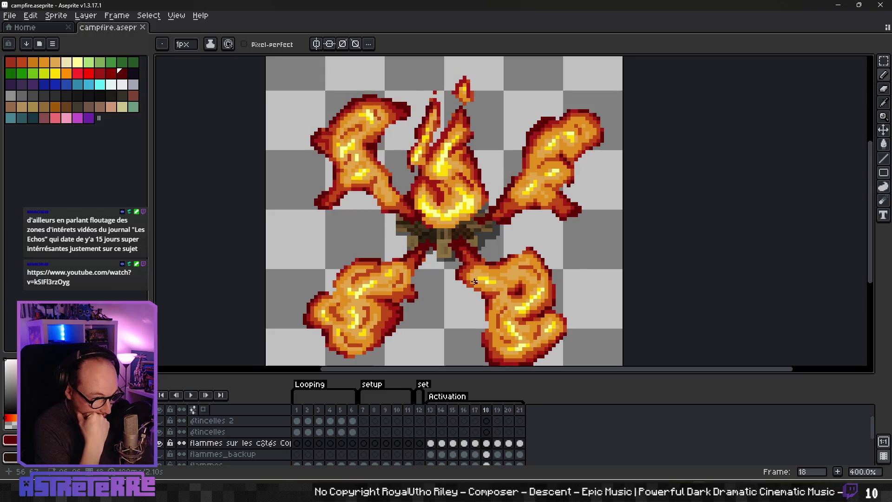
scroll(474, 249, down, 2)
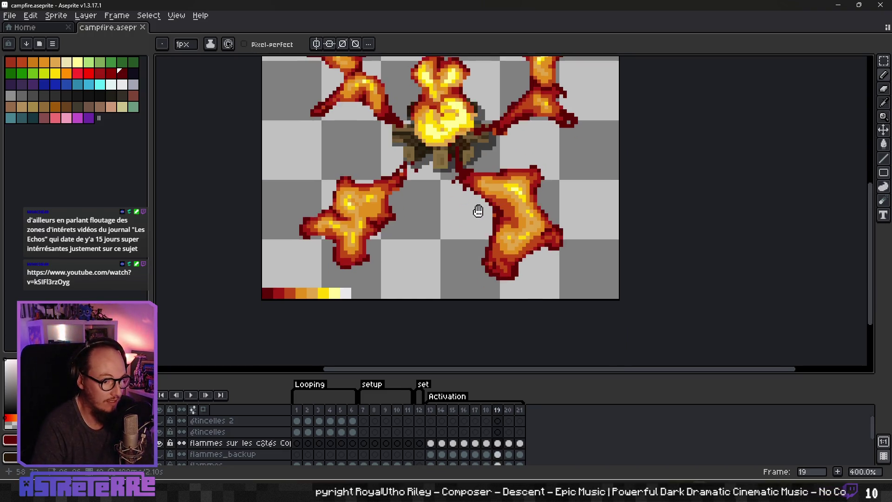
key(Left)
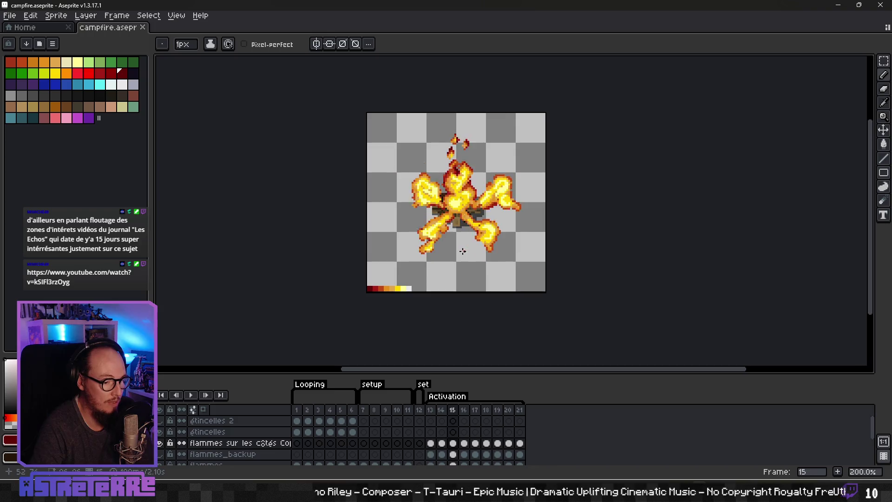
right_click(191, 395)
click(219, 354)
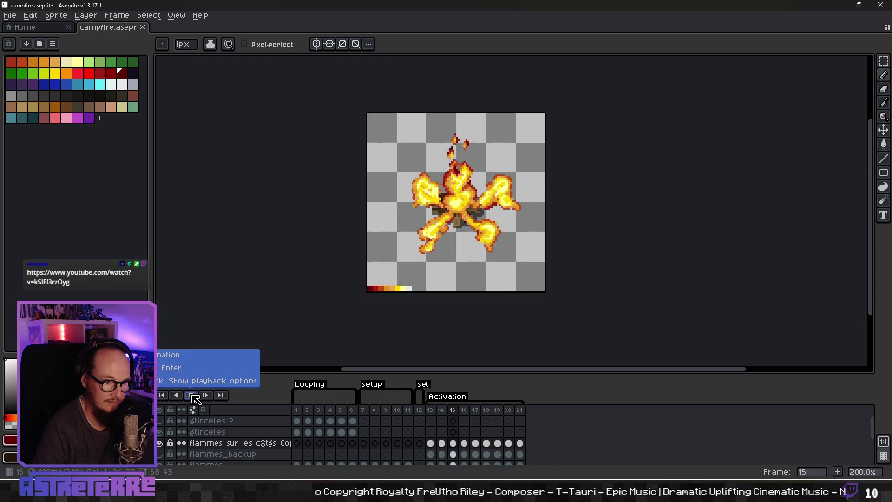
Stop the animation playback and step back to frame 9 of the setup tag
click(192, 395)
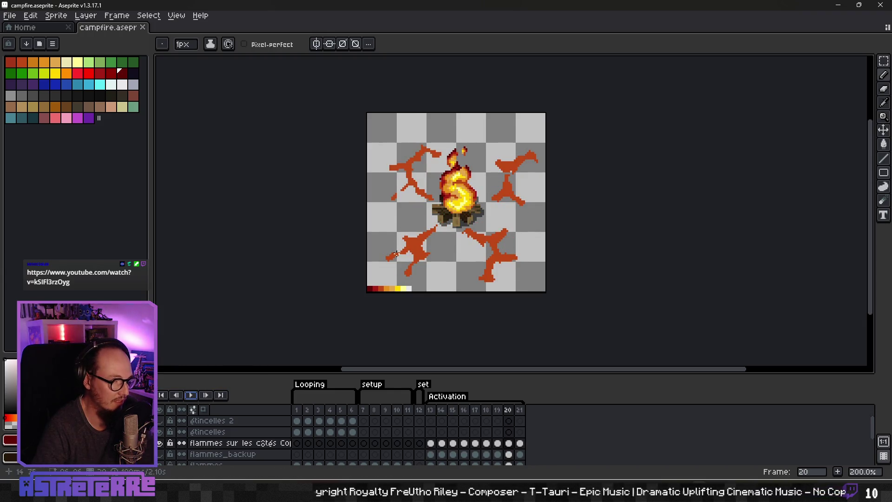
key(Left)
key(Left)
key(Left)
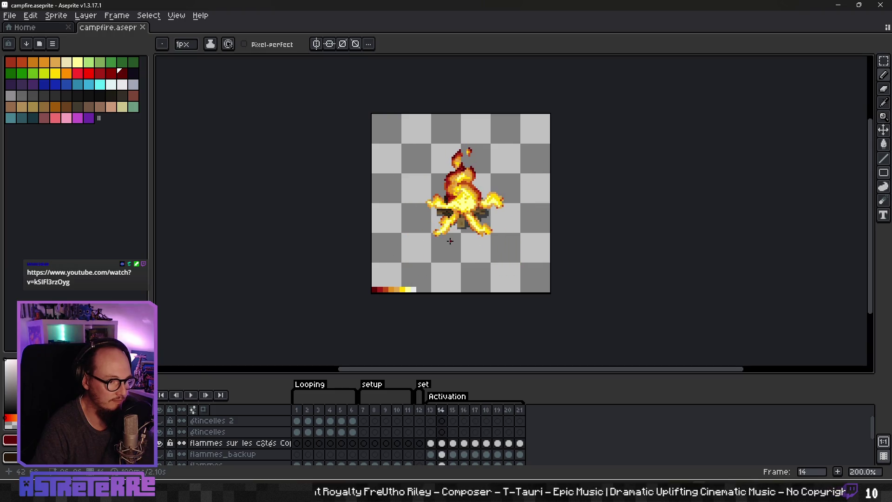
key(Left)
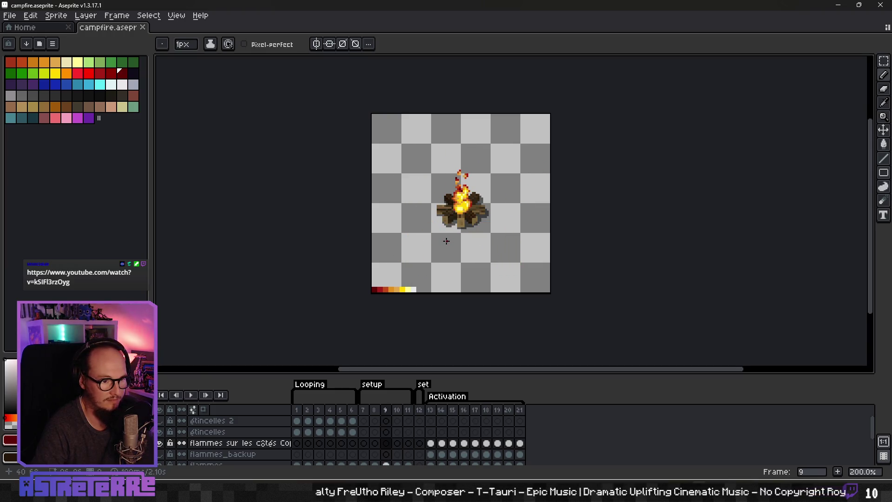
Enlarge the timeline and select frame 9's flammes, logs and shadows cels together
scroll(494, 205, up, 2)
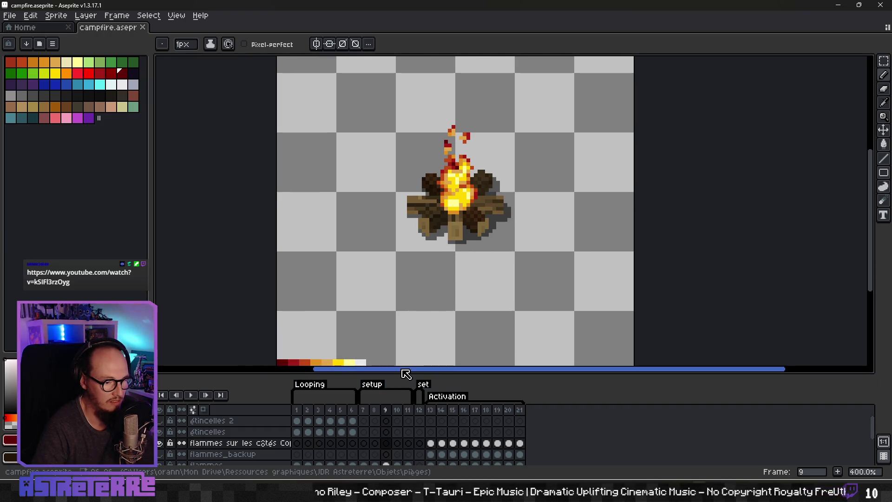
drag(396, 374, 404, 278)
mouse_move(402, 241)
mouse_down()
mouse_move(382, 212)
mouse_move(401, 186)
mouse_up()
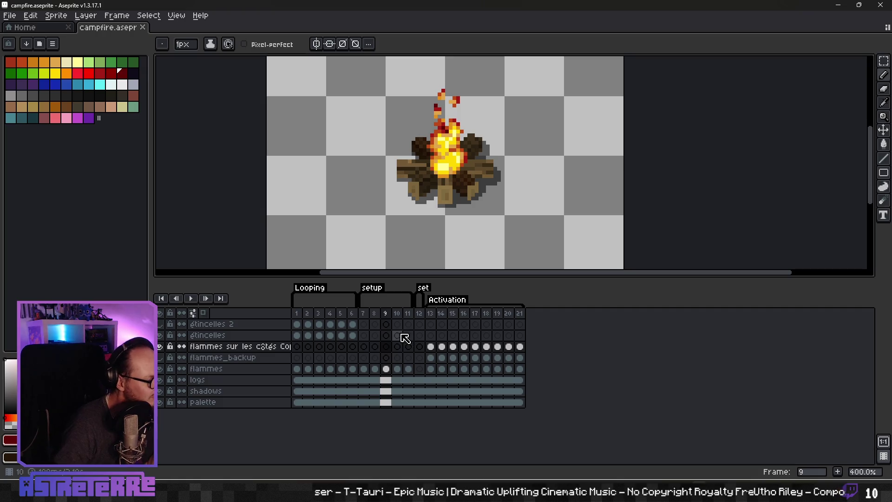
click(387, 369)
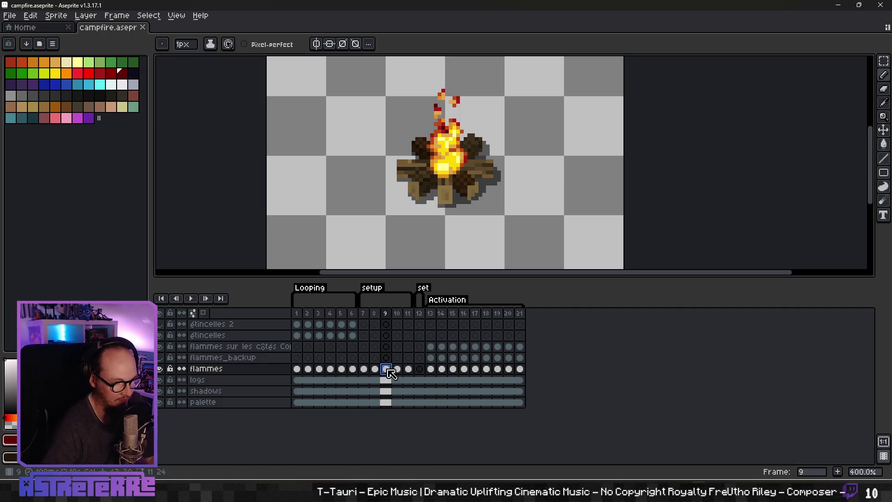
mouse_move(391, 371)
mouse_down()
mouse_move(393, 411)
mouse_move(392, 396)
mouse_up()
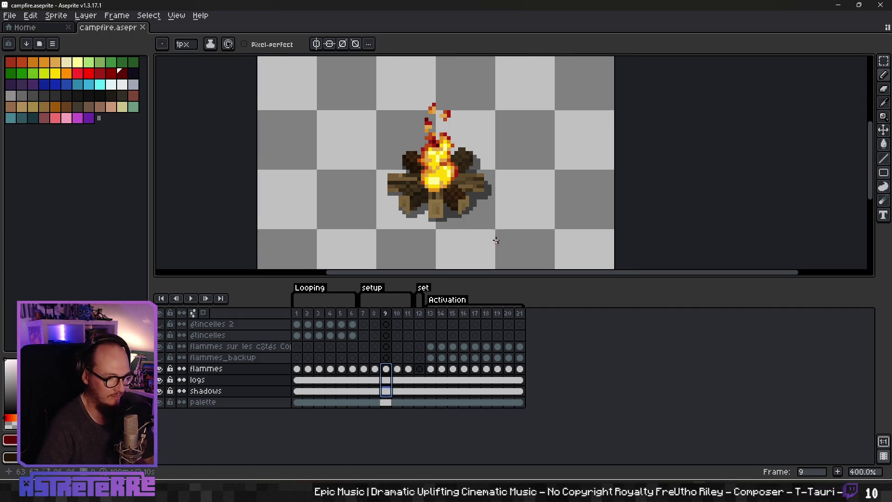
scroll(496, 243, up, 1)
Create a new blank 32×32 sprite, Sprite-0001, and centre its canvas
key(v)
click(10, 15)
click(21, 34)
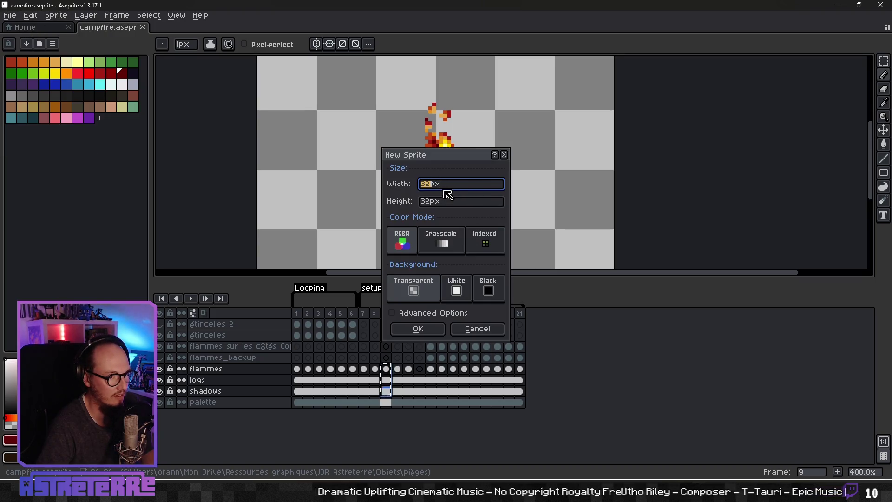
click(417, 329)
mouse_move(525, 169)
mouse_down()
mouse_move(514, 188)
mouse_move(505, 155)
mouse_up()
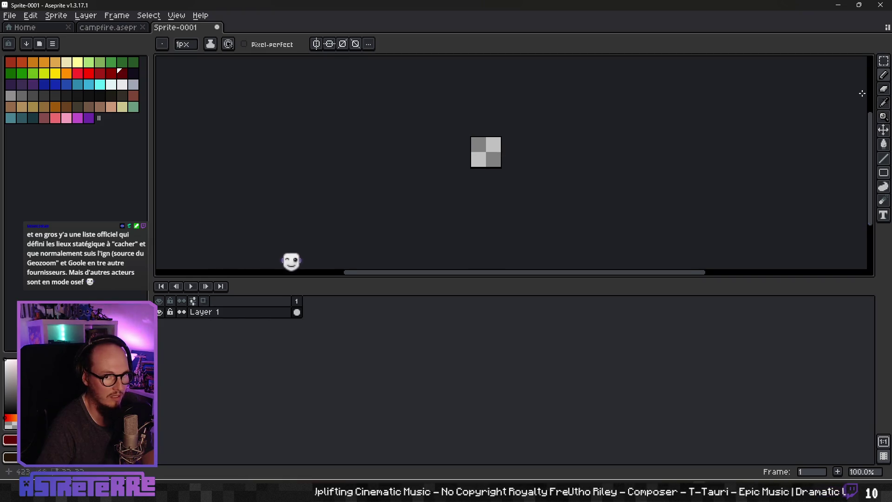
click(887, 131)
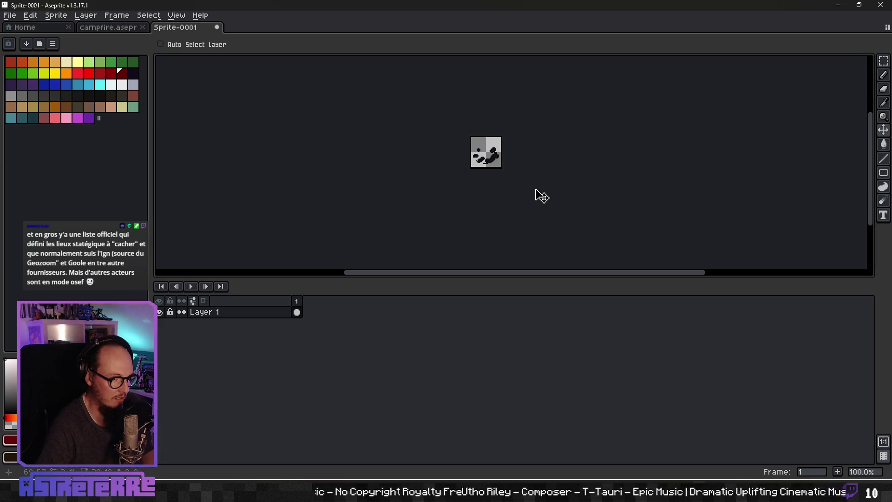
Copy the frame-9 flammes cel from campfire and return to Sprite-0001
click(109, 27)
click(385, 368)
key(ctrl)
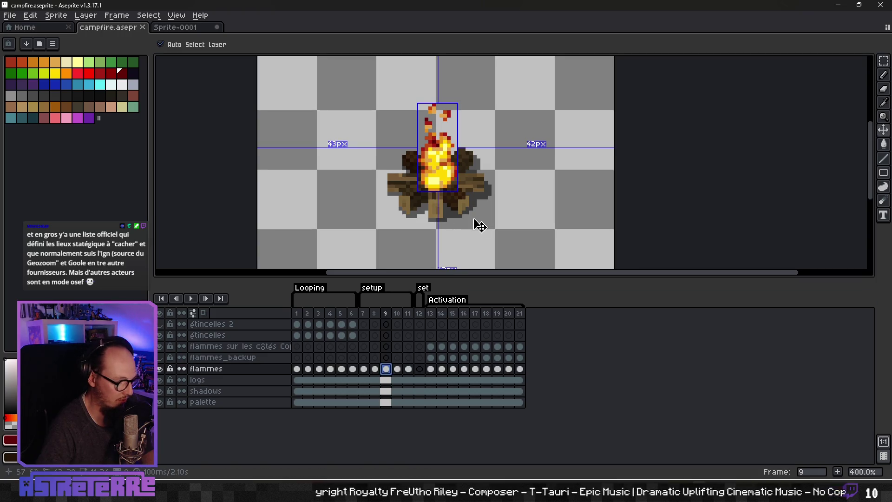
click(186, 27)
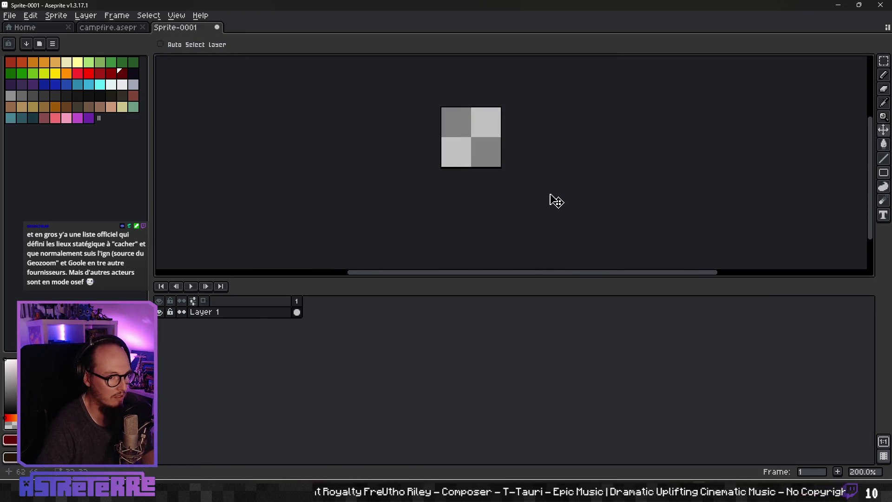
Paste the flames into Sprite-0001 and add a new layer above Layer 1
key(ctrl+v)
drag(503, 163, 491, 156)
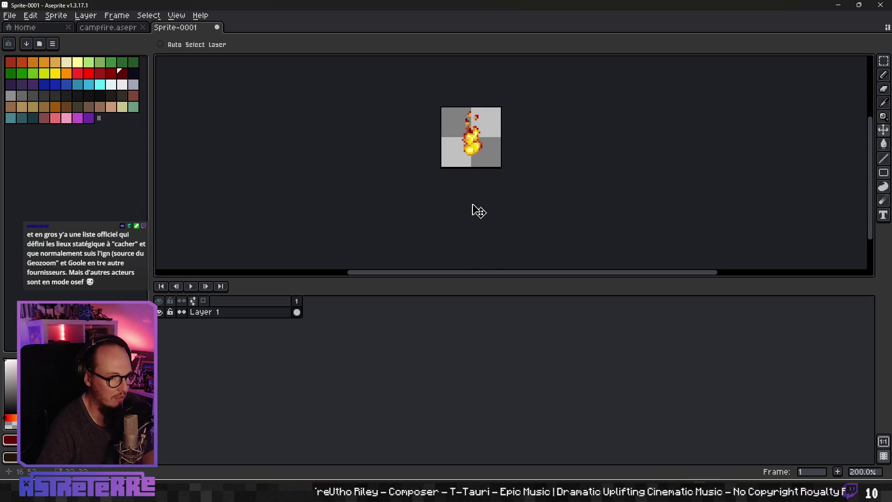
right_click(235, 312)
mouse_move(274, 334)
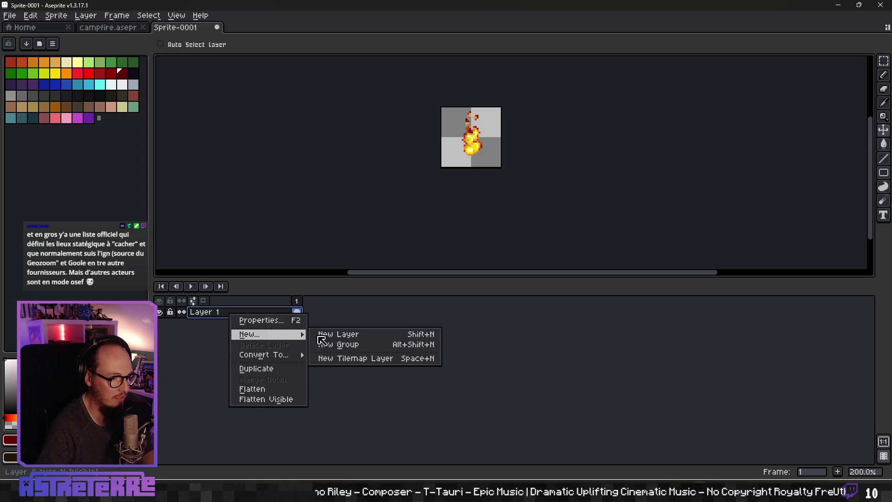
click(340, 334)
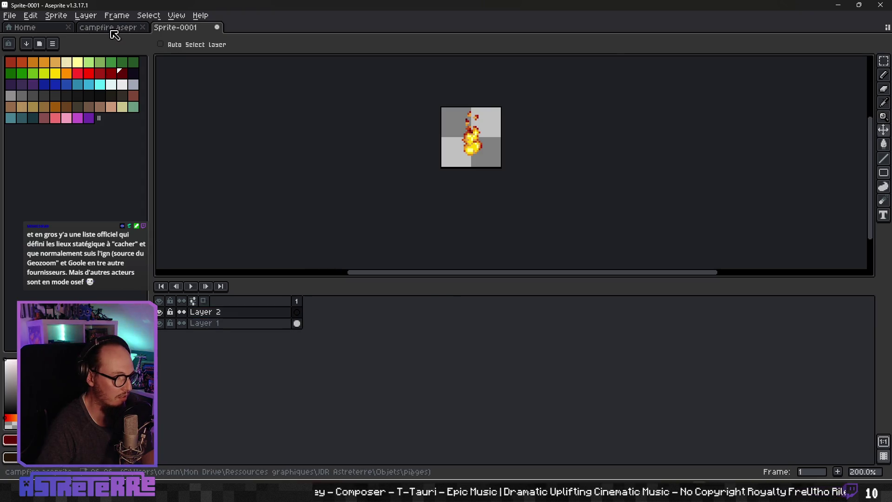
Bring the frame-9 logs from campfire into the new sprite under the fire
click(114, 29)
click(390, 384)
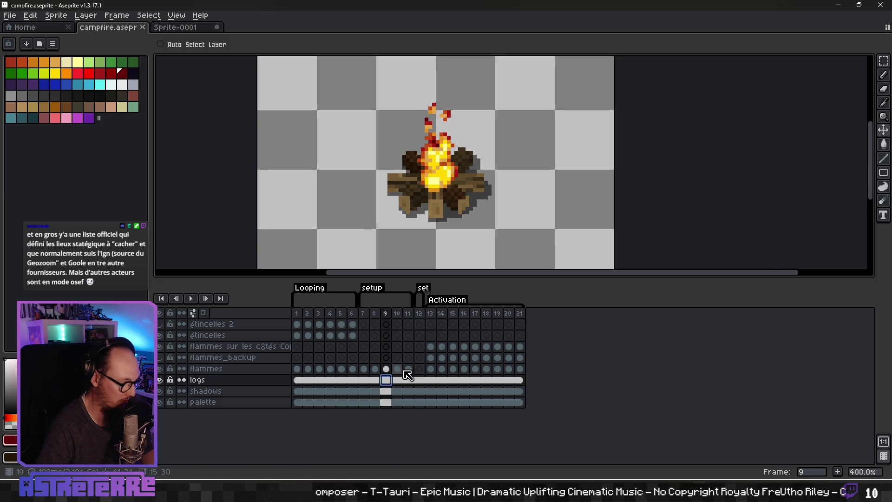
click(194, 27)
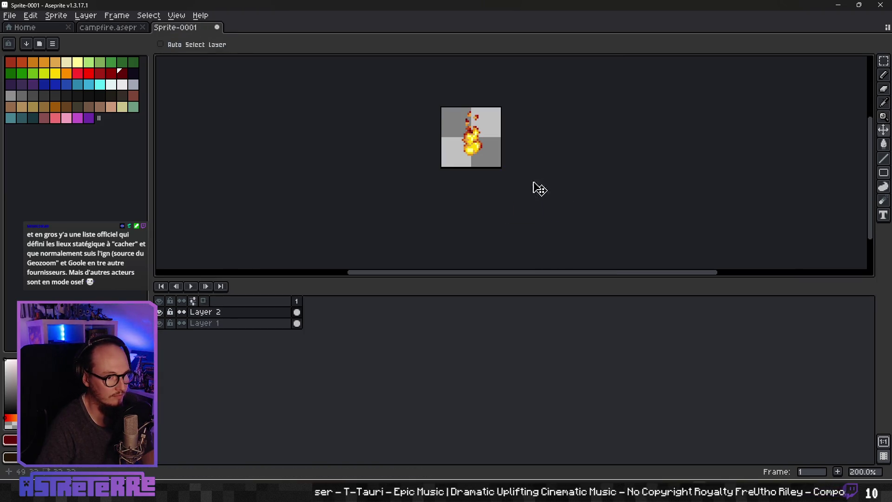
drag(525, 198, 491, 156)
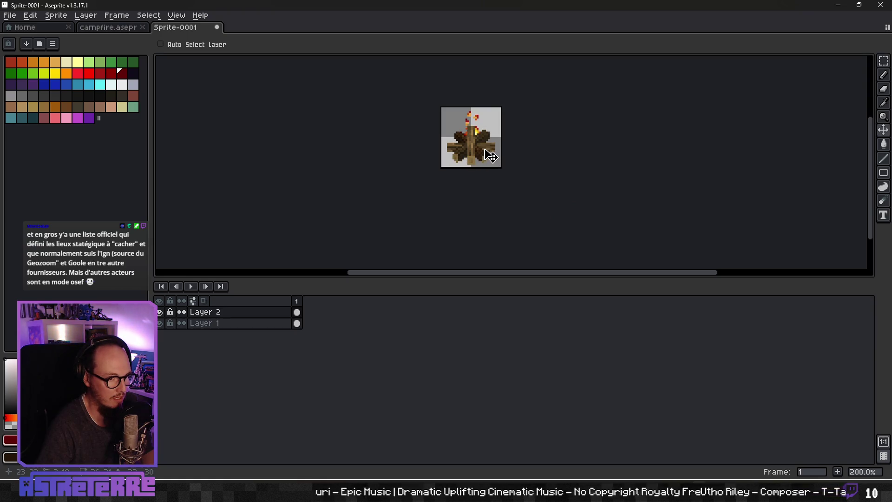
Move Layer 2 beneath Layer 1 and nudge the flames into place over the logs
drag(235, 312, 237, 330)
click(248, 315)
drag(483, 149, 475, 152)
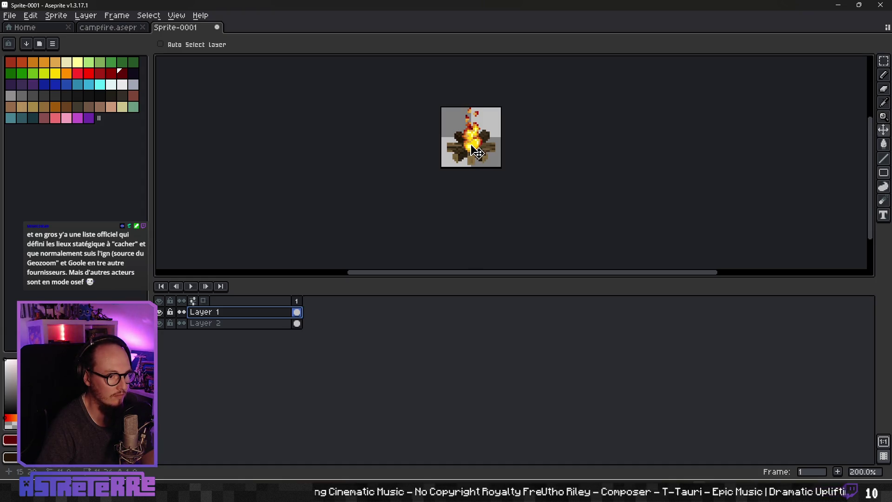
scroll(496, 159, up, 3)
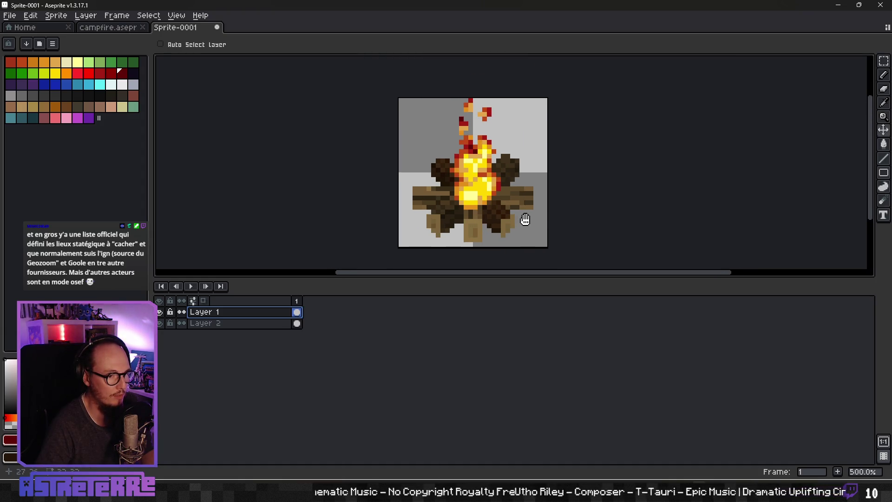
Trial a half-size Sprite Size with Nearest-neighbor, then undo back to 32×32
click(62, 19)
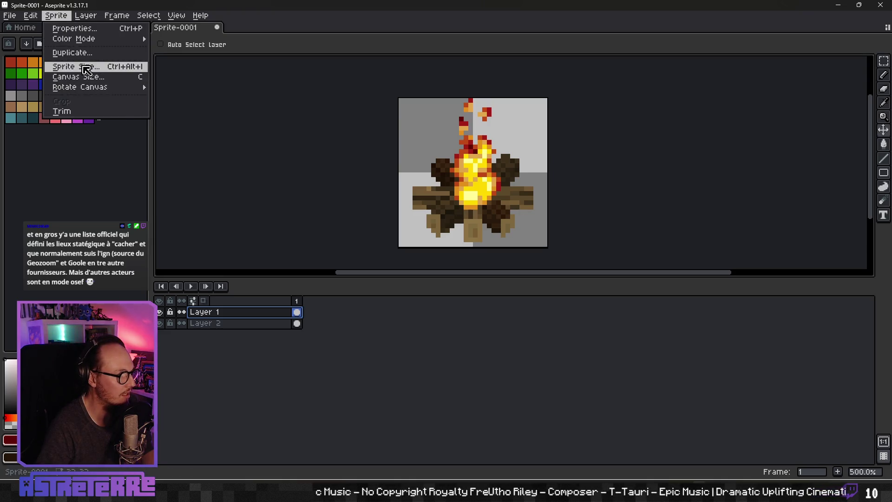
click(70, 66)
text(16)
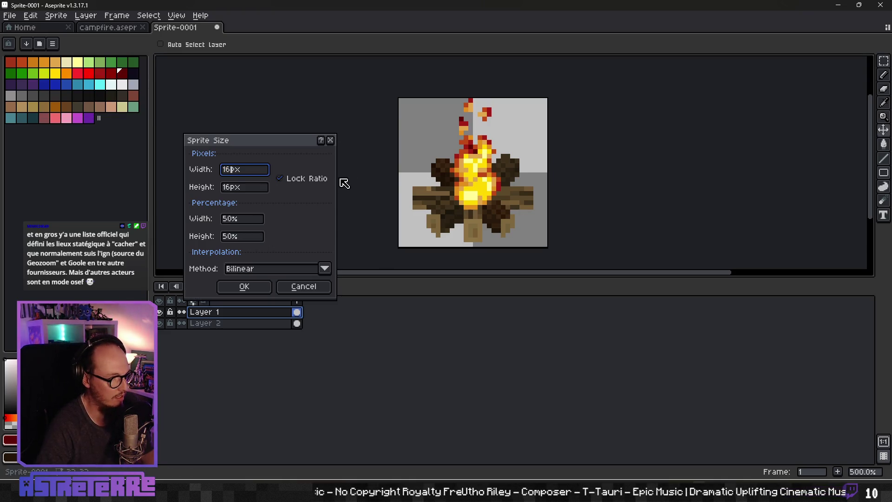
click(249, 269)
click(264, 283)
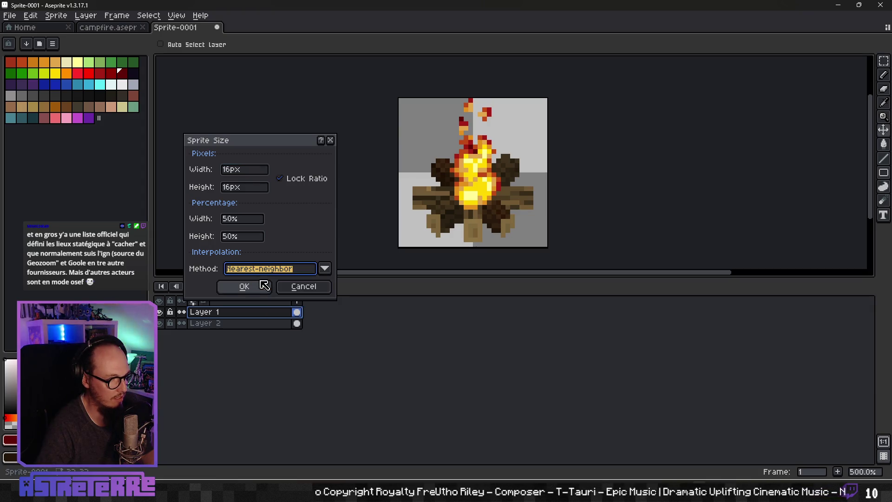
click(256, 291)
scroll(511, 216, up, 1)
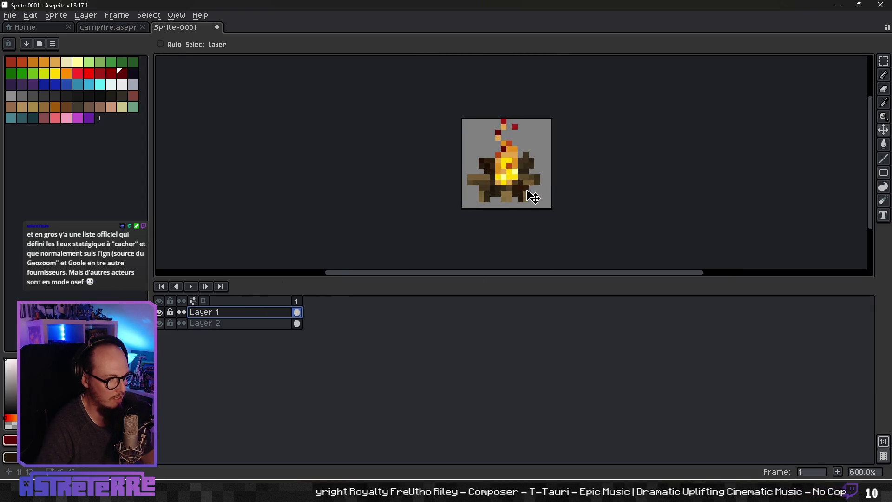
scroll(530, 204, down, 4)
scroll(540, 197, up, 4)
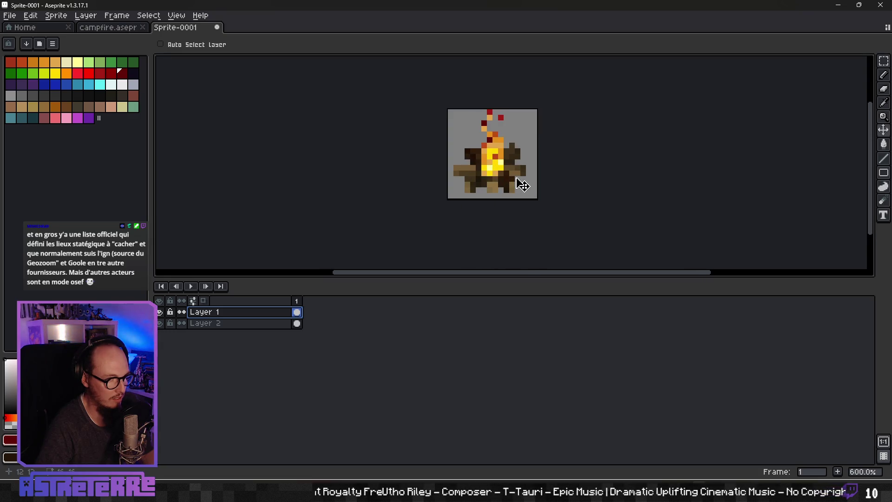
key(ctrl+z)
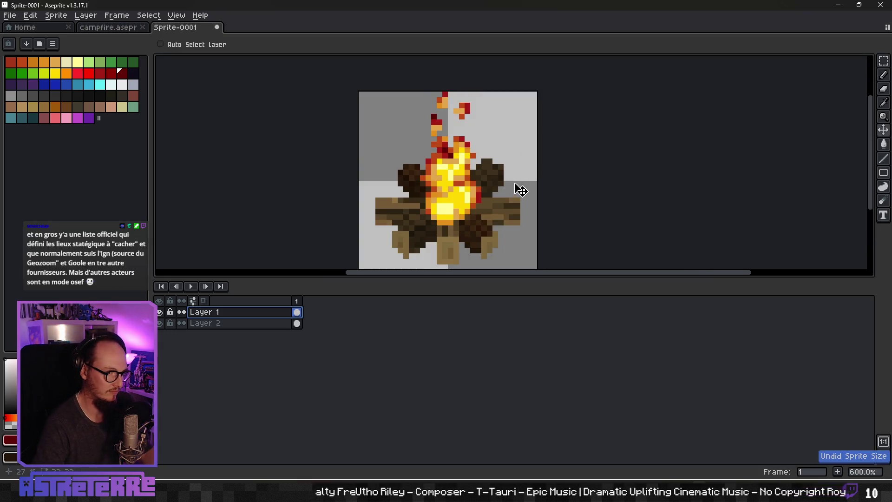
scroll(533, 178, down, 1)
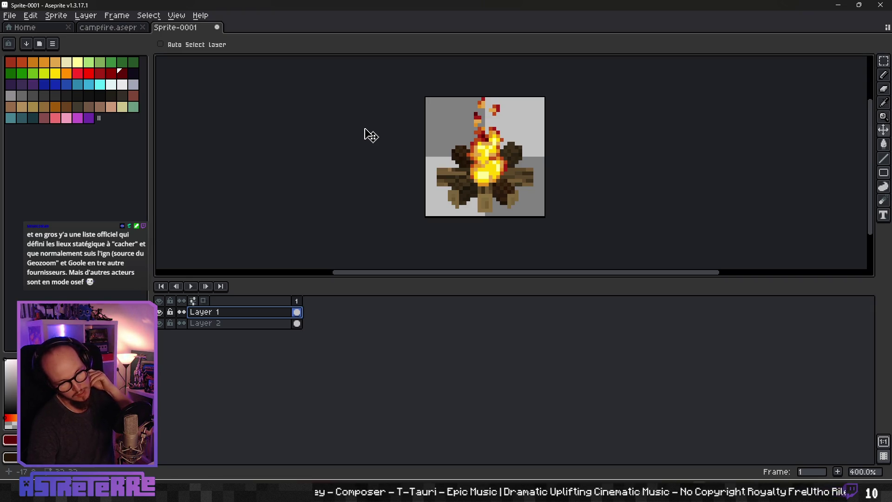
click(56, 15)
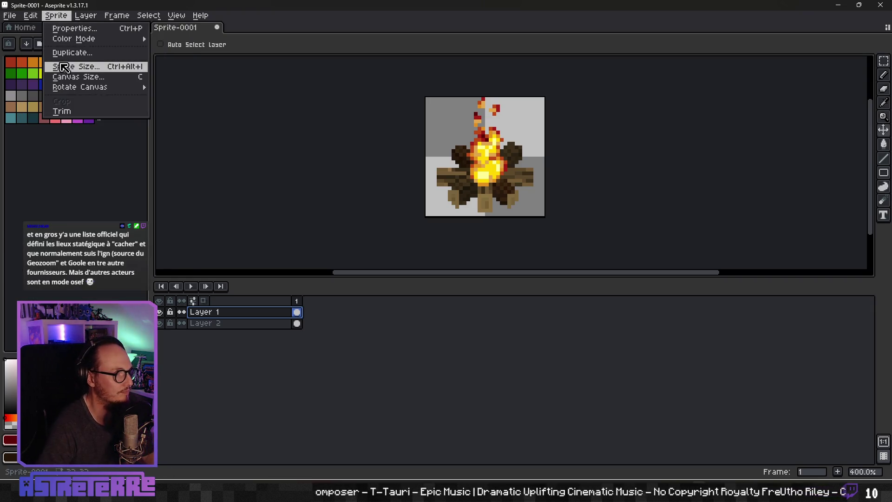
Set Canvas Size width and height to 16 px, centred, and apply the crop
click(70, 76)
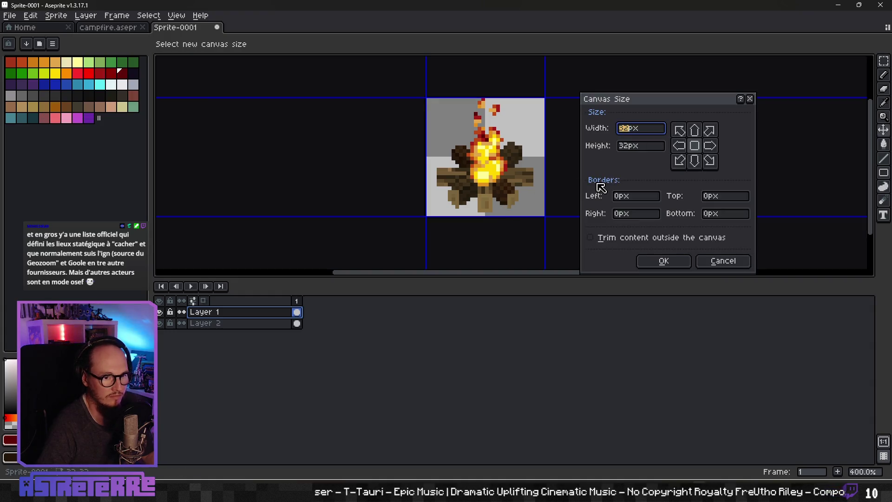
text(16)
key(Tab)
text(6)
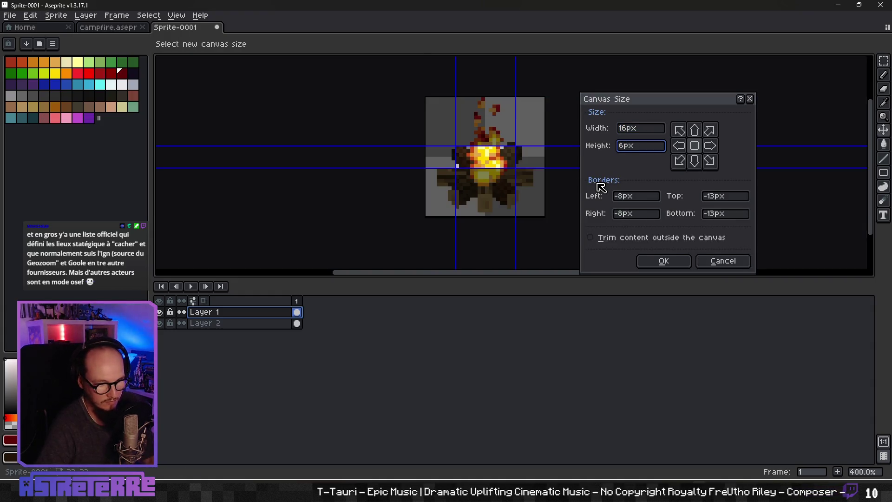
key(BackSpace)
text(16)
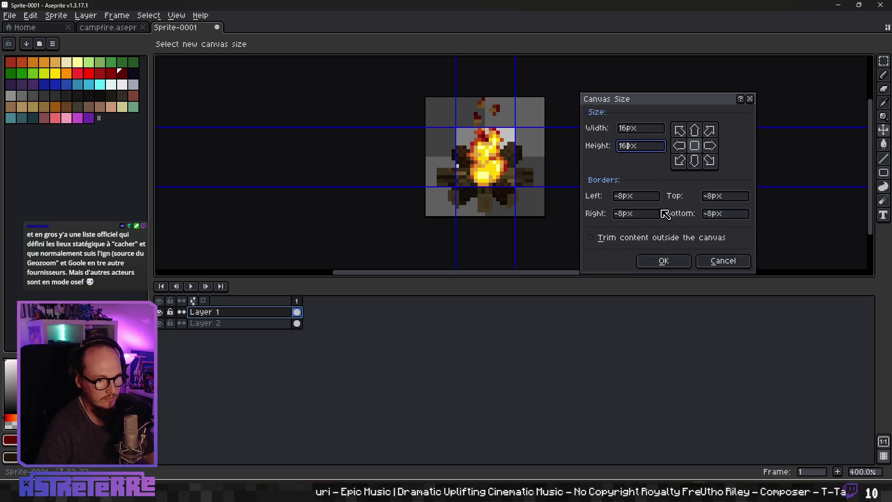
click(665, 262)
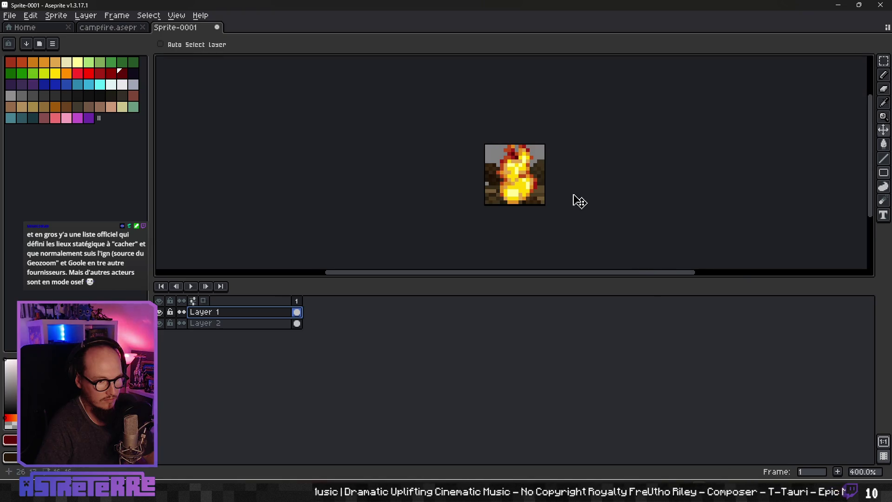
right_click(298, 314)
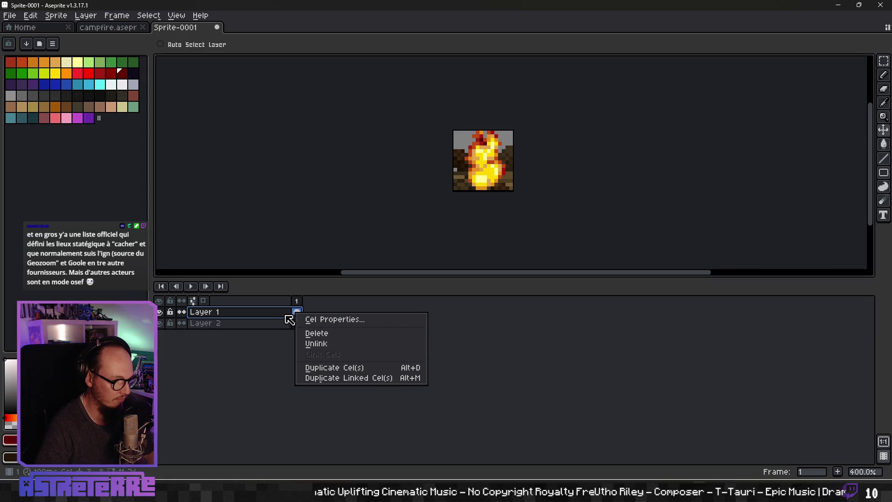
Merge Layer 1 down into Layer 2
click(289, 320)
right_click(261, 315)
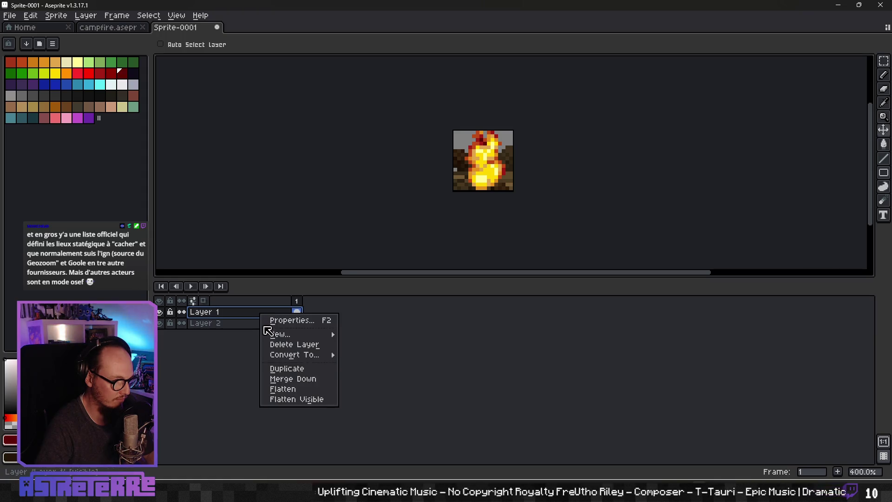
click(290, 380)
Select the whole campfire and scale it down to about 16×18 pixels
key(m)
drag(432, 99, 534, 218)
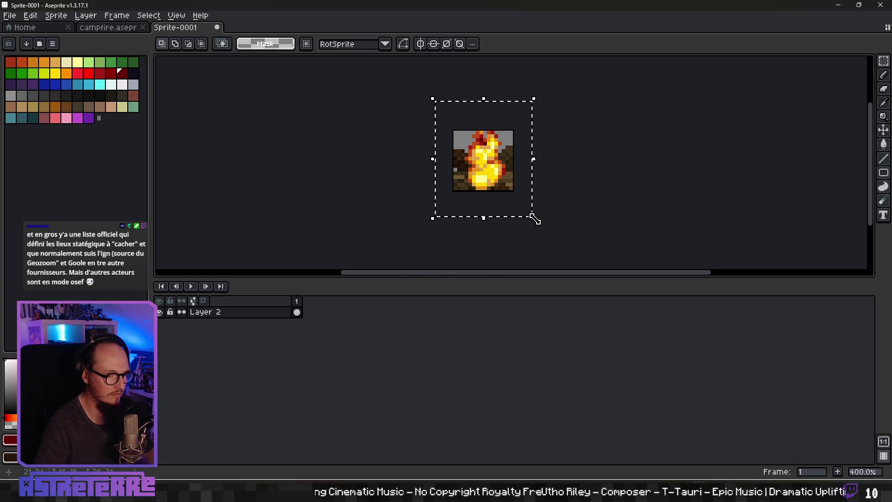
drag(533, 217, 519, 196)
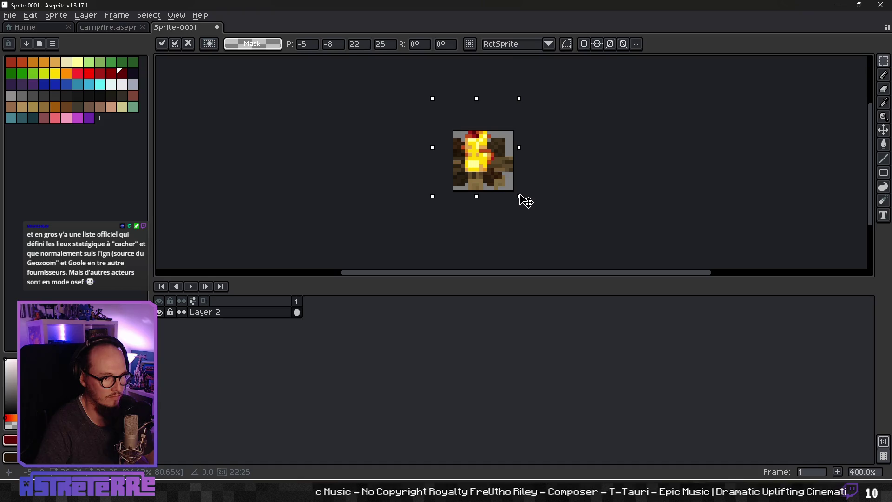
drag(432, 99, 452, 114)
drag(519, 158, 516, 161)
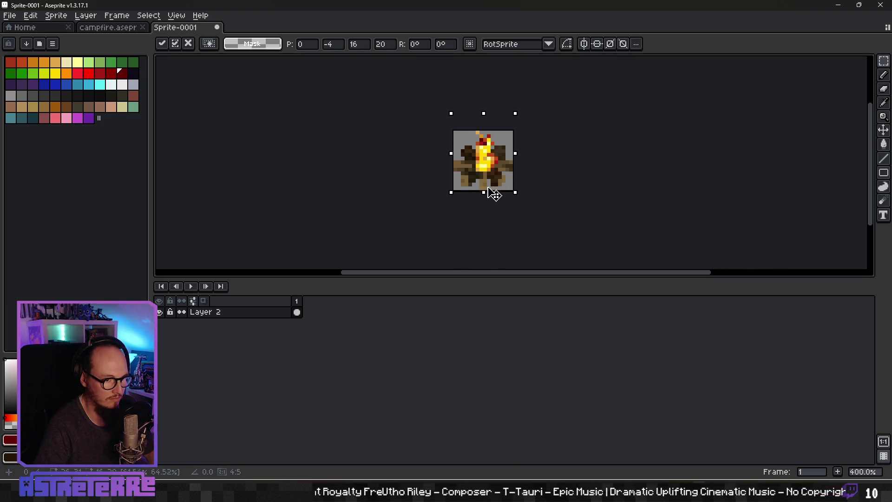
drag(483, 113, 485, 124)
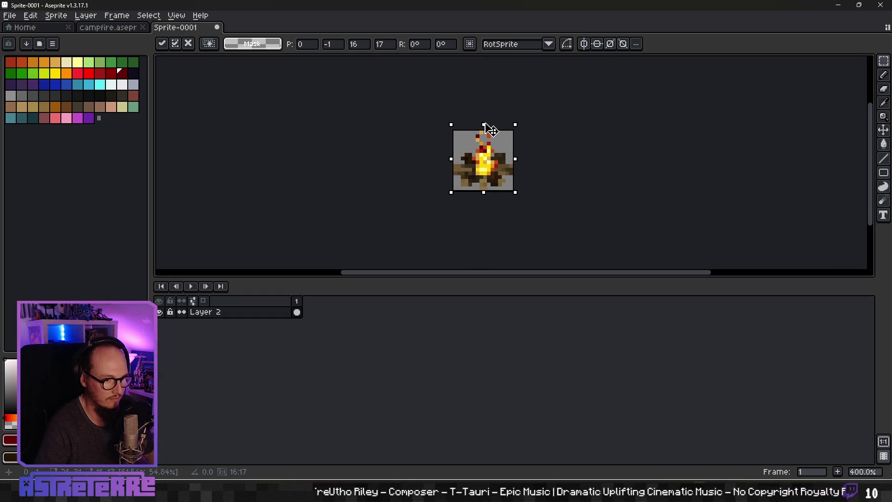
scroll(488, 158, down, 3)
scroll(516, 177, up, 4)
scroll(534, 190, down, 4)
scroll(527, 180, up, 6)
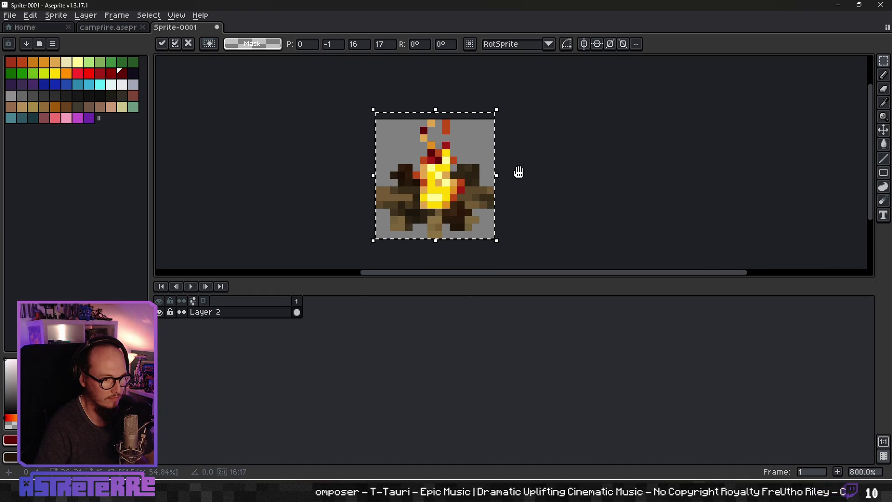
Fine-tune the campfire to about 17×20, centre it, and apply the transform
drag(519, 172, 534, 169)
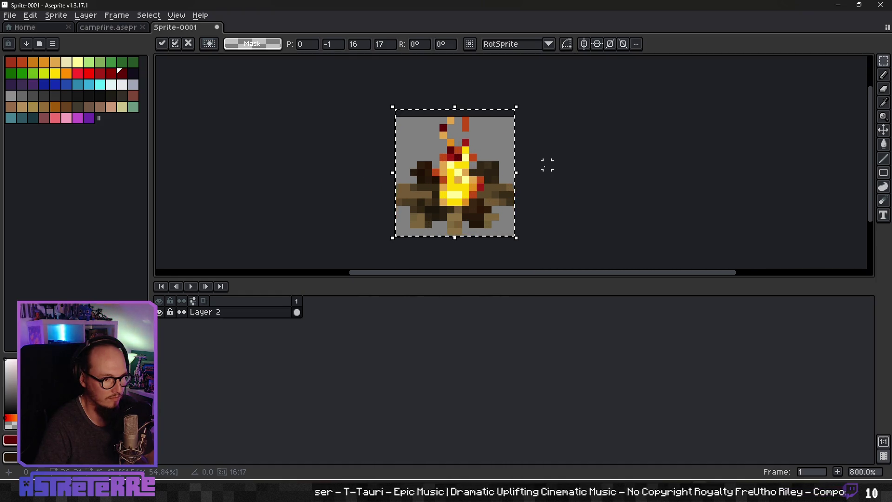
mouse_move(455, 108)
mouse_down()
mouse_move(462, 76)
mouse_move(466, 85)
mouse_up()
drag(390, 160, 382, 167)
drag(522, 171, 514, 167)
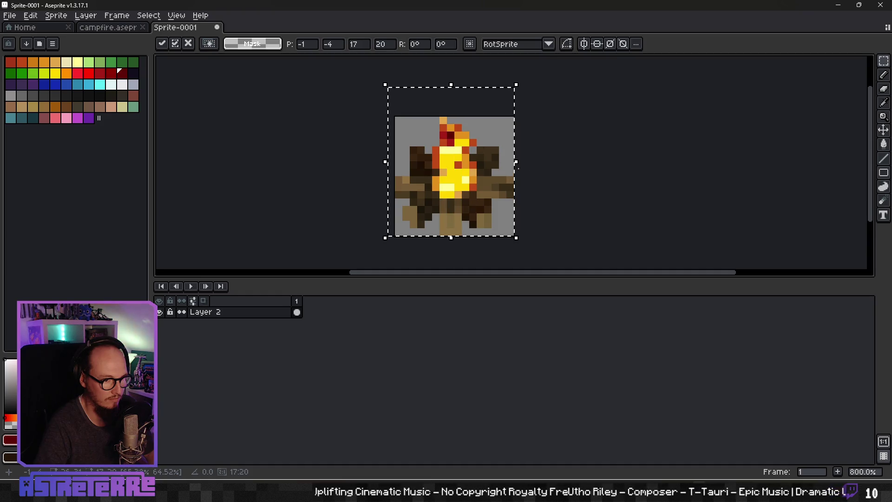
scroll(558, 202, down, 2)
scroll(514, 222, up, 5)
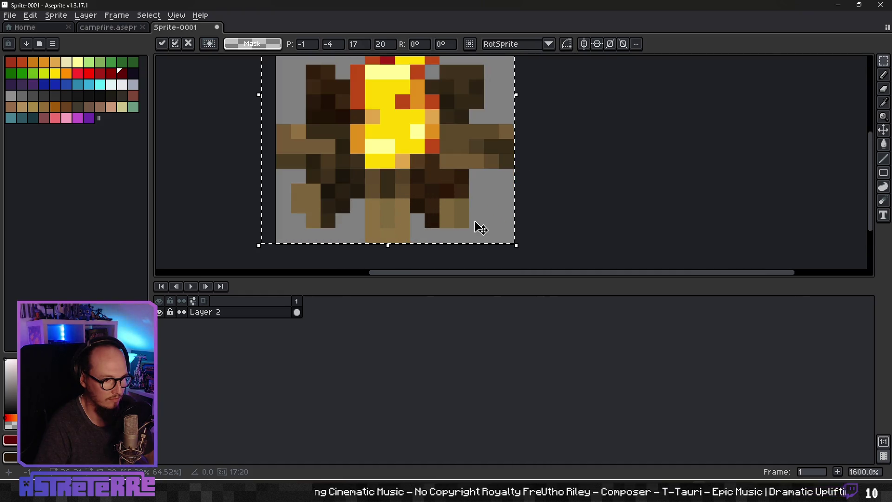
scroll(473, 229, down, 1)
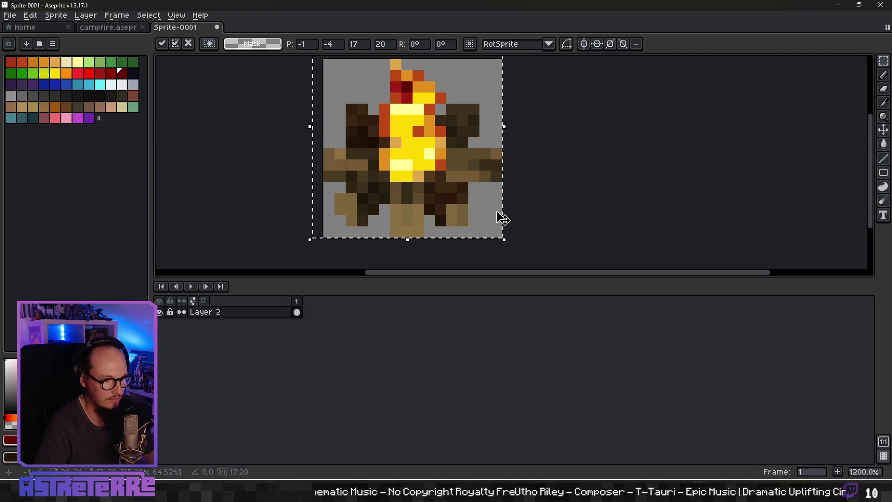
drag(461, 140, 519, 127)
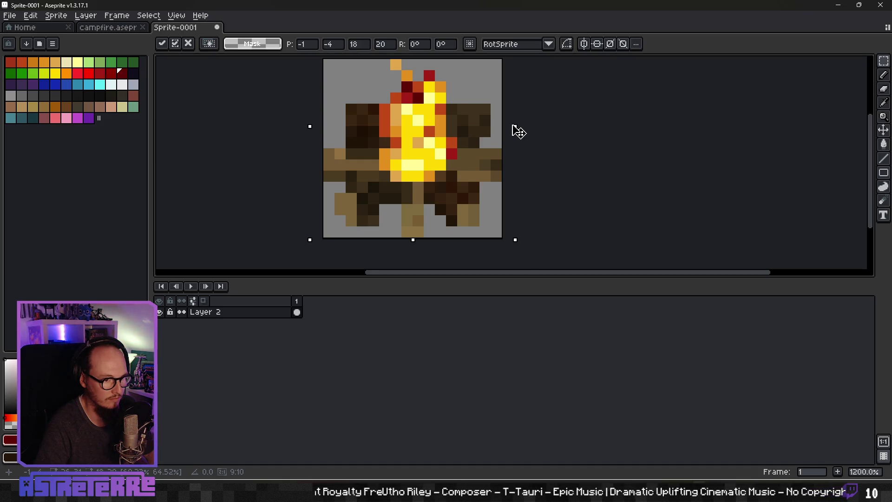
drag(519, 132, 512, 131)
drag(456, 147, 468, 152)
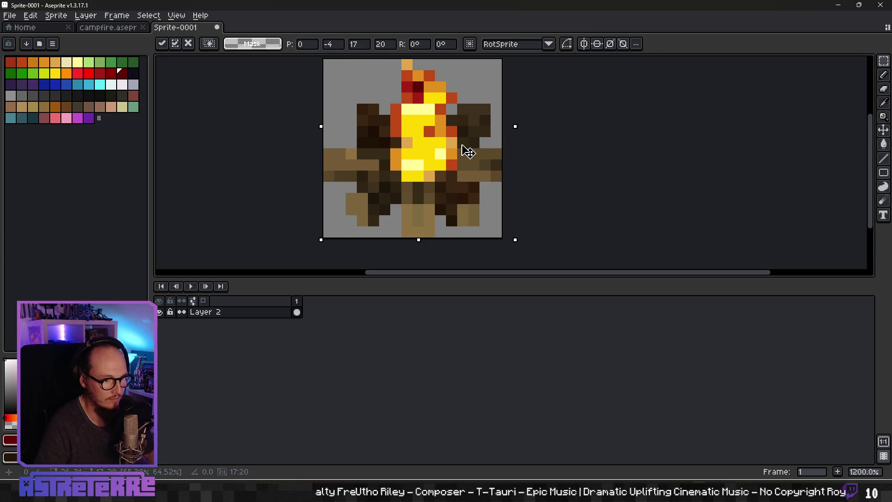
click(564, 163)
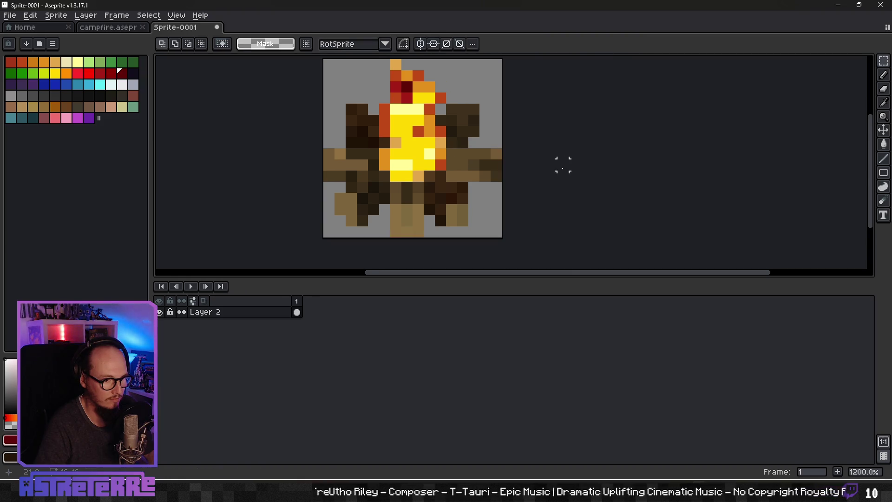
Switch to the pencil and pick the orange-red from the flame
scroll(560, 167, down, 1)
scroll(493, 167, up, 2)
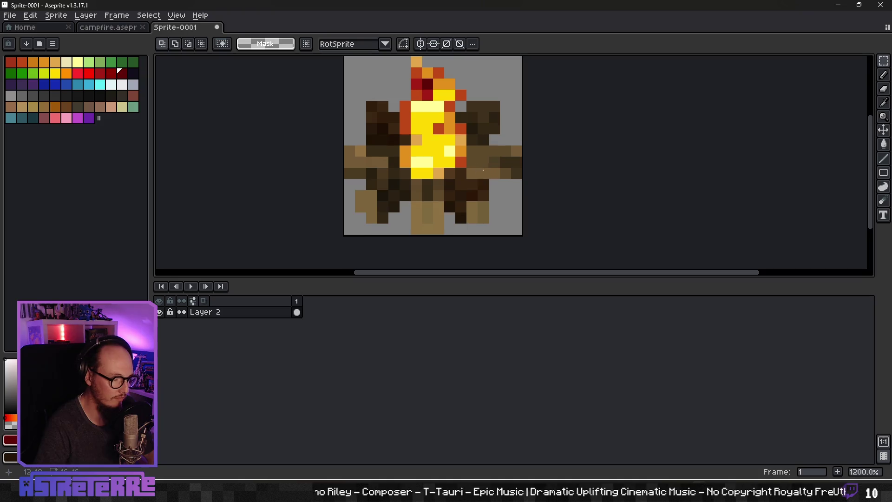
key(b)
scroll(365, 138, up, 1)
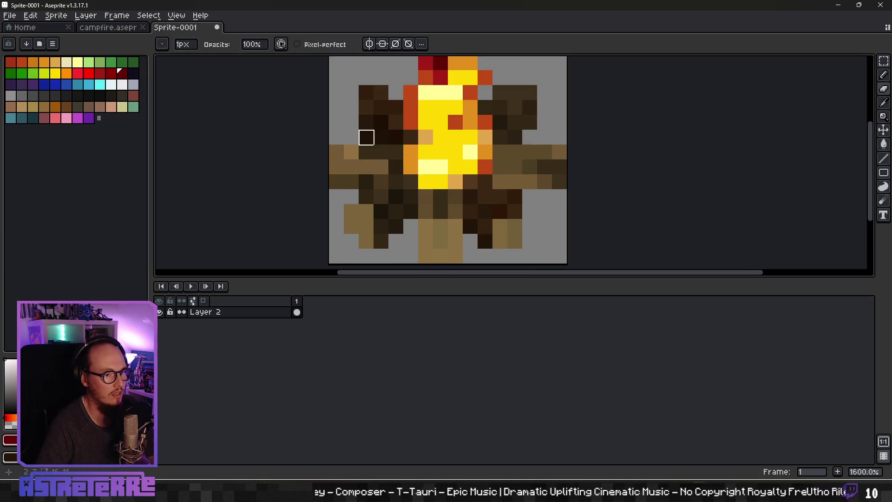
scroll(468, 194, down, 1)
scroll(469, 198, down, 2)
scroll(469, 198, up, 3)
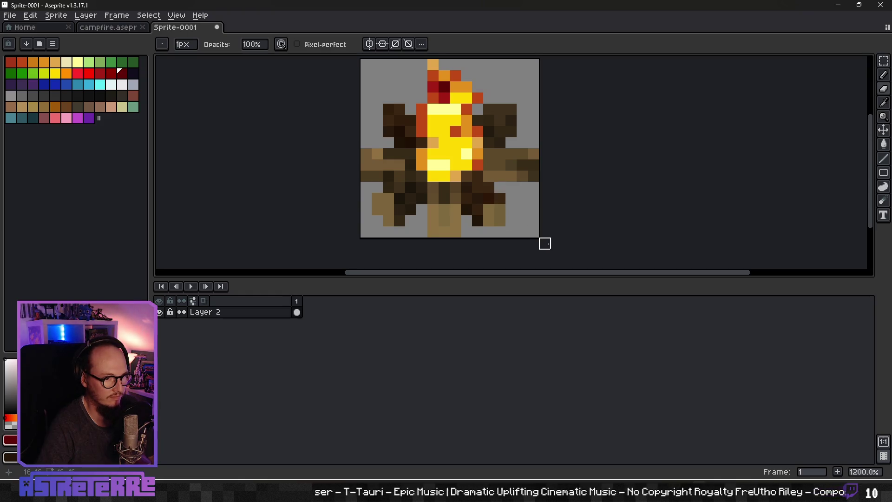
scroll(543, 241, down, 2)
scroll(524, 189, up, 1)
scroll(528, 204, down, 4)
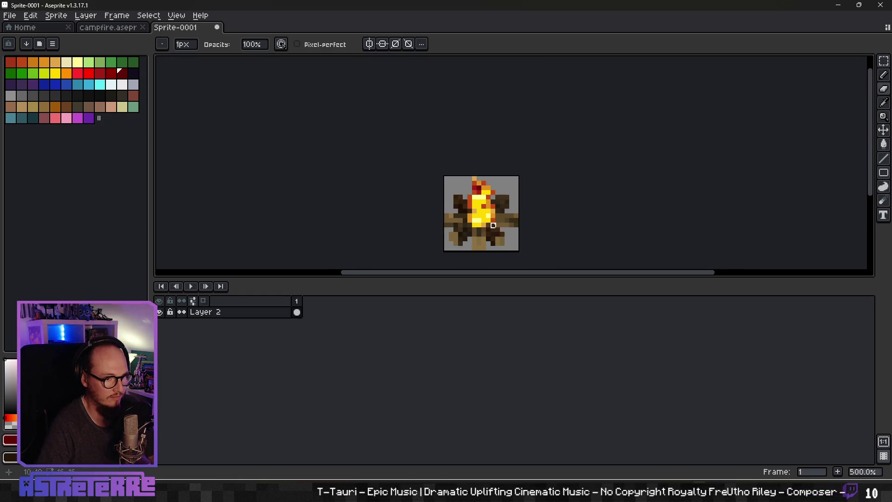
scroll(525, 230, up, 4)
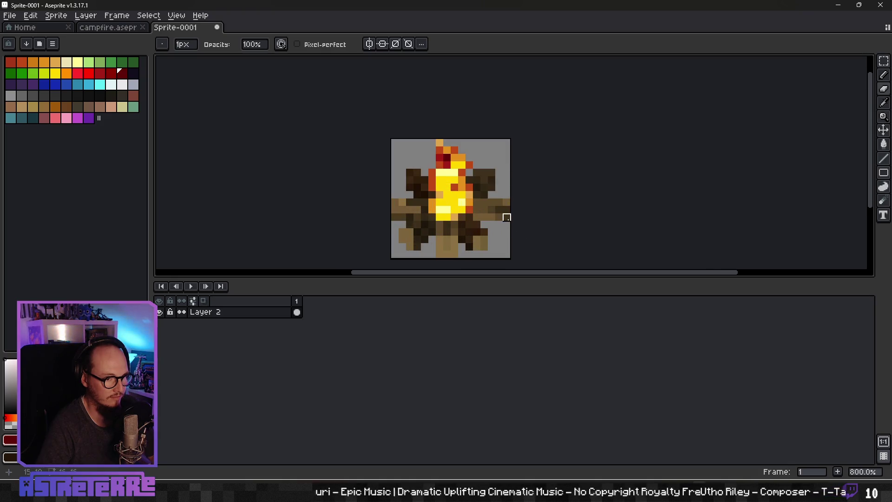
scroll(532, 246, down, 2)
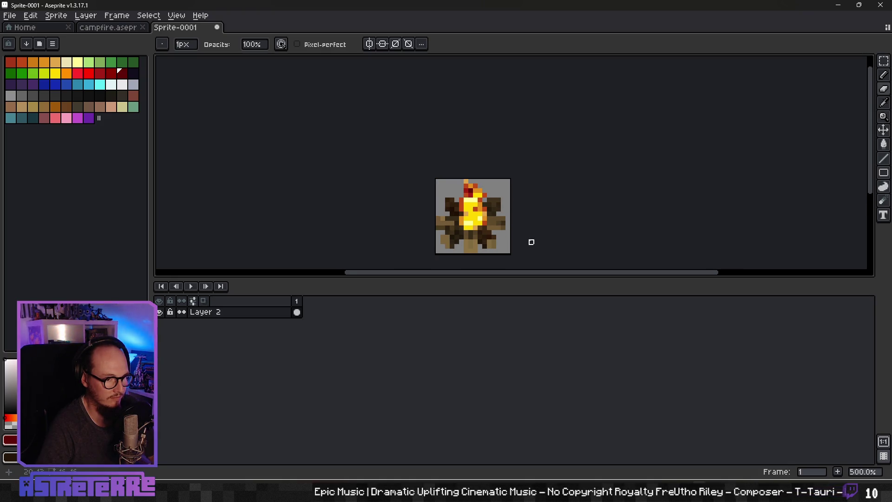
scroll(531, 241, up, 2)
scroll(492, 228, up, 3)
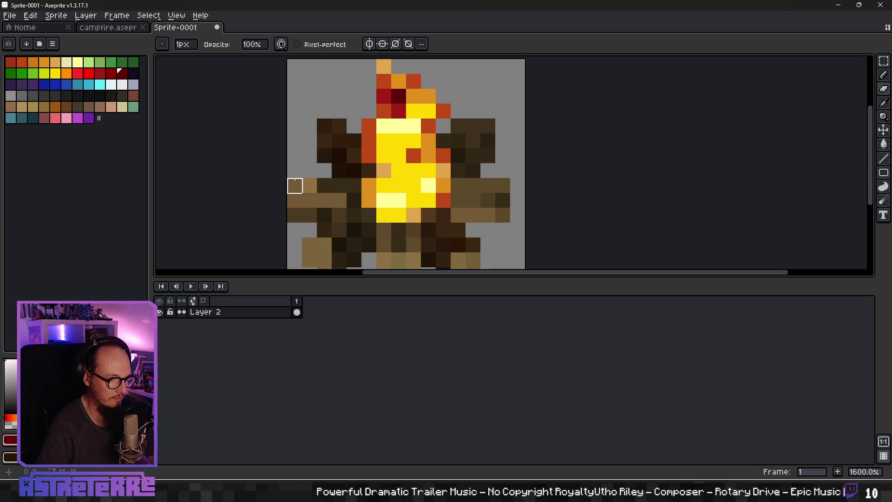
scroll(447, 217, down, 5)
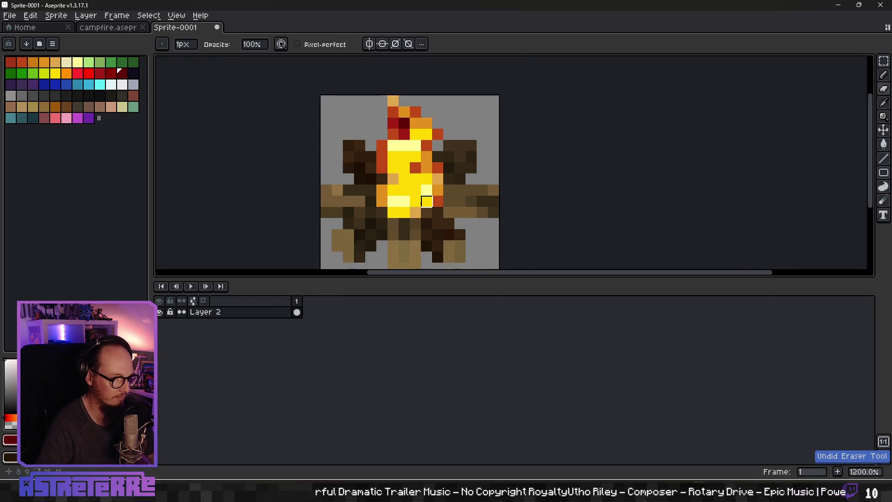
scroll(446, 217, up, 4)
mouse_move(390, 229)
mouse_down()
mouse_move(448, 231)
mouse_move(438, 198)
mouse_up()
key(i)
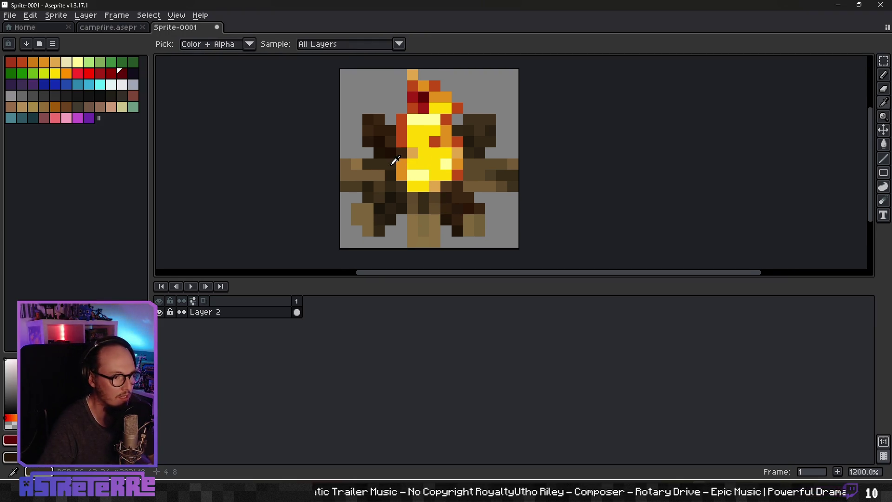
alt+click(460, 140)
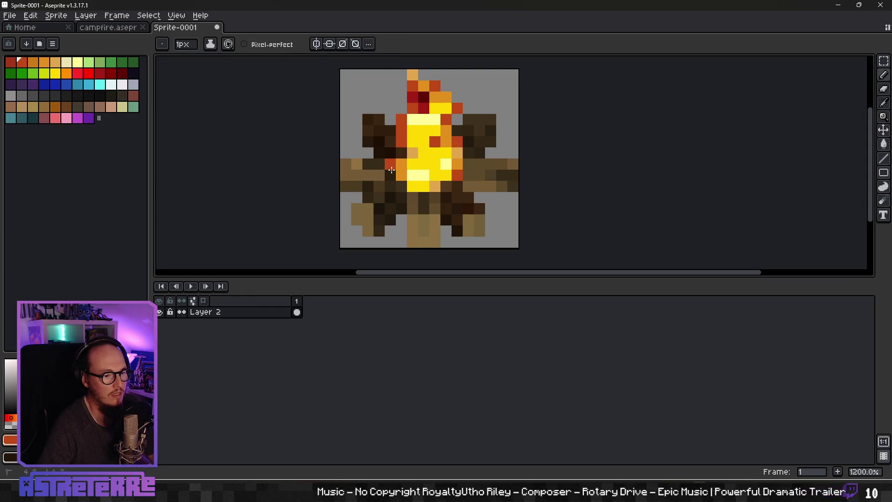
Paint red pixels down the flame's left edge
scroll(534, 195, down, 3)
scroll(473, 173, up, 3)
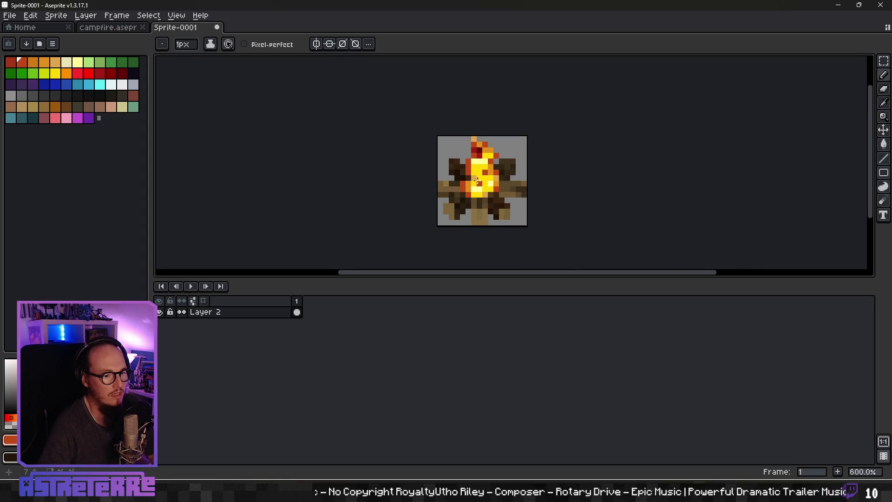
alt+click(482, 119)
drag(448, 154, 447, 164)
click(481, 153)
scroll(515, 184, down, 5)
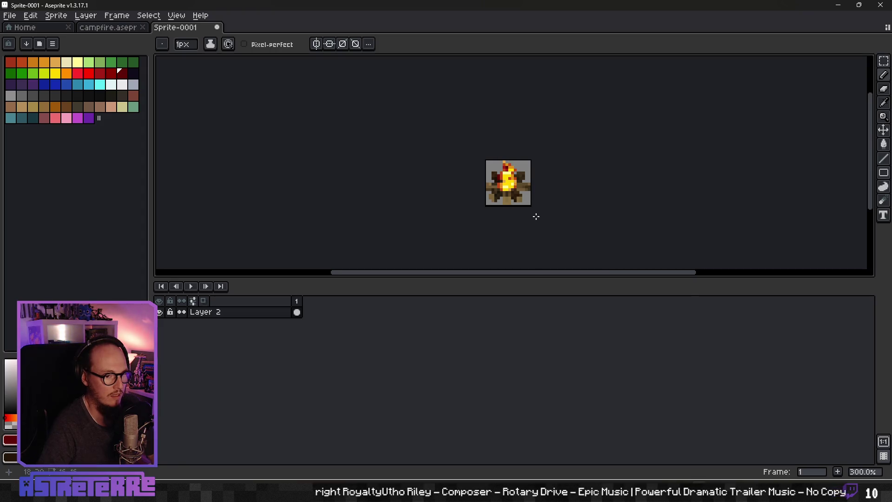
scroll(534, 212, down, 3)
mouse_move(531, 208)
mouse_down()
mouse_move(517, 214)
mouse_move(493, 196)
mouse_move(506, 198)
mouse_up()
scroll(493, 196, up, 2)
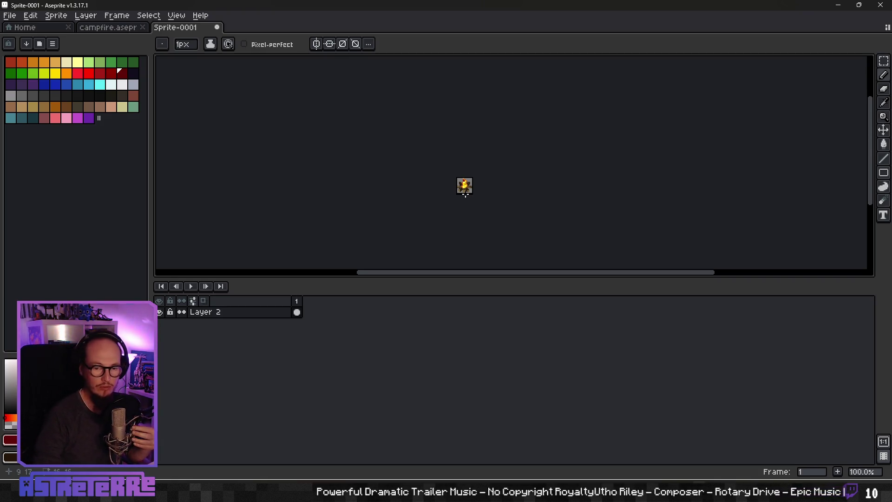
Make Layer 2 active and erase the stray pixels near the flame's top with the Eraser
scroll(470, 186, up, 5)
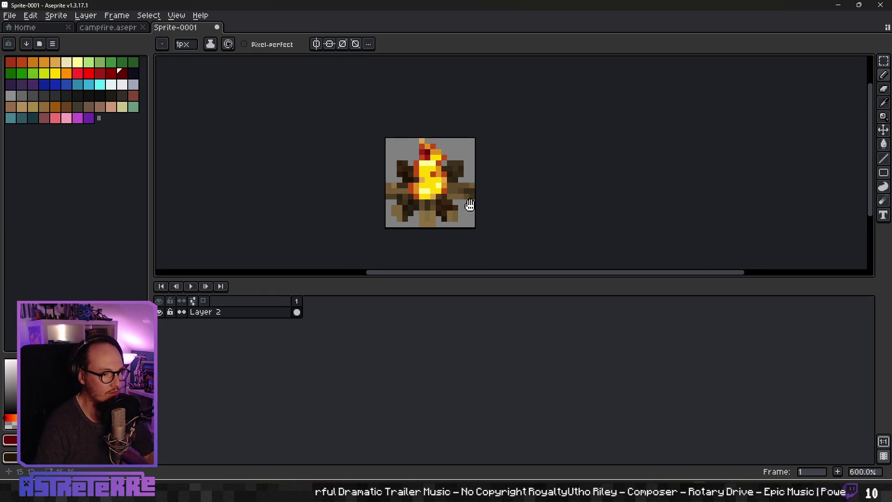
scroll(479, 204, up, 1)
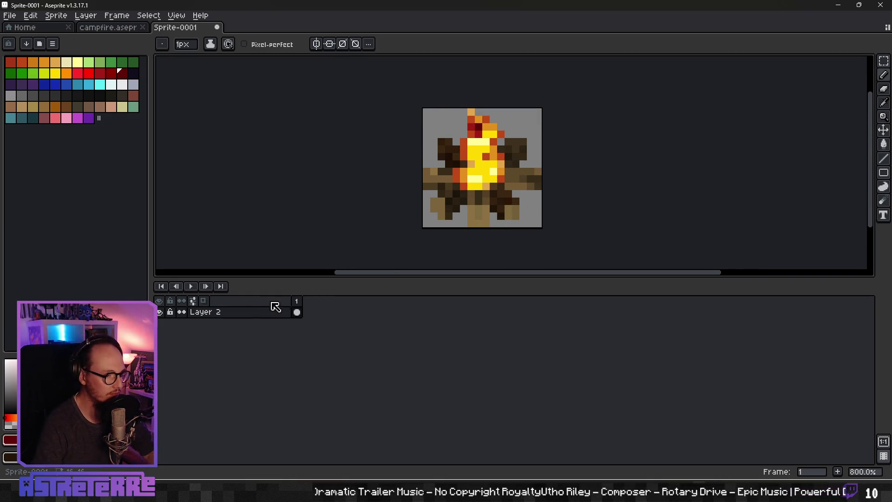
click(246, 313)
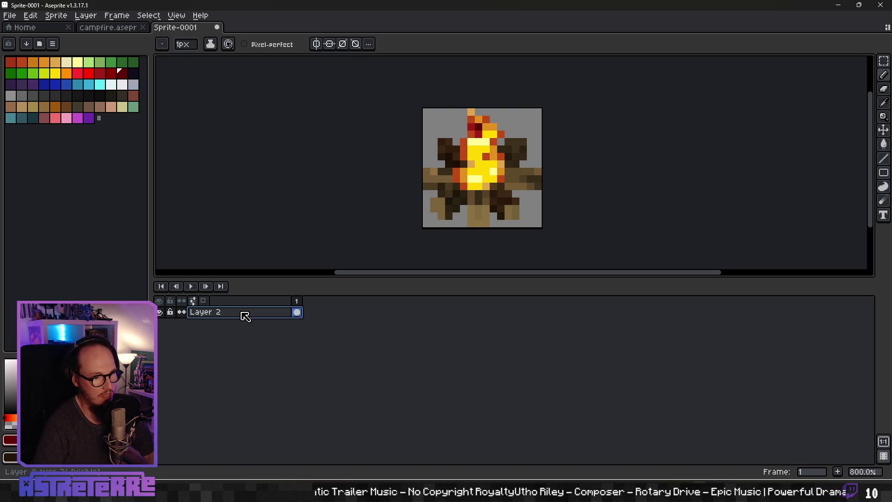
scroll(528, 199, down, 5)
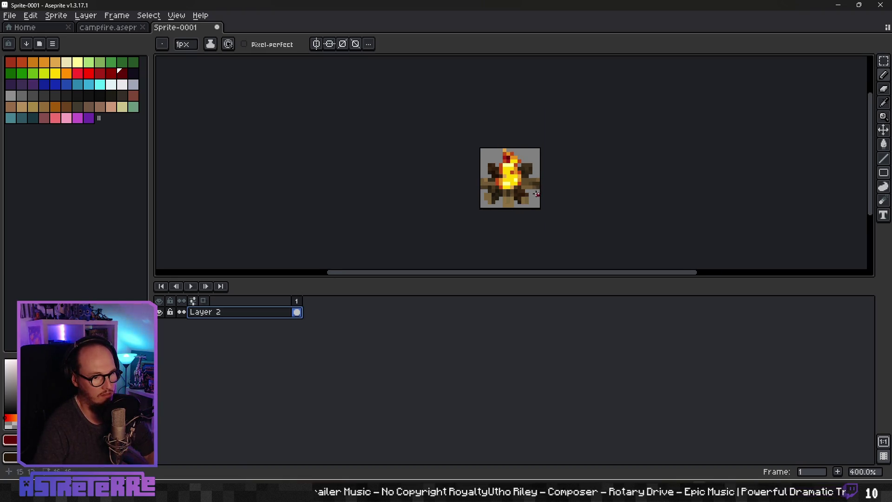
scroll(506, 202, down, 1)
scroll(493, 191, up, 8)
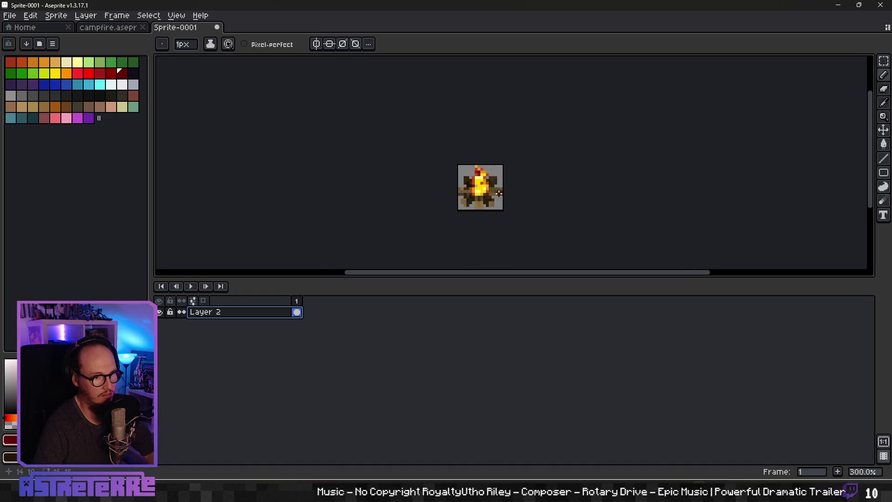
key(e)
drag(470, 159, 448, 137)
scroll(510, 152, down, 6)
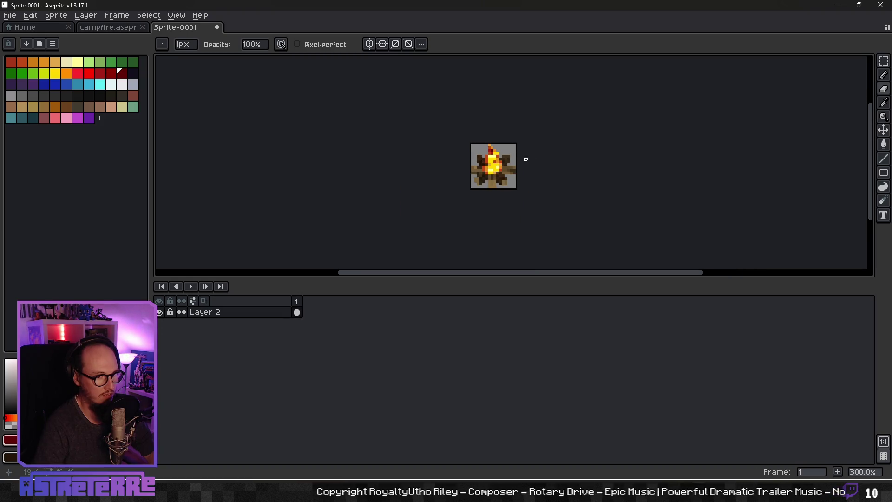
scroll(526, 159, up, 6)
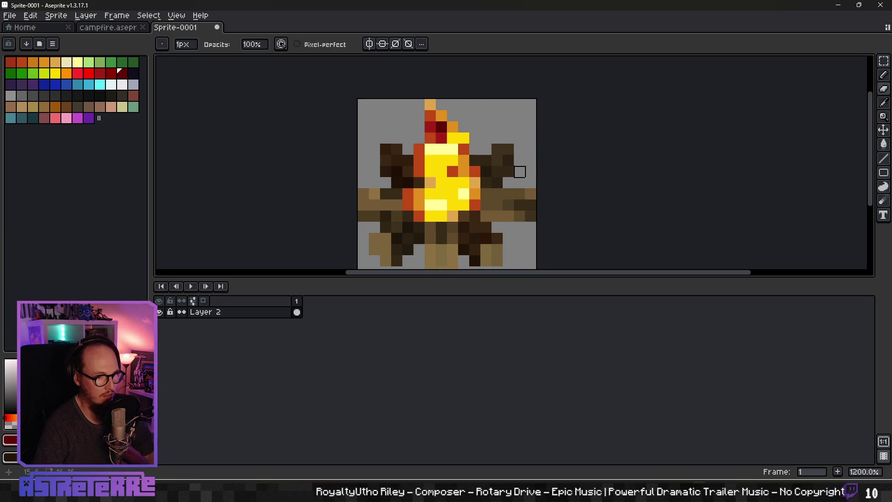
scroll(478, 152, down, 6)
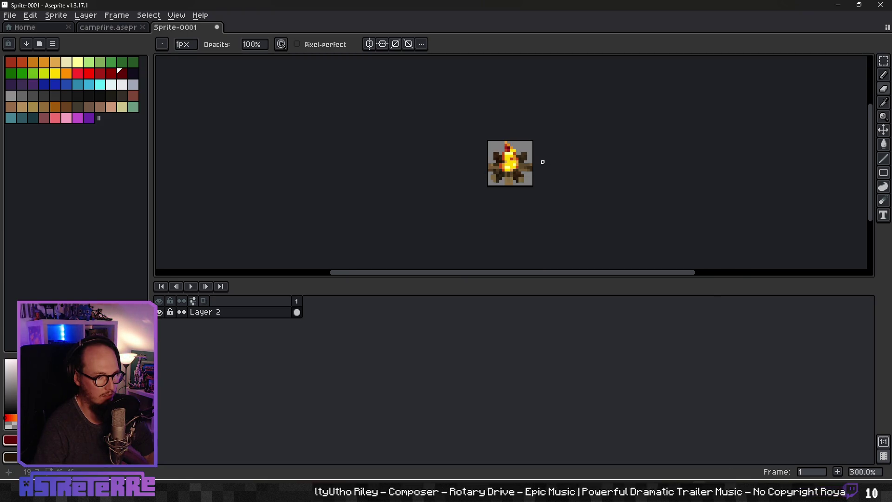
scroll(542, 162, up, 7)
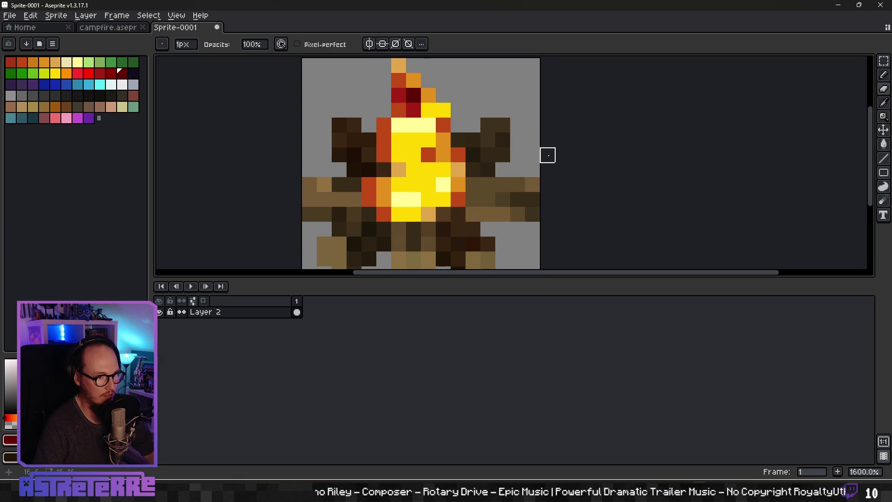
scroll(535, 158, down, 4)
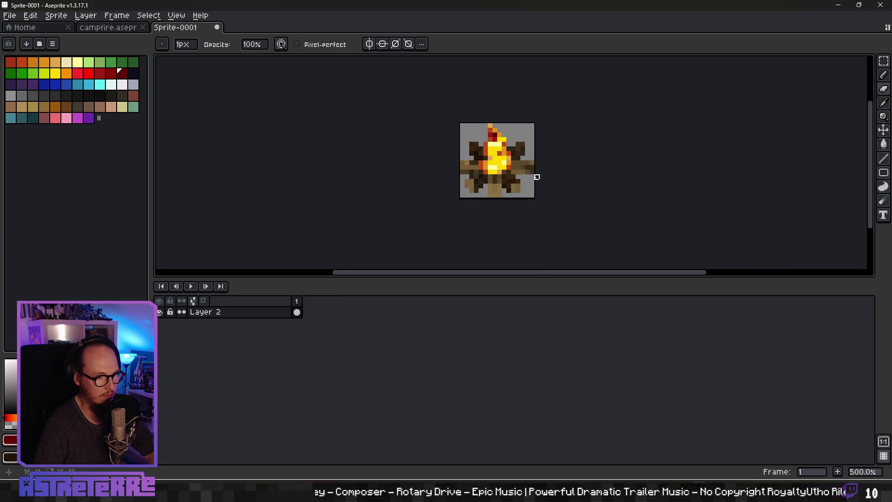
scroll(537, 181, down, 4)
scroll(523, 175, up, 1)
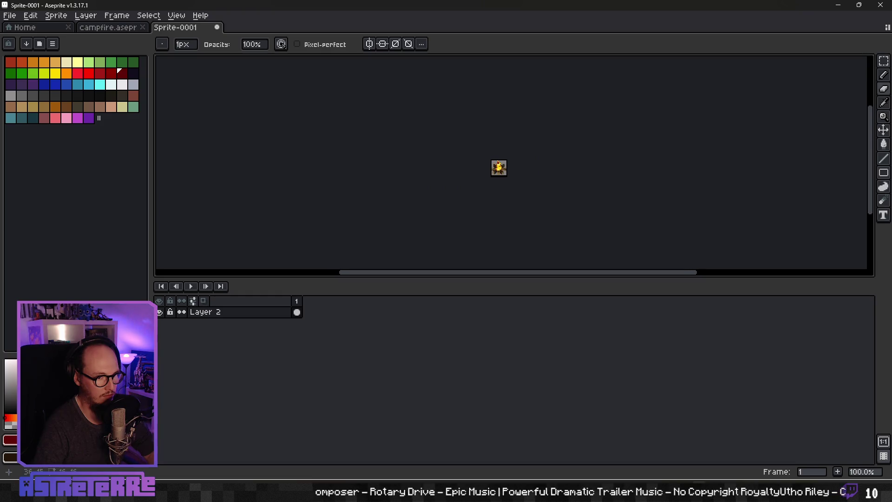
scroll(511, 172, down, 1)
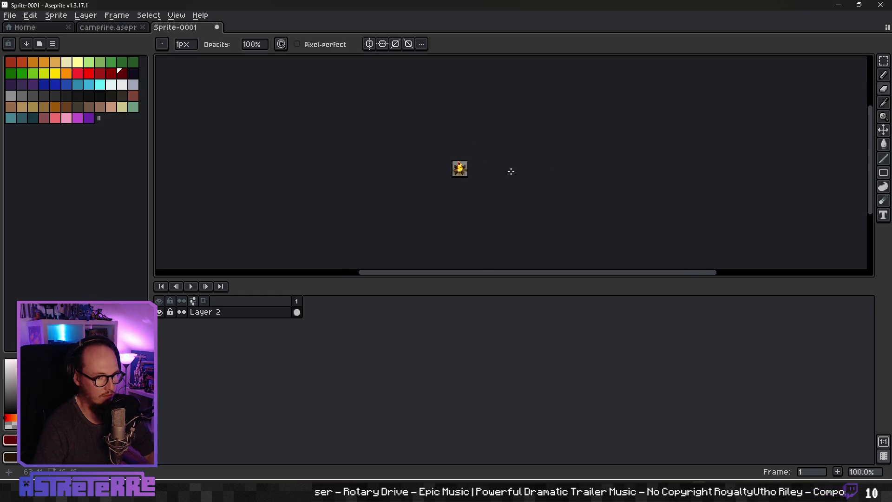
scroll(468, 162, up, 8)
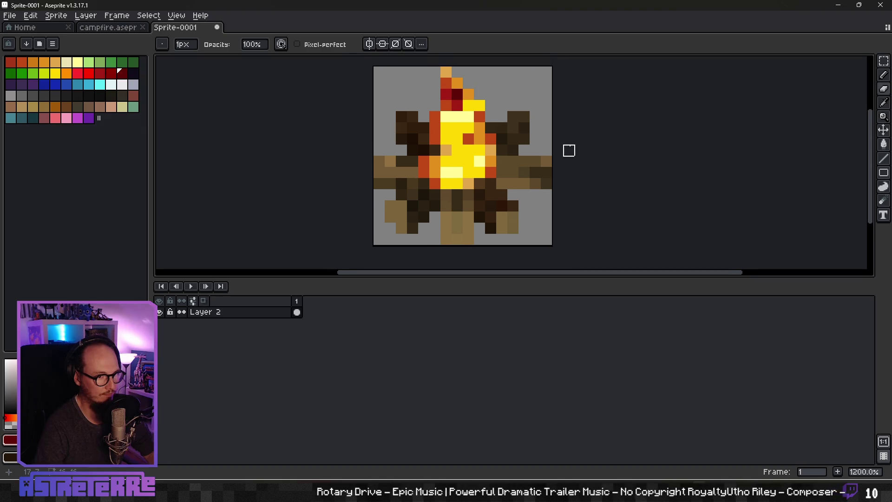
alt+click(468, 96)
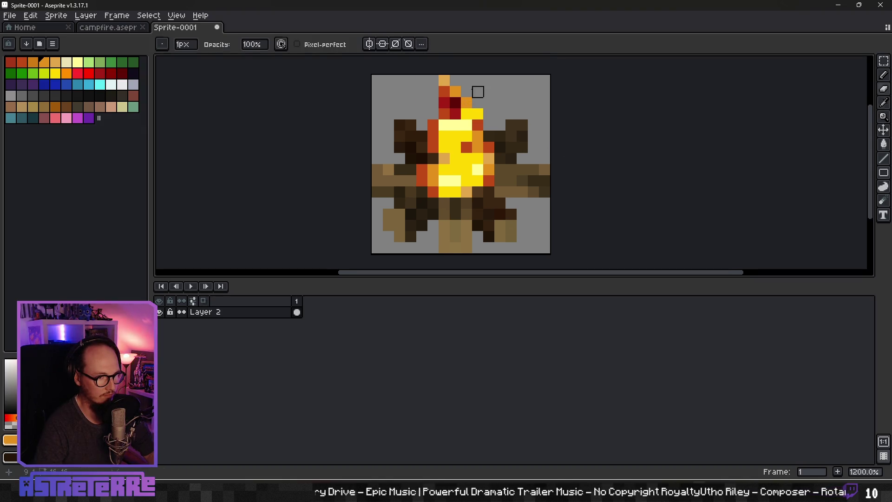
click(488, 82)
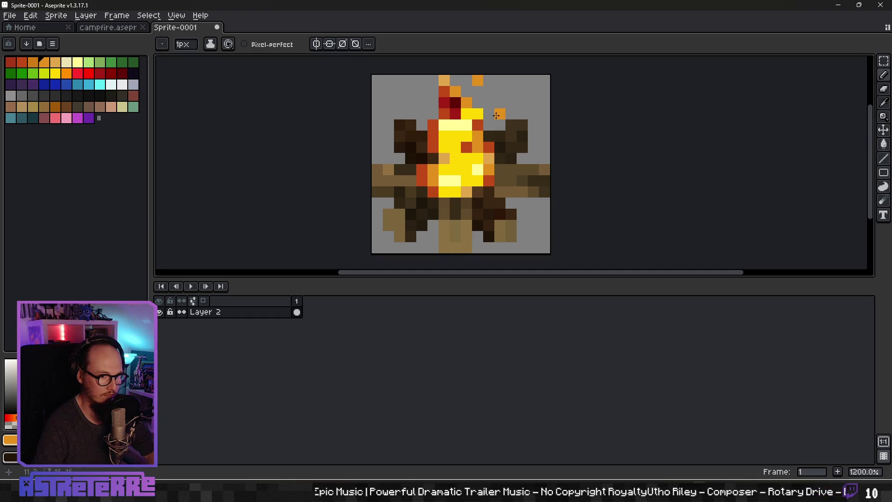
click(498, 138)
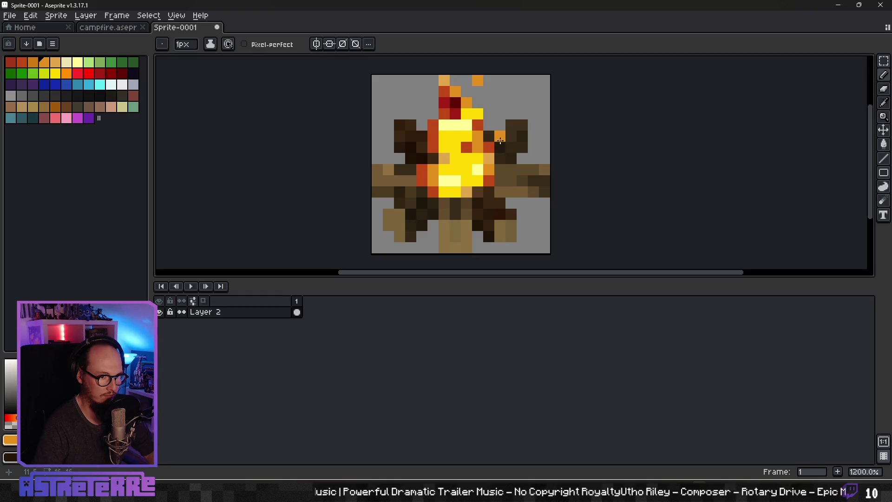
scroll(500, 176, down, 5)
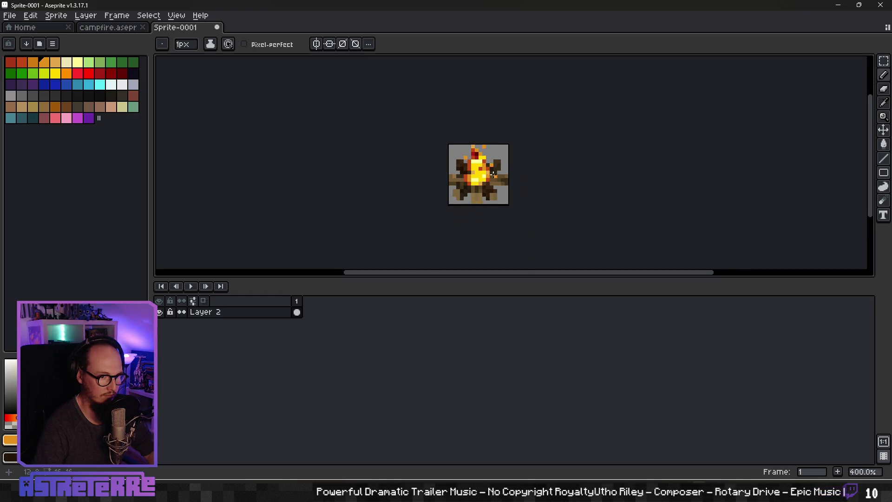
scroll(488, 184, up, 3)
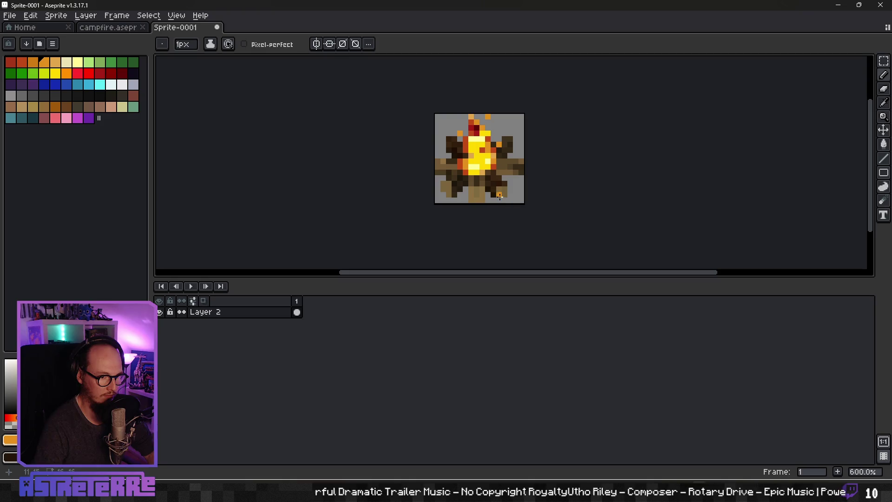
scroll(500, 197, up, 3)
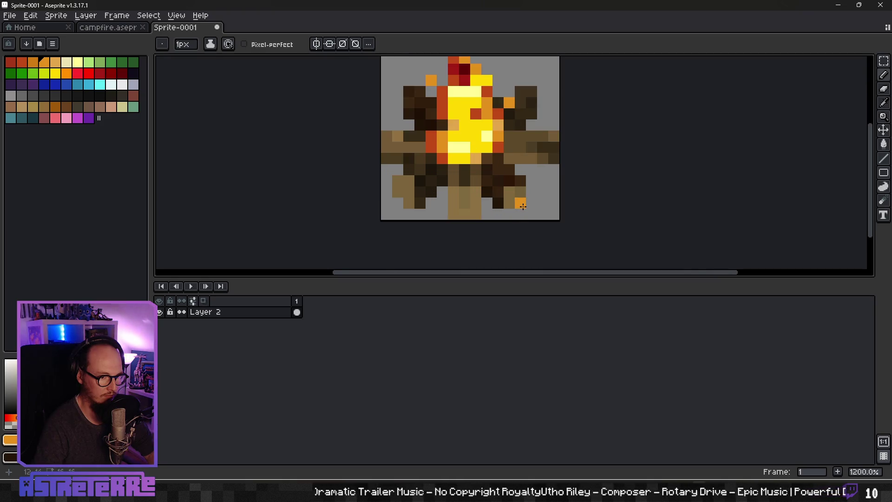
scroll(523, 206, down, 5)
mouse_move(538, 210)
mouse_down()
mouse_move(484, 197)
mouse_move(495, 201)
mouse_up()
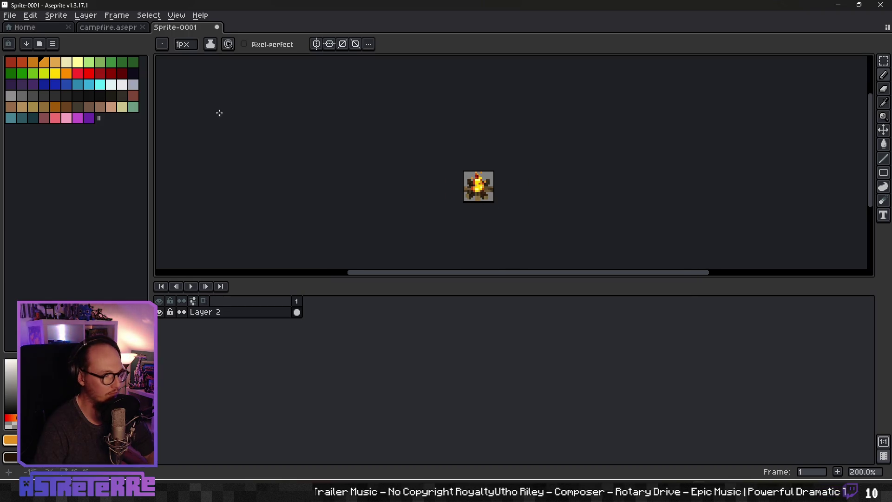
Start Export As and set the destination to the Item_Icons folder
click(12, 19)
mouse_move(49, 108)
click(157, 112)
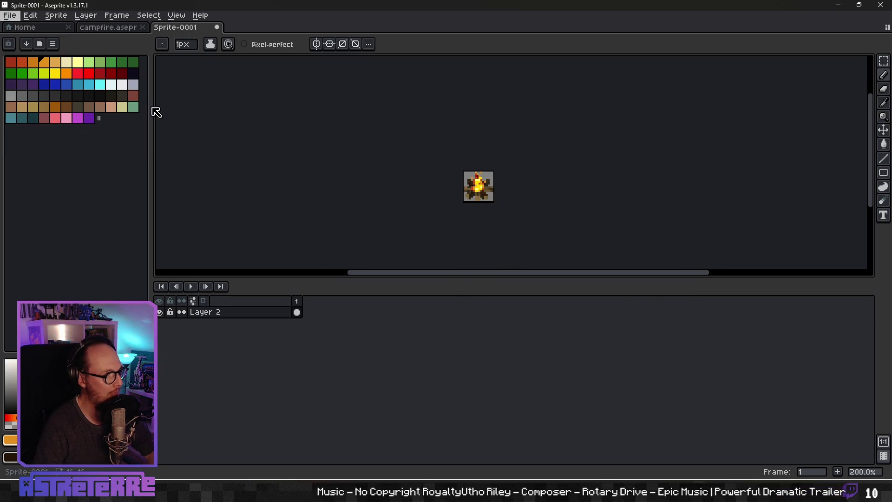
click(642, 209)
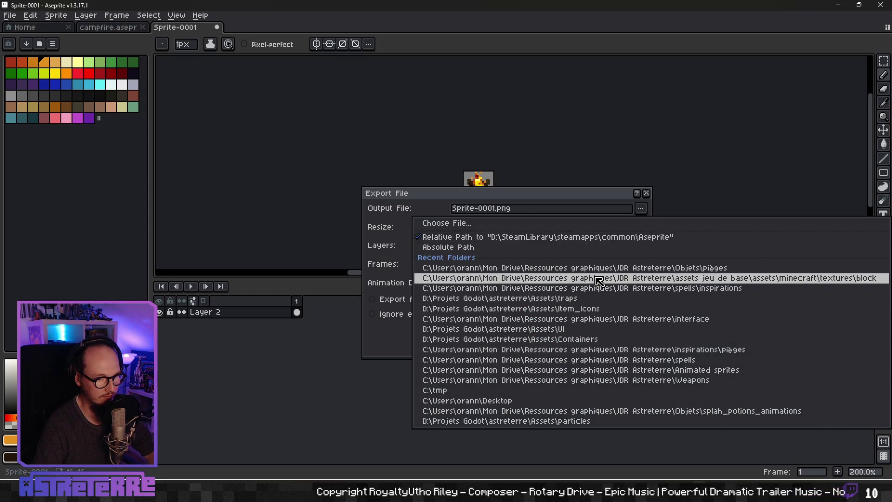
click(576, 309)
click(642, 209)
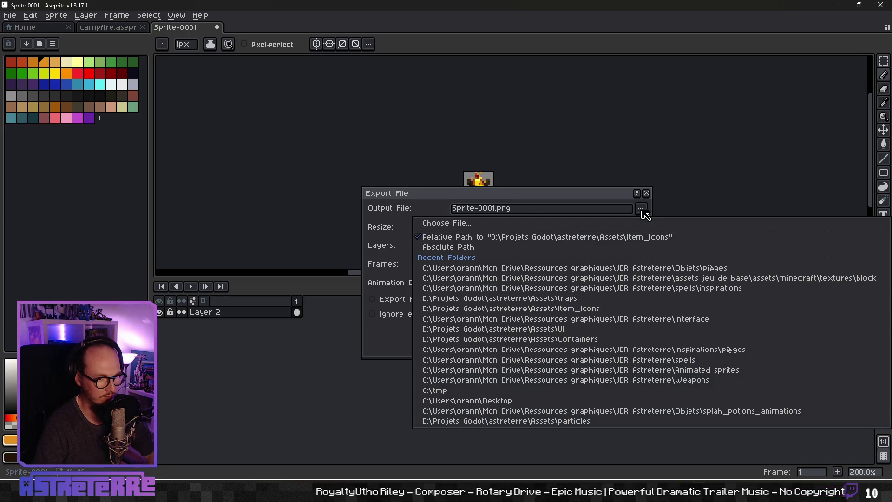
click(509, 228)
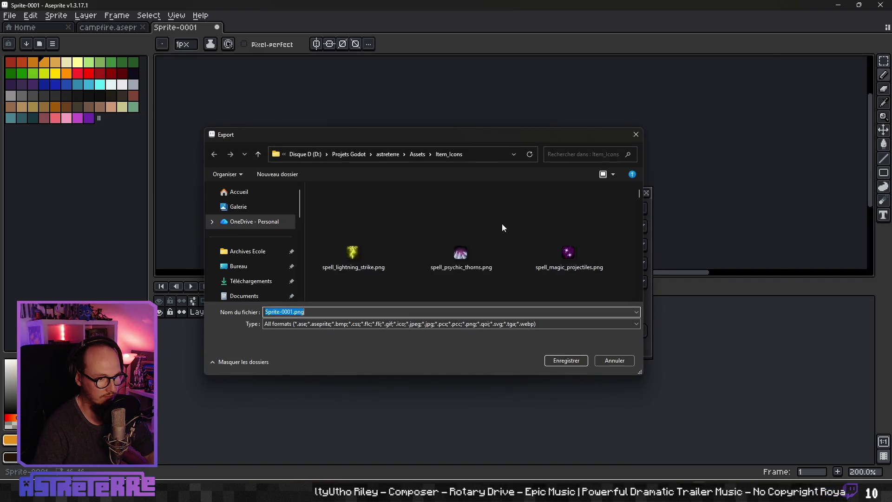
Save over campfire_trap.png, confirm the overwrite with Oui, and run the export
click(400, 209)
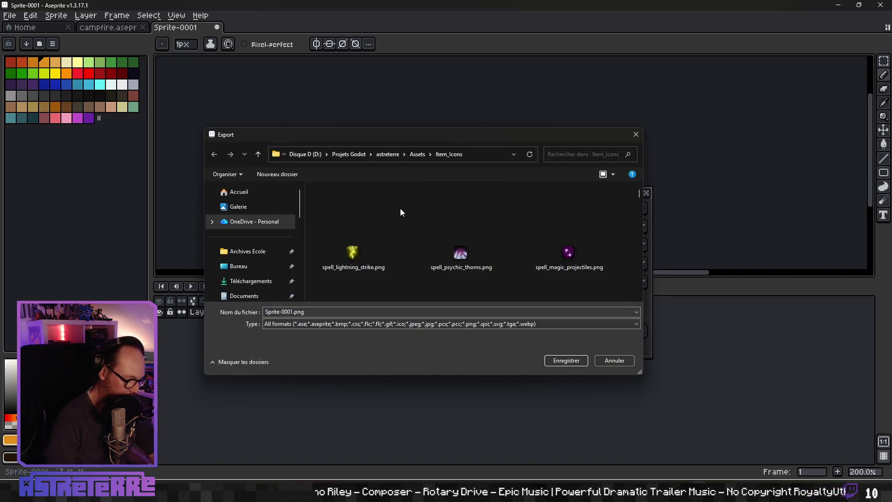
text(campfire_trap)
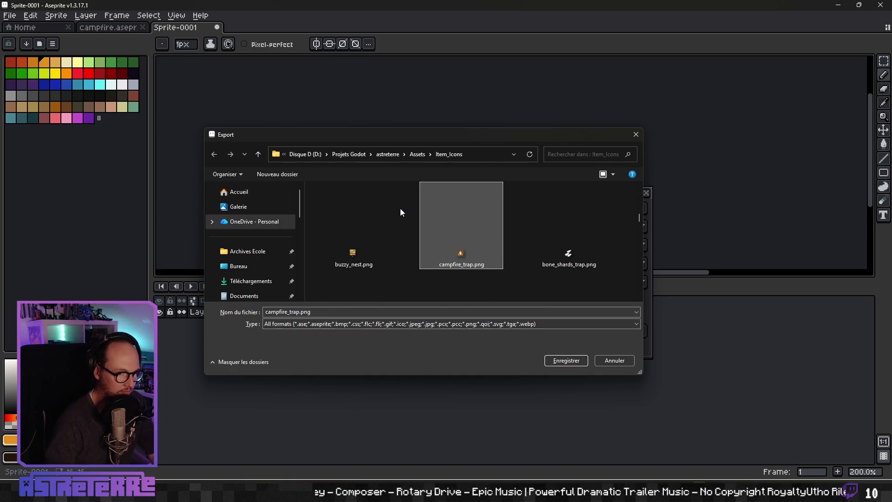
click(568, 361)
click(468, 246)
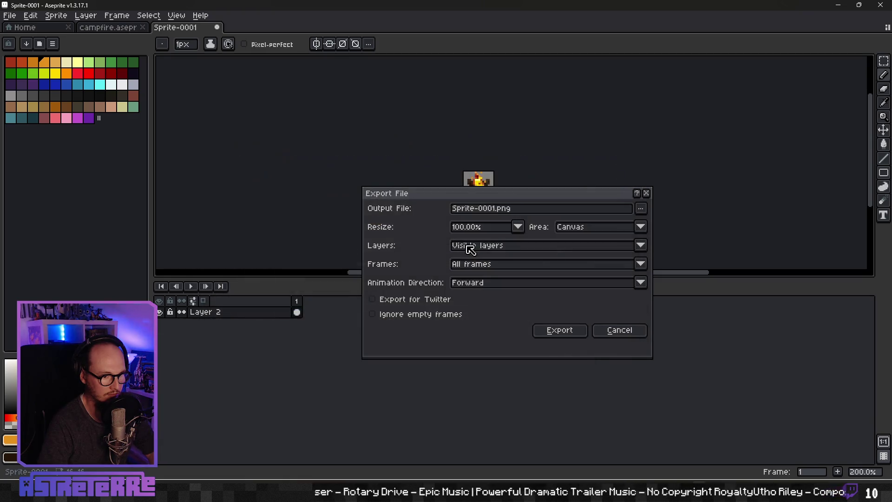
click(561, 331)
key(alt+Tab)
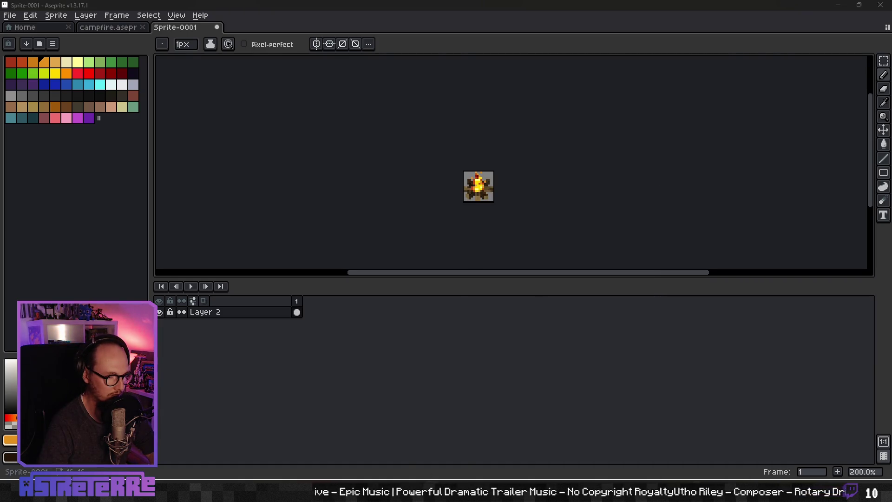
Launch the game from Godot and open the inventory and equipment screen
click(792, 21)
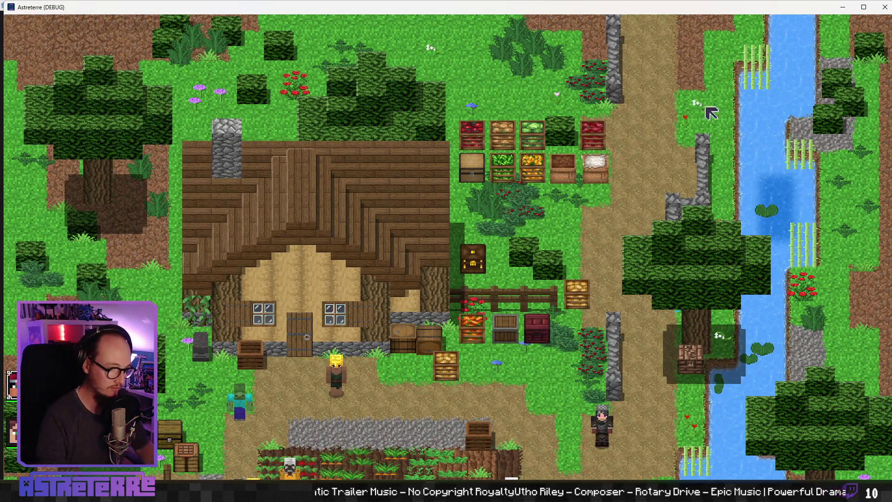
key(s)
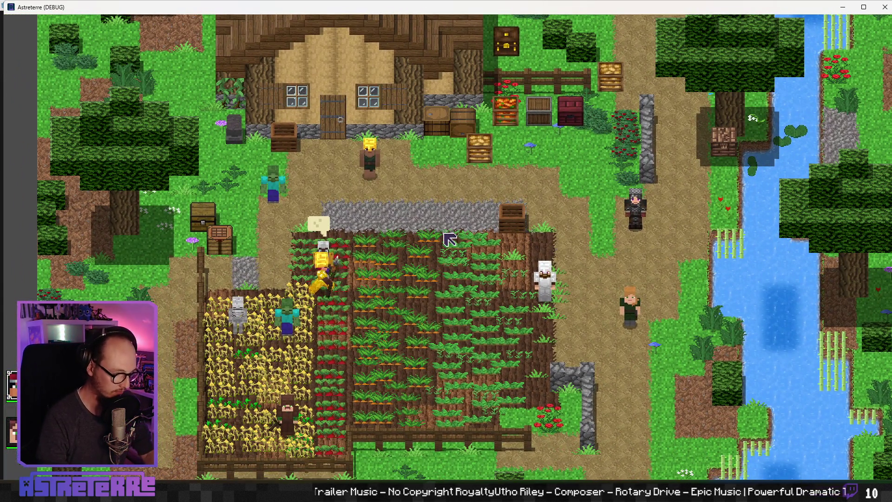
key(i)
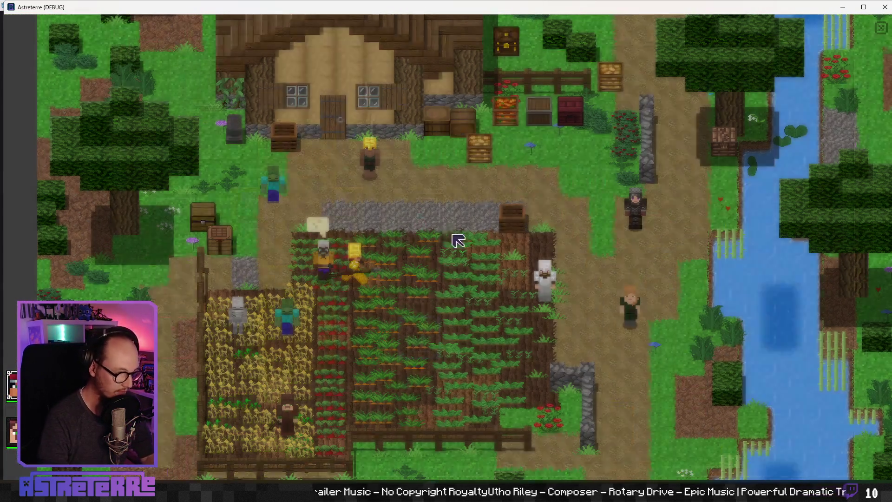
Drag the campfire trap from its equipment slot into an empty inventory cell
mouse_move(191, 290)
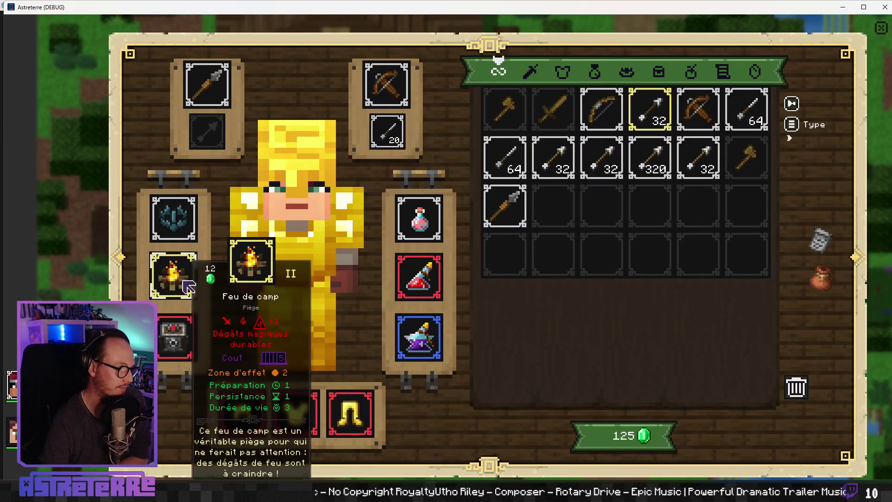
mouse_move(184, 281)
mouse_down()
mouse_move(457, 244)
mouse_move(561, 215)
mouse_up()
mouse_move(564, 223)
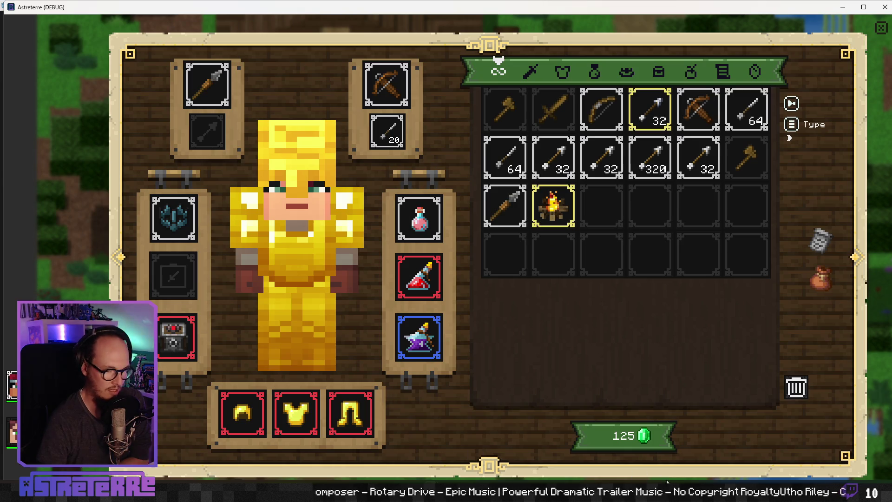
key(alt+Tab)
scroll(484, 193, up, 5)
Sample the tan wood colour and paint over the stray orange pixel at the campfire's lower right
click(493, 224)
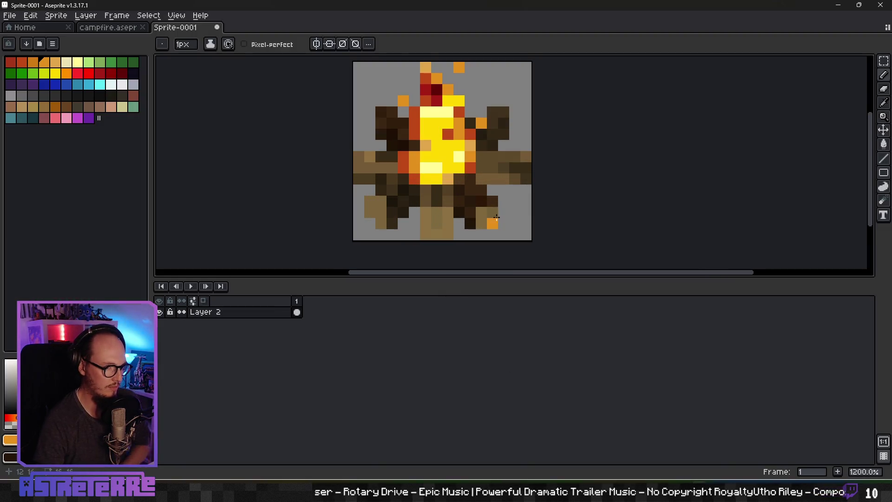
scroll(495, 209, up, 2)
alt+click(479, 186)
drag(494, 197, 480, 167)
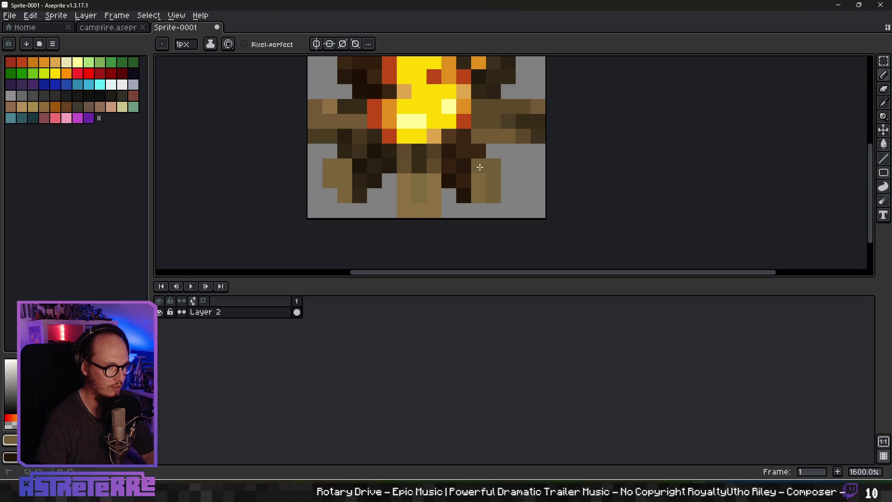
Check the fixed icon at a few zoom levels, then go back to the Astreterre inventory
scroll(548, 213, down, 4)
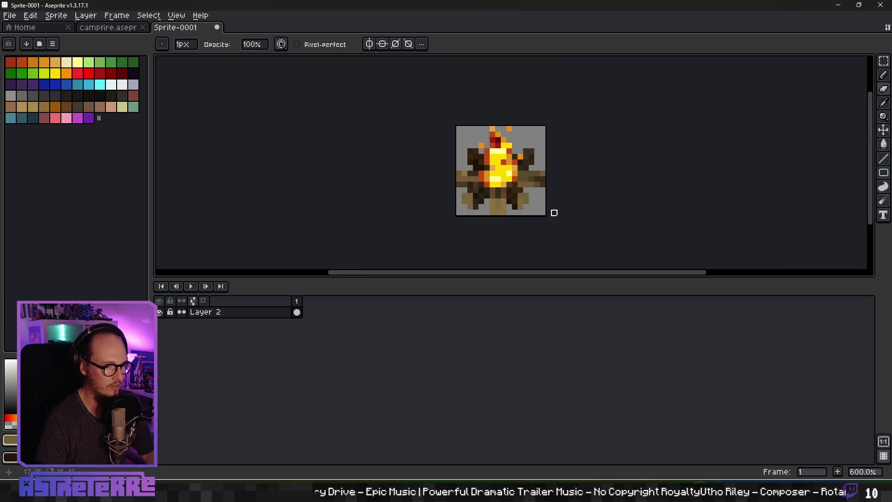
scroll(540, 209, up, 4)
scroll(508, 203, down, 1)
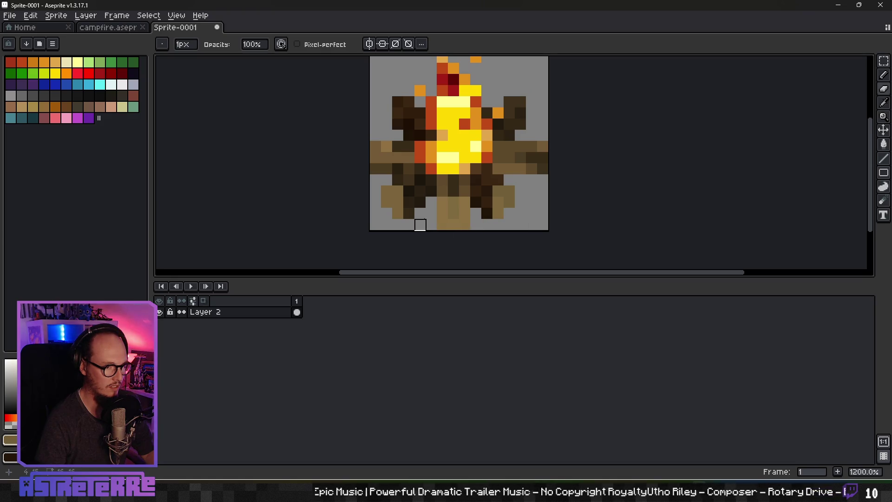
scroll(532, 214, down, 5)
scroll(541, 215, up, 4)
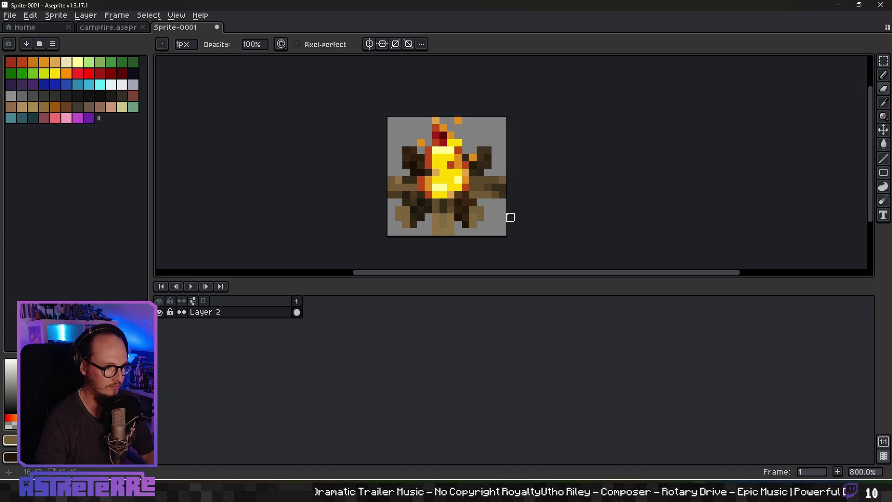
scroll(510, 217, down, 4)
key(alt+Tab)
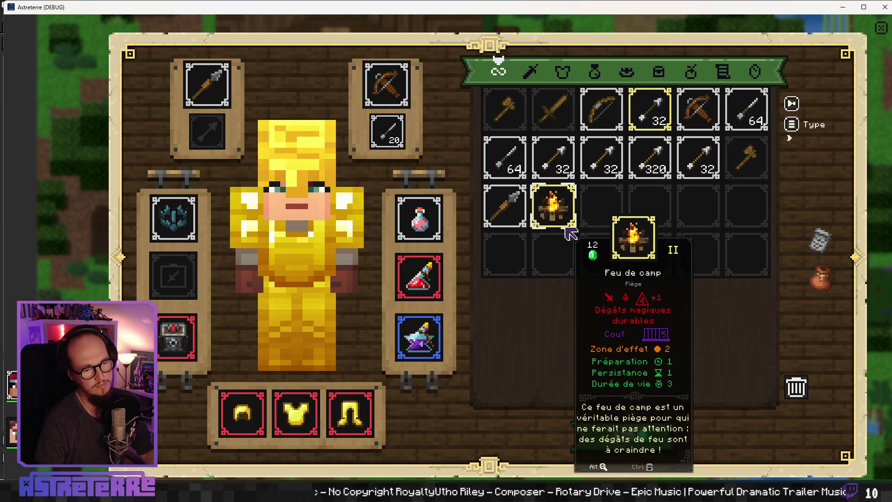
Put the Feu de camp trap into the left equipment slot, close the inventory and return to Aseprite
mouse_move(565, 223)
mouse_down()
mouse_move(432, 228)
mouse_move(176, 277)
mouse_up()
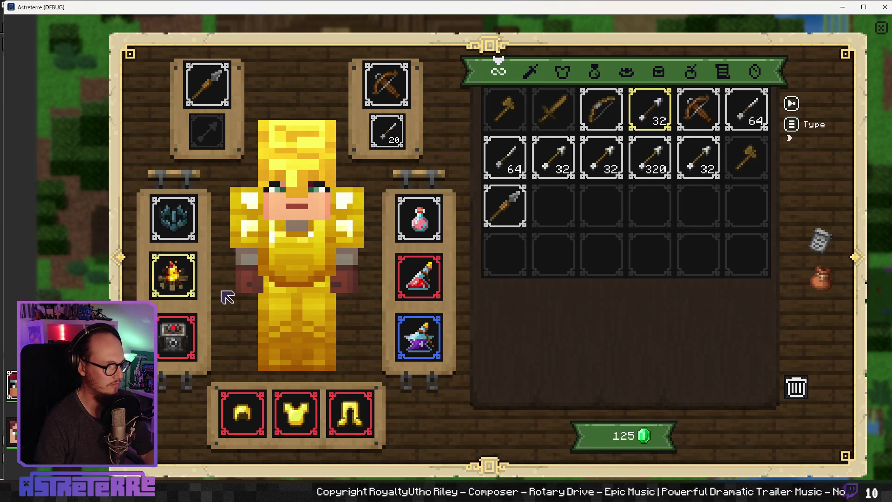
mouse_move(182, 290)
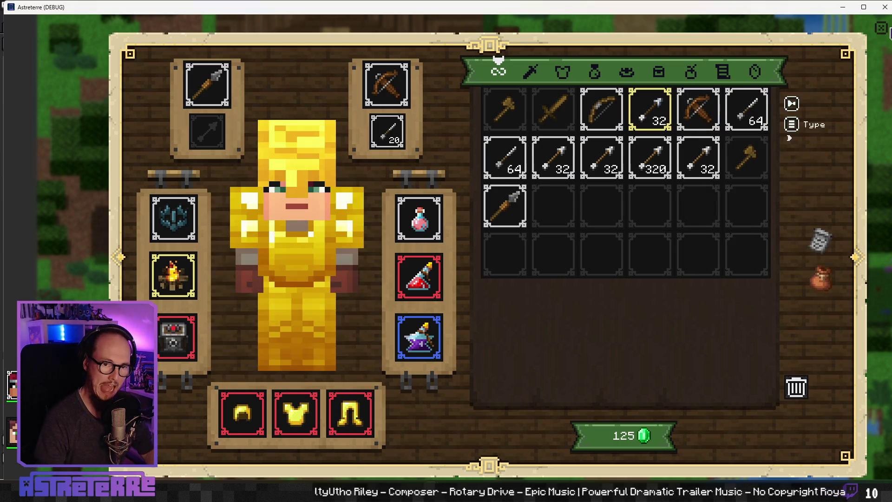
key(Escape)
key(alt+Tab)
scroll(565, 204, down, 4)
Re-export the sprite as campfire_trap.png with the same settings
click(9, 15)
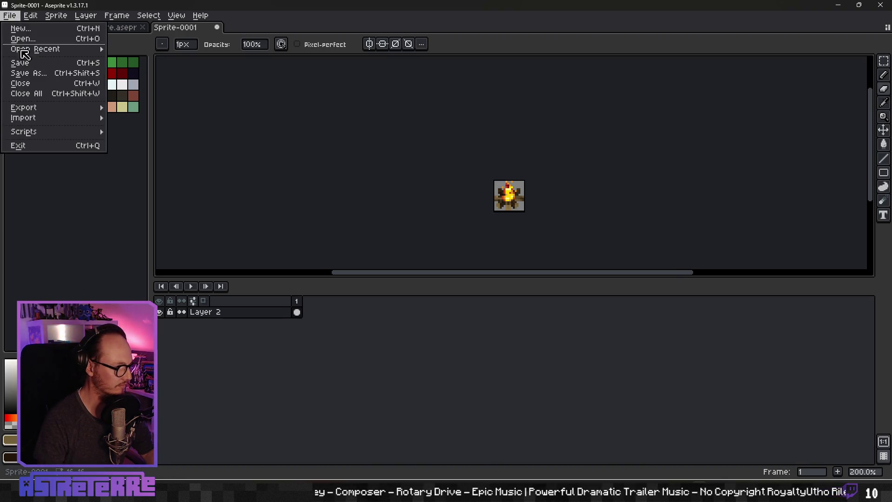
mouse_move(28, 109)
click(134, 109)
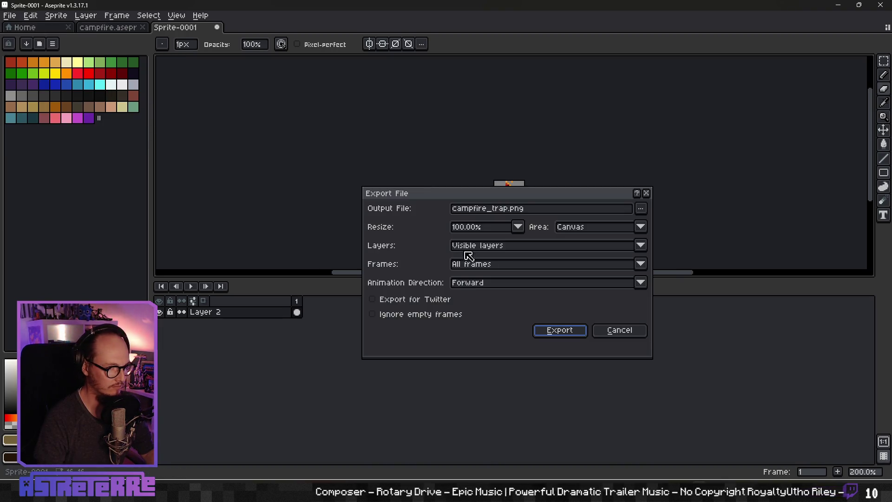
click(554, 331)
Close the unused Sprite-0001 sketch and discard its changes
scroll(524, 201, up, 4)
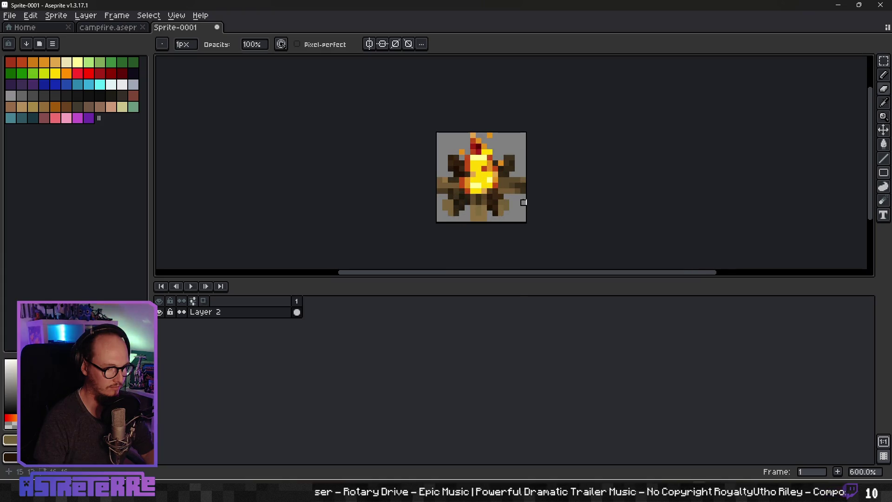
scroll(524, 202, up, 4)
scroll(522, 203, down, 3)
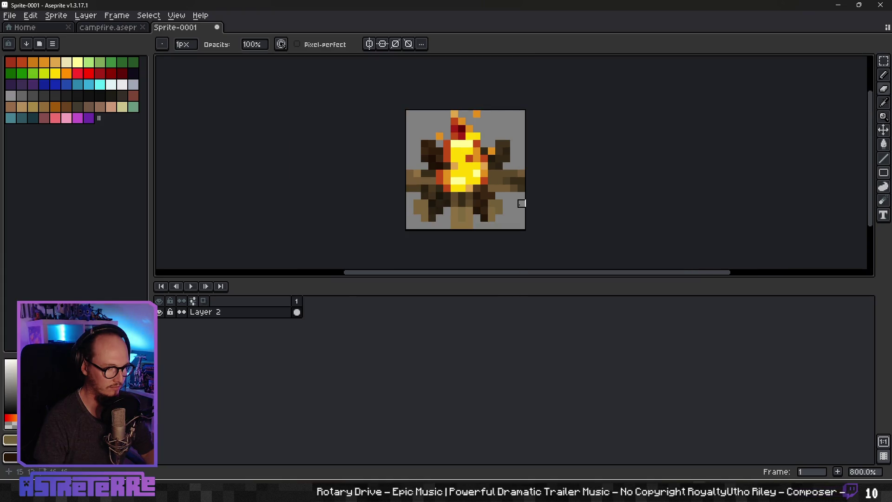
scroll(522, 203, down, 3)
scroll(522, 203, up, 2)
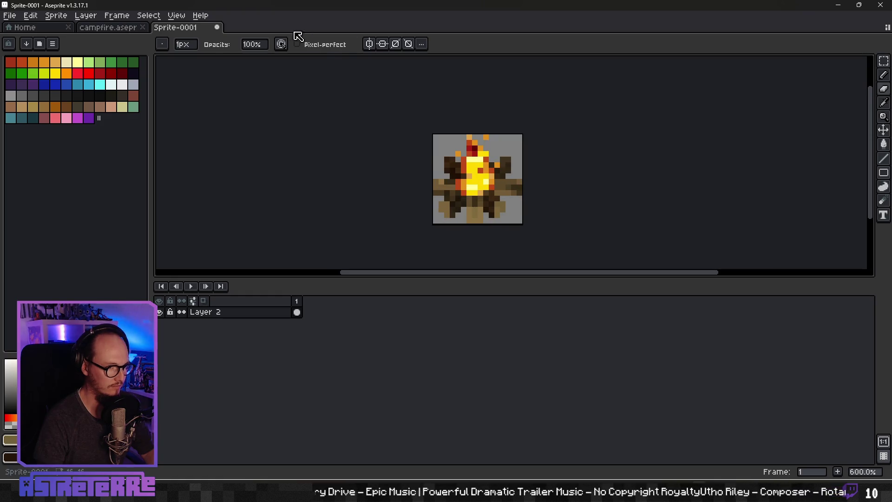
click(216, 27)
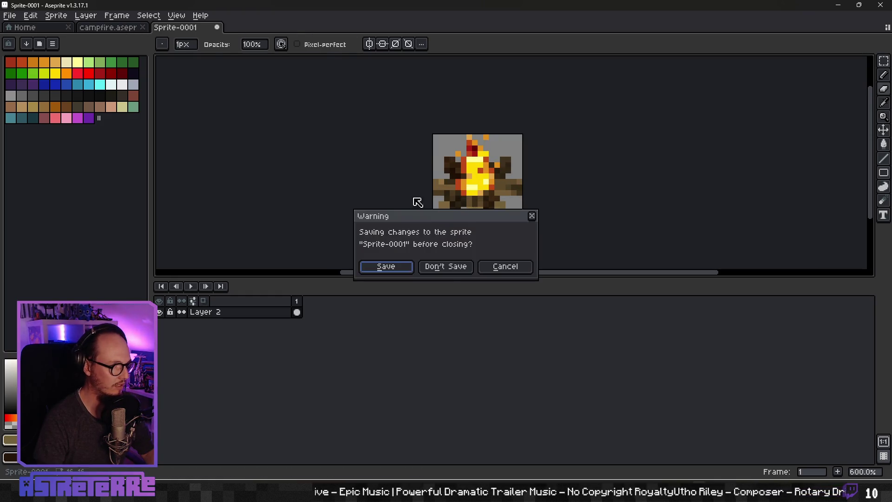
click(460, 271)
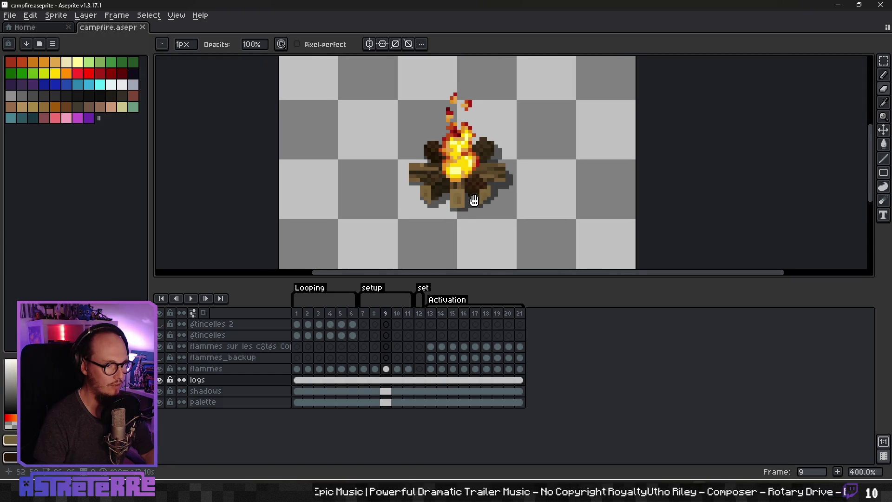
Hide the timeline, play the campfire animation and stop on frame 20 to see the cracks
click(486, 347)
scroll(400, 197, down, 2)
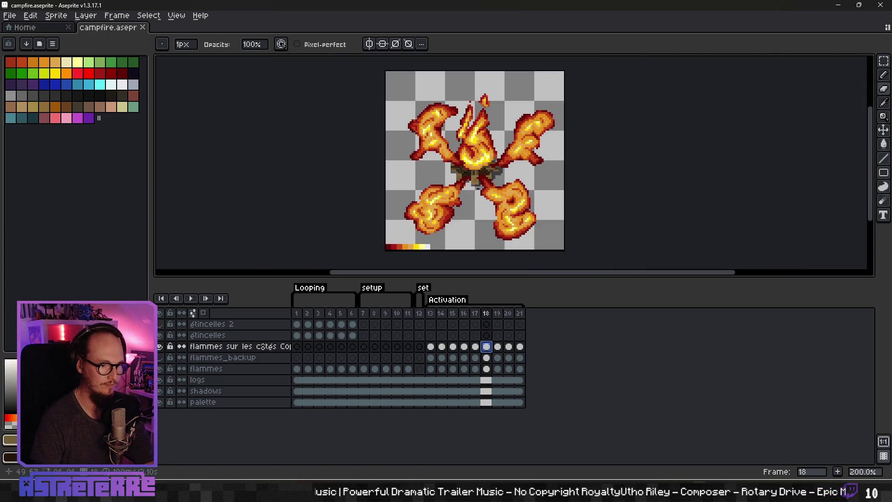
key(Tab)
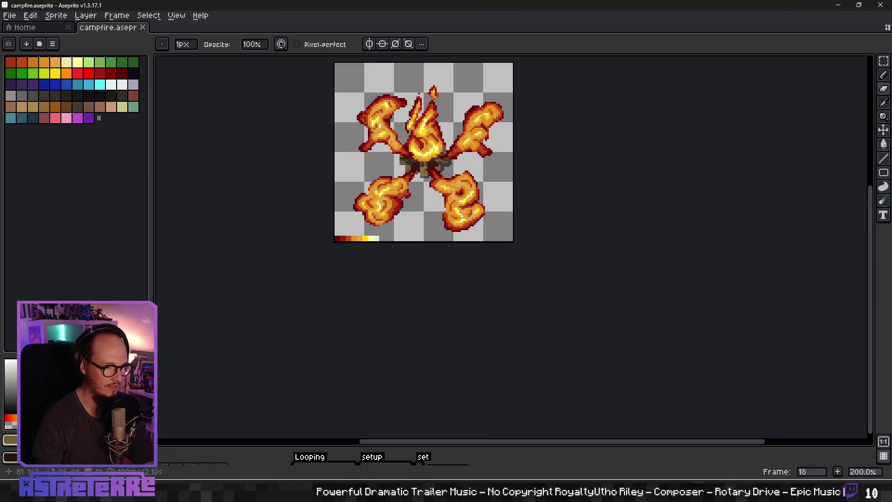
key(Return)
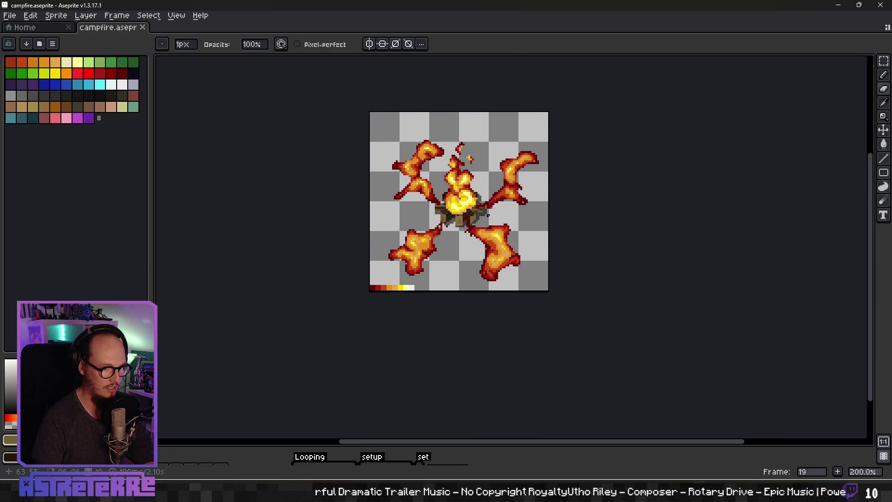
scroll(494, 264, up, 2)
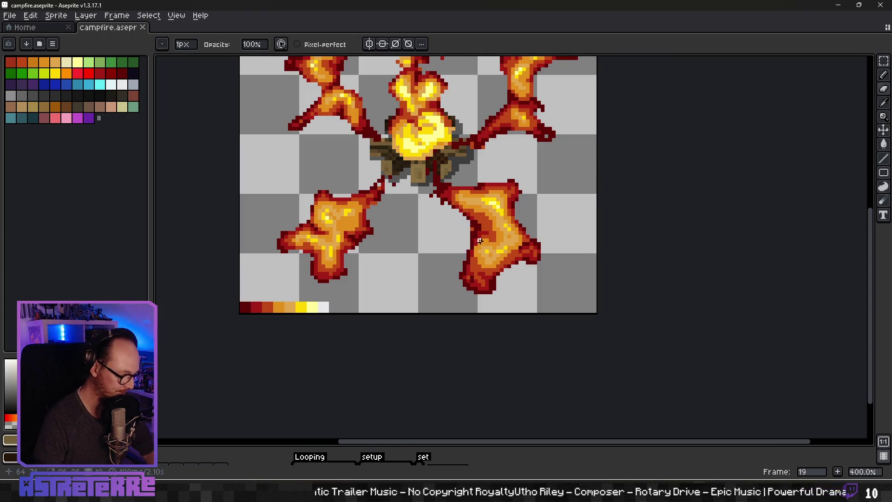
scroll(480, 240, up, 2)
alt+click(479, 212)
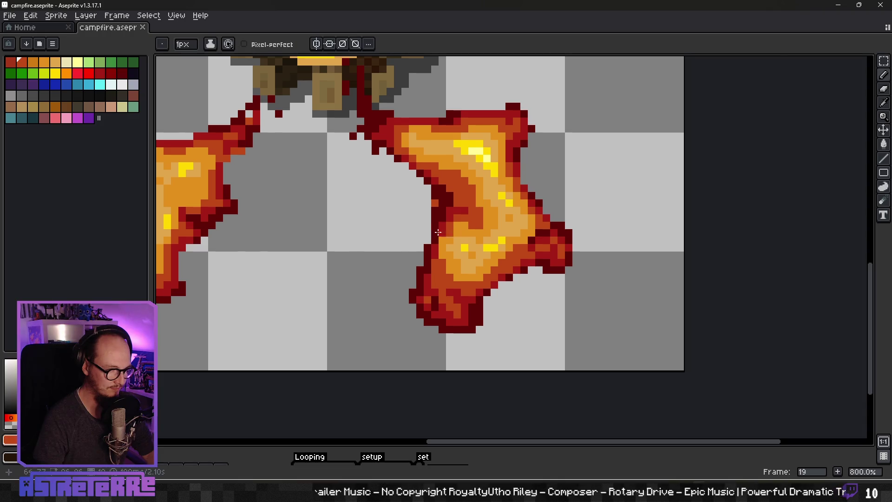
scroll(438, 233, down, 2)
key(Right)
Pick the lighter orange and add a small highlight to the left crack
scroll(500, 235, up, 2)
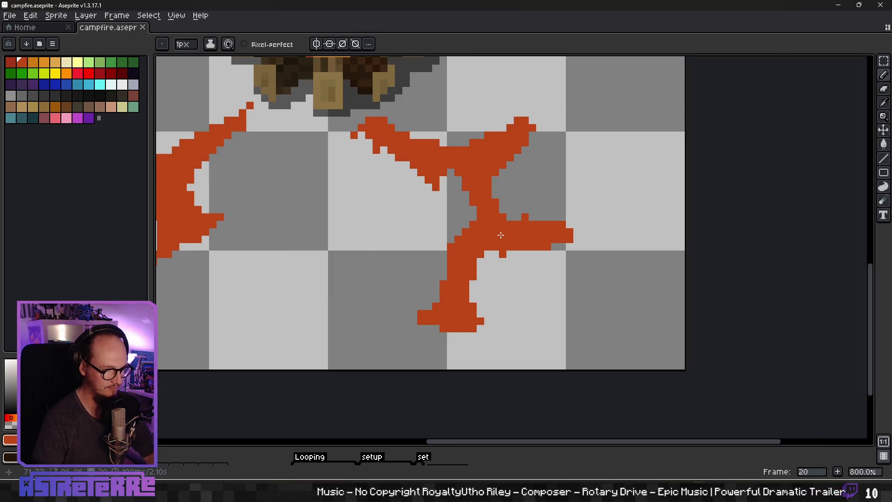
scroll(472, 245, down, 2)
alt+click(255, 300)
scroll(331, 235, up, 2)
mouse_move(297, 193)
mouse_down()
mouse_move(272, 207)
mouse_move(304, 238)
mouse_up()
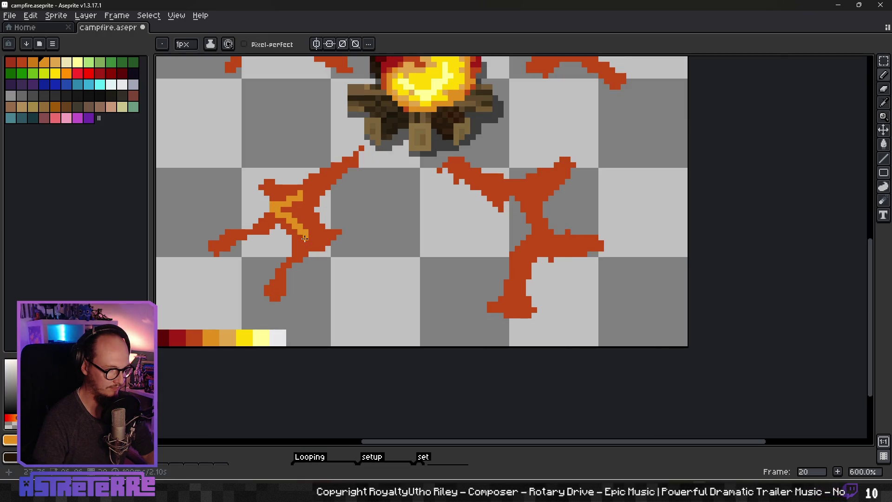
key(ctrl+z)
key(ctrl+z)
mouse_move(312, 192)
mouse_down()
mouse_move(288, 215)
mouse_move(307, 244)
mouse_move(321, 235)
mouse_up()
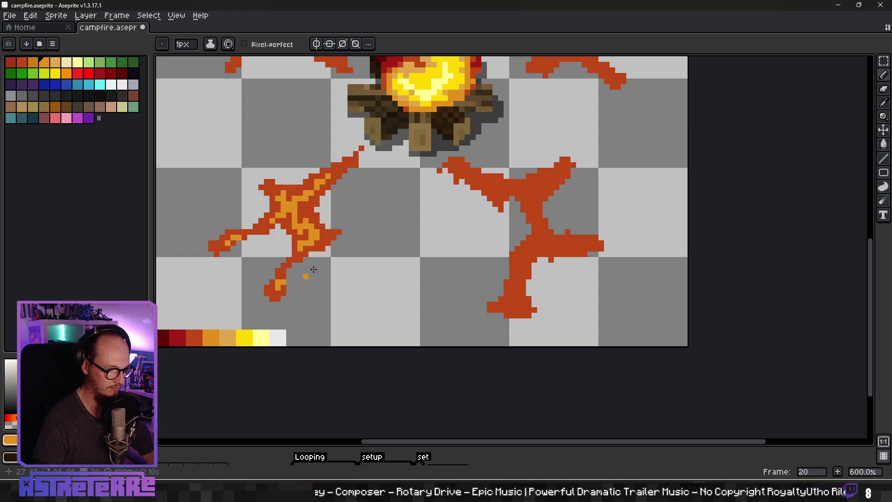
Highlight the right crack's upper arm, lower stem and right arm in lighter orange
mouse_move(467, 176)
mouse_down()
mouse_move(525, 188)
mouse_move(557, 174)
mouse_up()
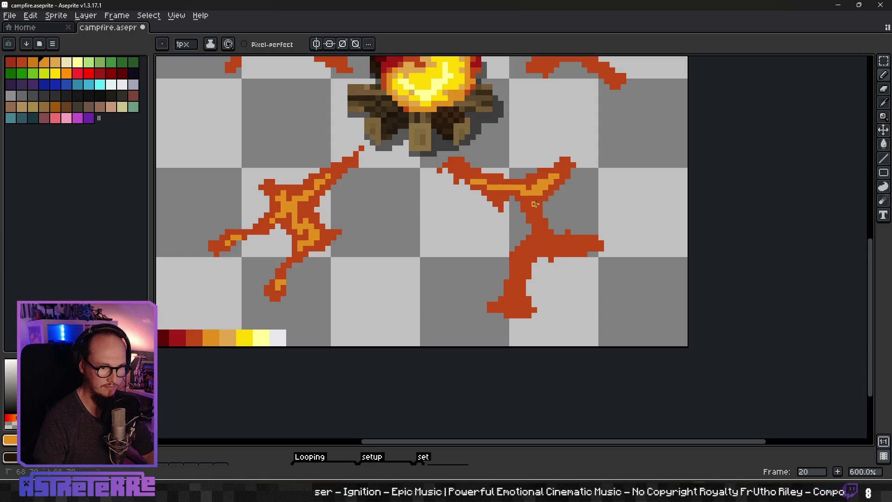
mouse_move(536, 219)
mouse_down()
mouse_move(547, 237)
mouse_move(526, 251)
mouse_move(524, 272)
mouse_up()
drag(554, 242, 588, 240)
scroll(553, 200, up, 3)
Highlight the upper-right crack's stem and branch in light orange, ending with a single pixel near the tip
drag(555, 153, 580, 209)
scroll(536, 166, up, 2)
drag(536, 166, 546, 166)
key(ctrl+z)
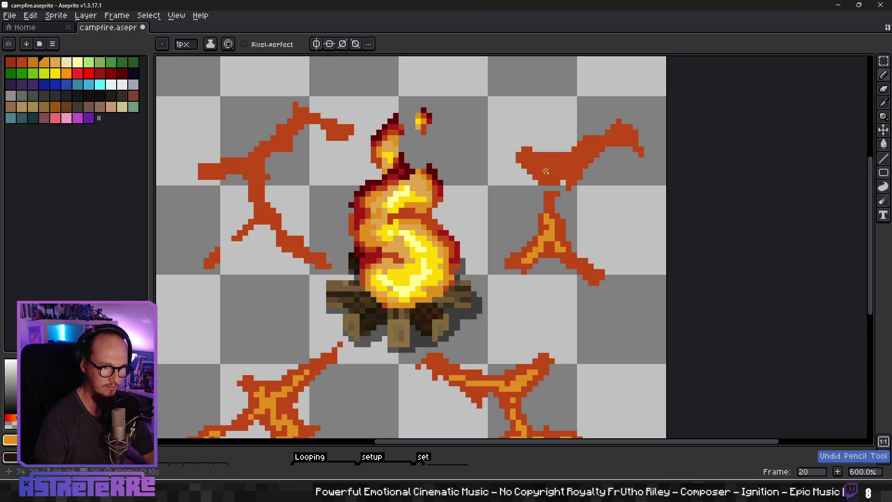
drag(567, 161, 574, 172)
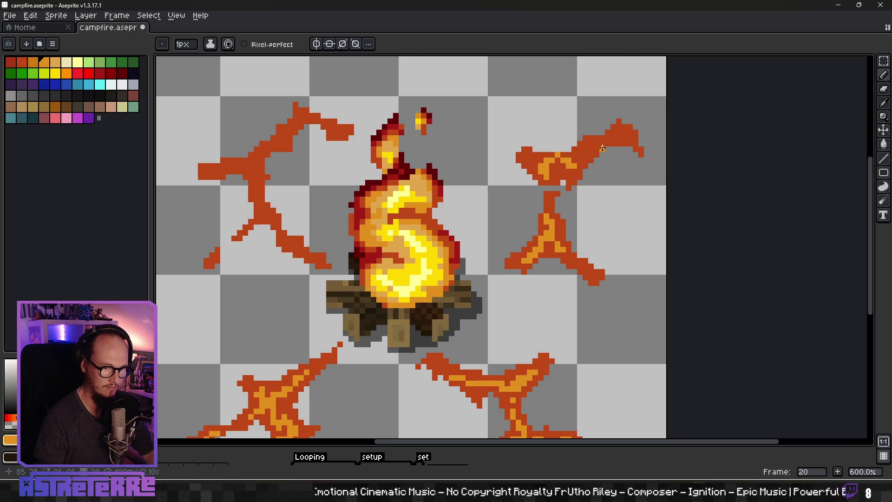
drag(589, 145, 615, 137)
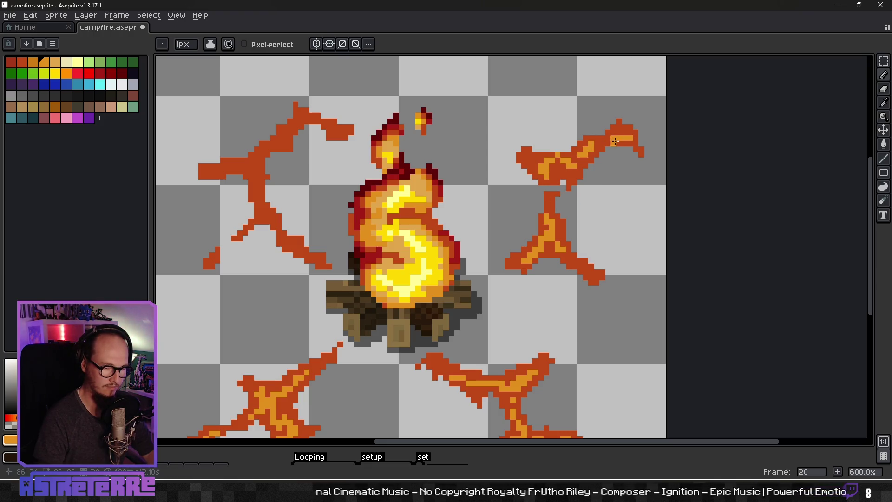
key(ctrl+z)
click(623, 134)
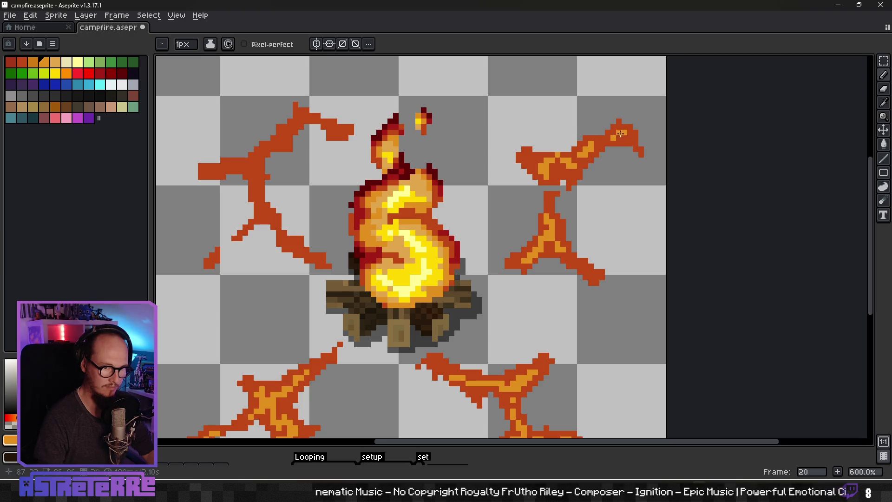
Add light orange highlights along the upper-left and left crack branches
scroll(613, 203, down, 3)
scroll(600, 225, up, 3)
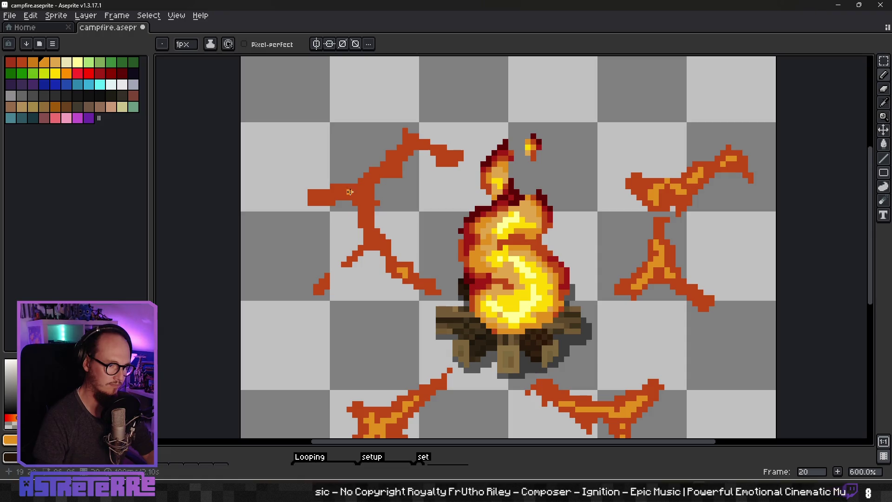
drag(365, 210, 377, 236)
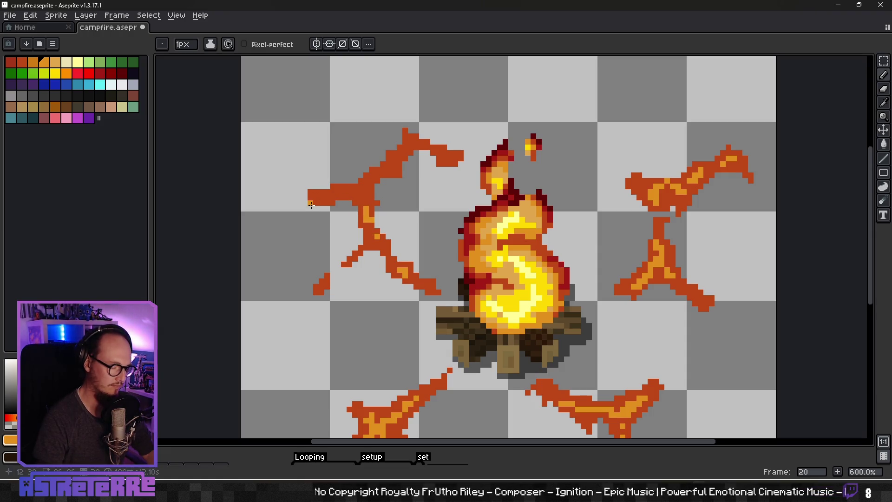
key(e)
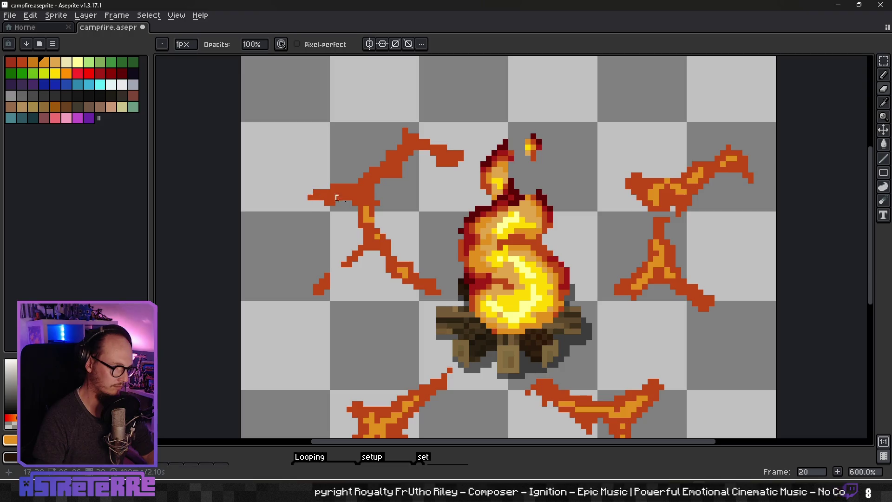
scroll(402, 214, down, 2)
scroll(409, 215, up, 4)
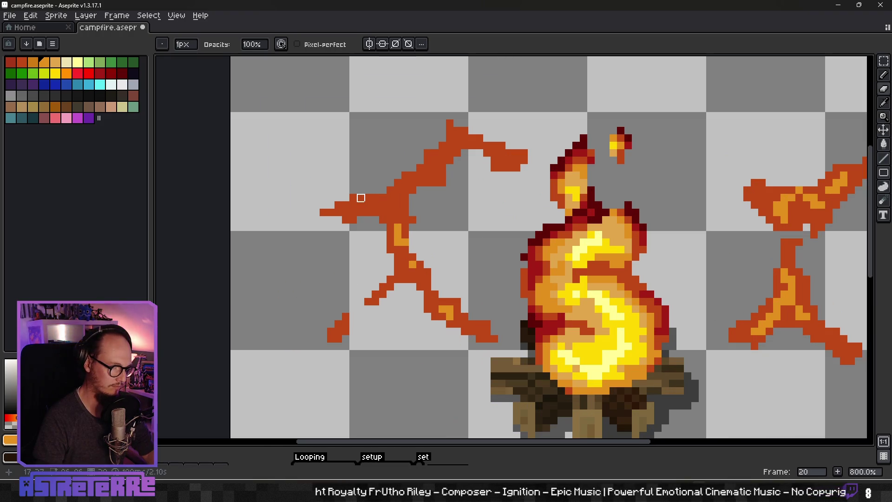
scroll(407, 219, down, 2)
scroll(403, 224, up, 2)
key(b)
mouse_move(401, 230)
mouse_down()
mouse_move(389, 231)
mouse_move(396, 246)
mouse_up()
Tidy the left crack with a dark orange pixel and add light orange on the upper-left branch
alt+click(403, 274)
click(417, 272)
alt+click(402, 241)
drag(427, 201, 440, 182)
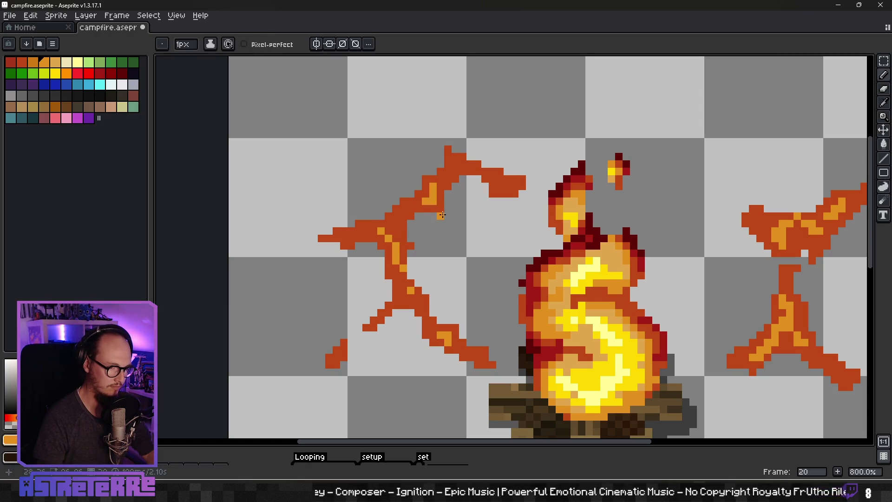
key(e)
alt+click(433, 199)
alt+click(434, 187)
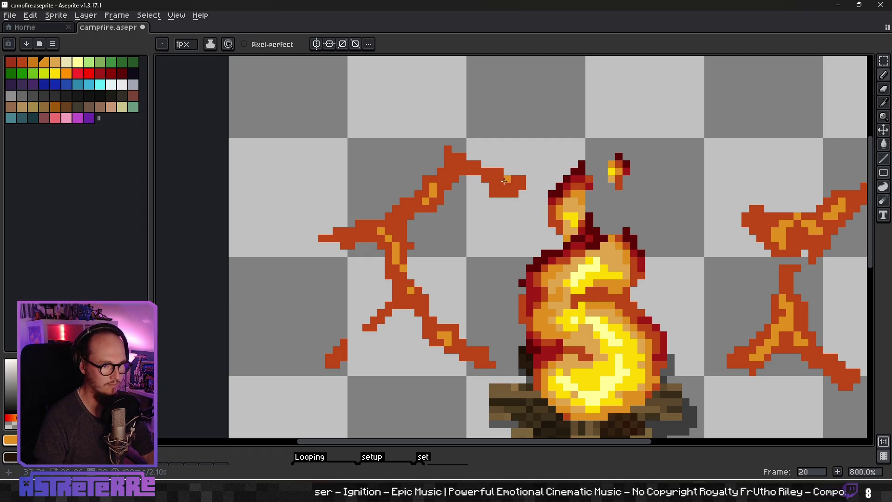
key(e)
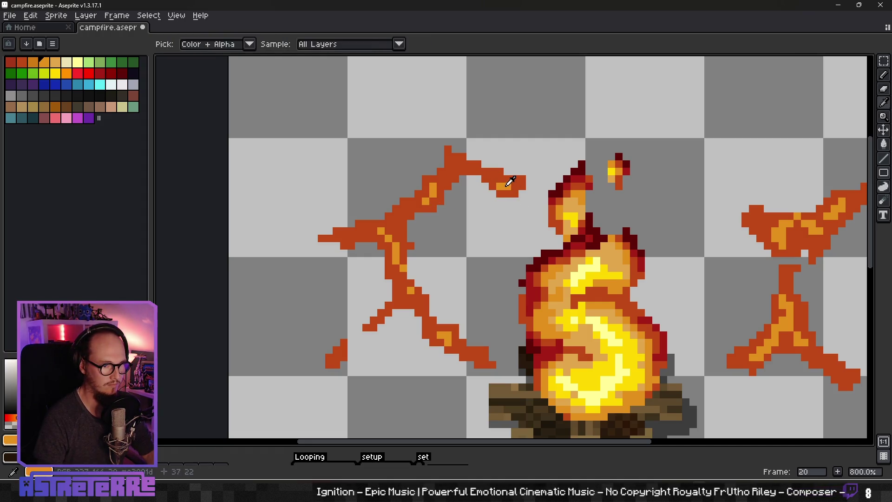
Pick red from the colour strip and switch to selecting areas by colour
scroll(488, 199, down, 2)
scroll(488, 198, down, 5)
scroll(512, 270, up, 5)
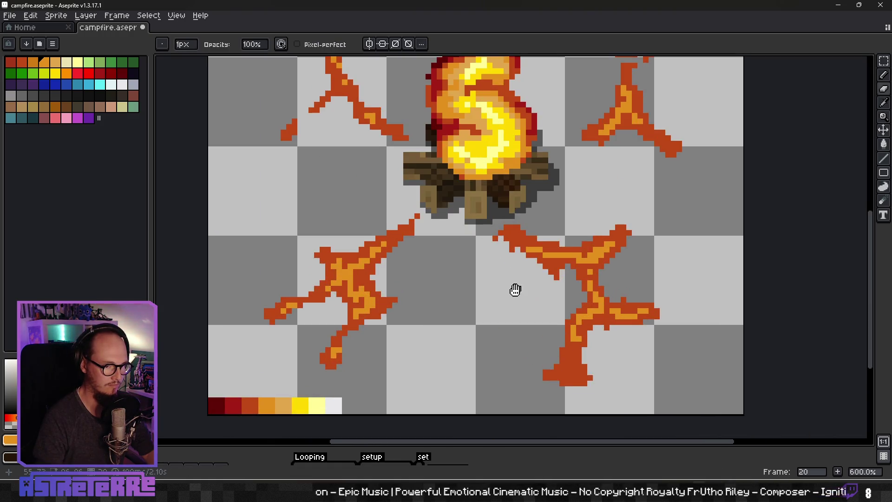
key(b)
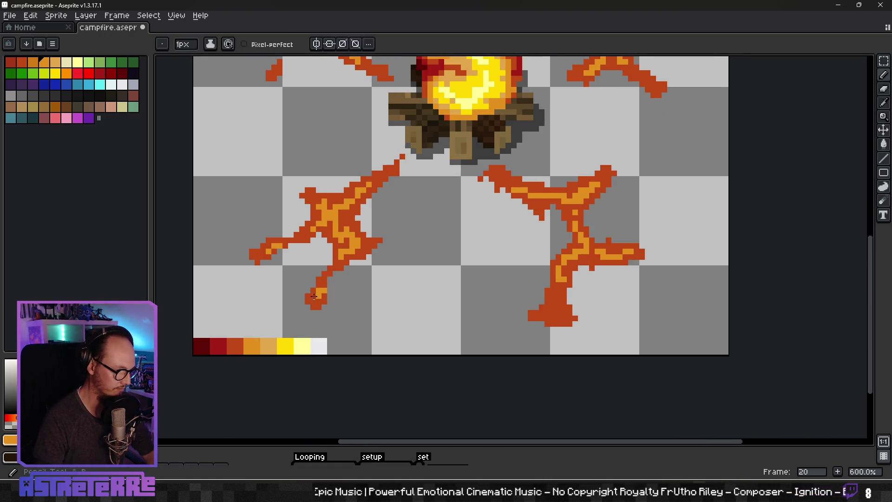
alt+click(231, 339)
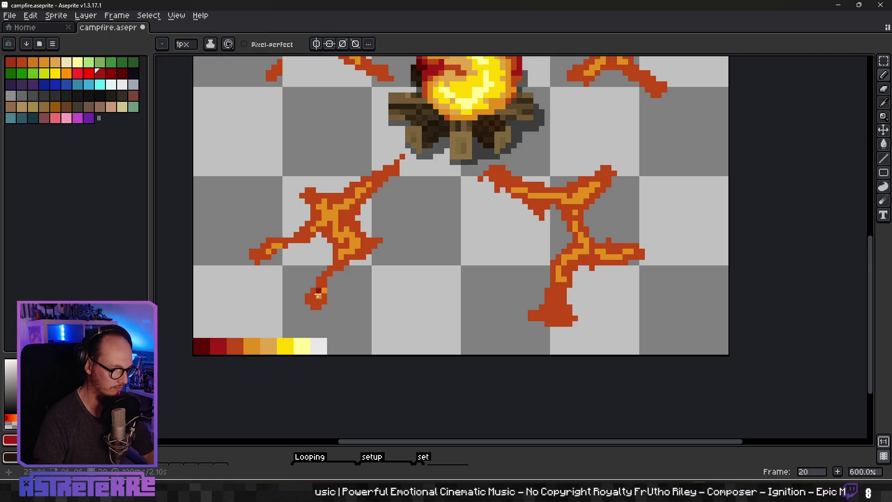
scroll(318, 294, up, 1)
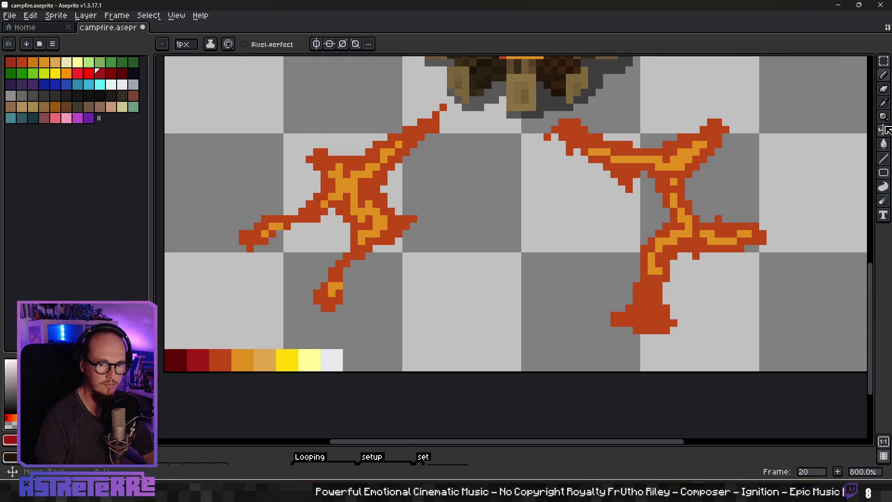
click(873, 63)
Select the dark orange crack pixels and shade the lower-left crack dark red, including its arm and both tips
click(403, 226)
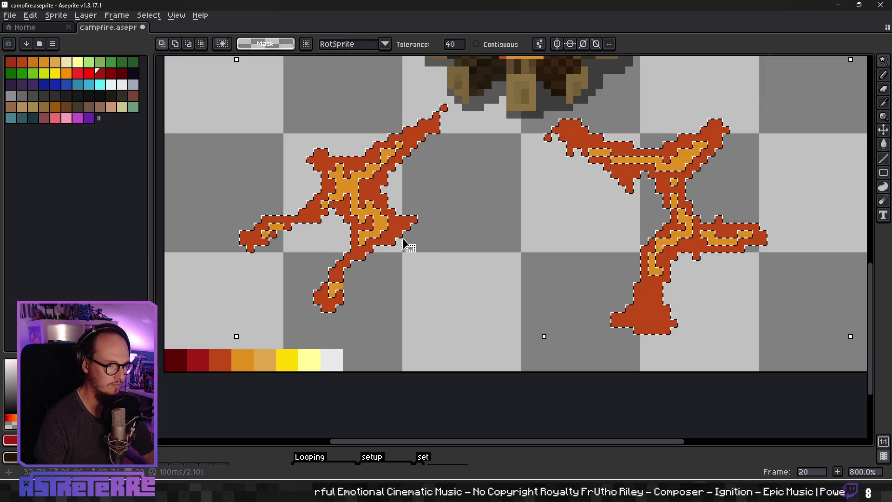
key(b)
drag(392, 166, 372, 192)
drag(412, 220, 340, 278)
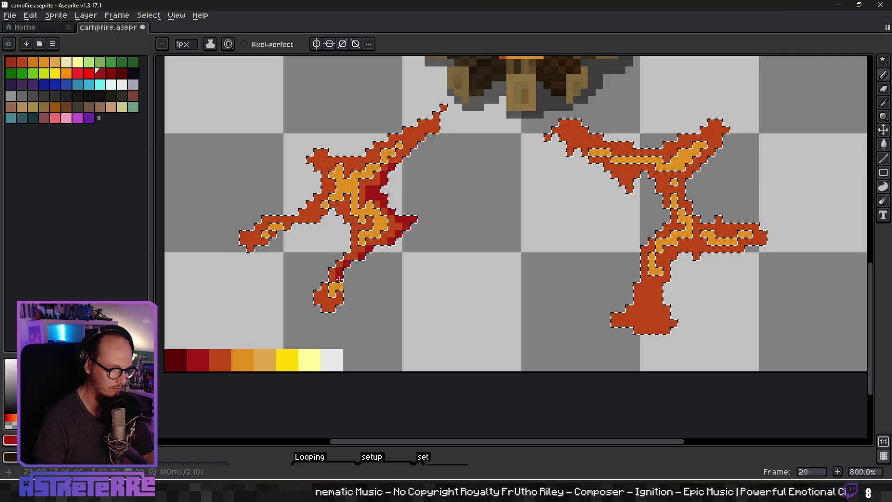
scroll(337, 304, up, 2)
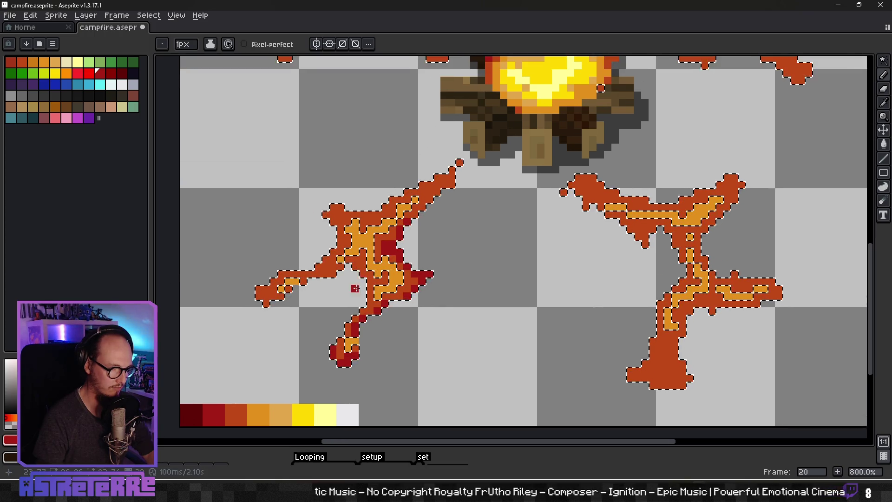
drag(335, 254, 311, 274)
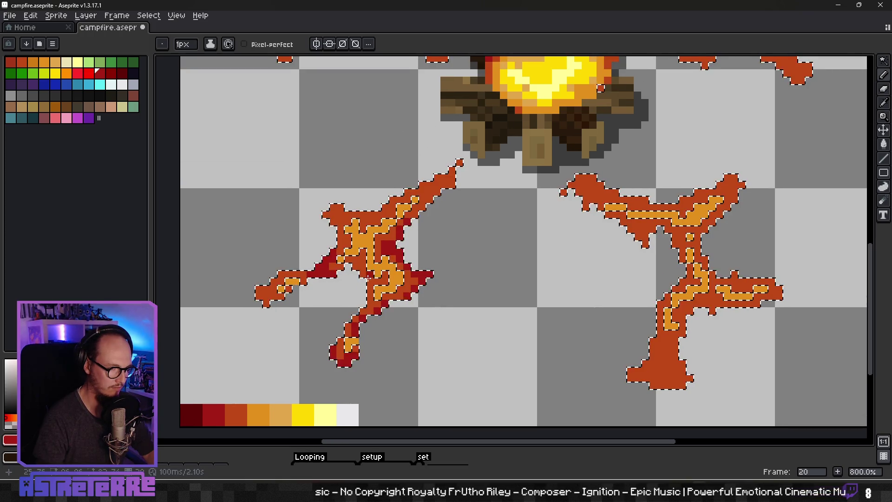
mouse_move(342, 219)
mouse_down()
mouse_move(330, 205)
mouse_move(384, 212)
mouse_up()
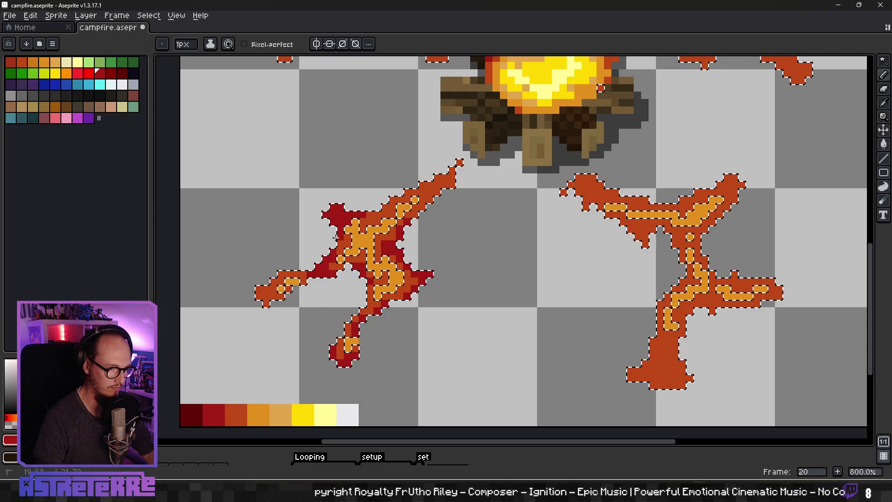
drag(457, 164, 422, 206)
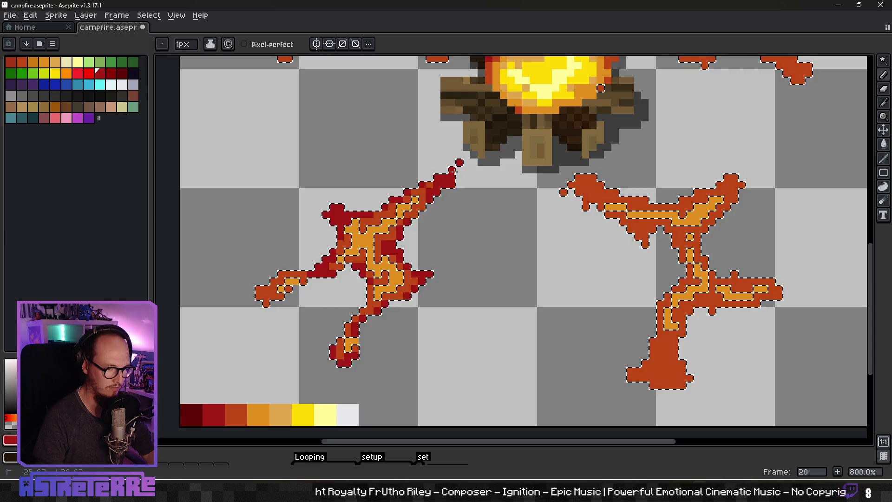
drag(305, 275, 251, 298)
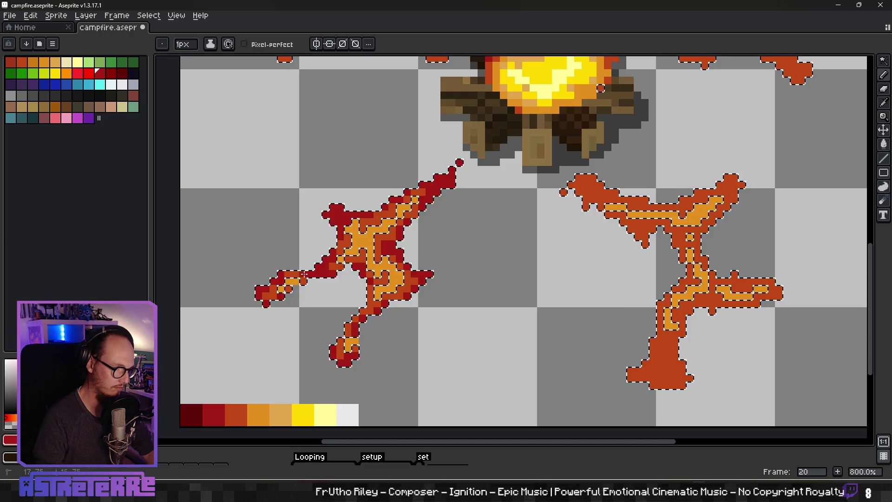
Shade the lower-right crack's tip, upper arm and arm's bottom edge dark red, undoing the last stroke
scroll(332, 273, right, 5)
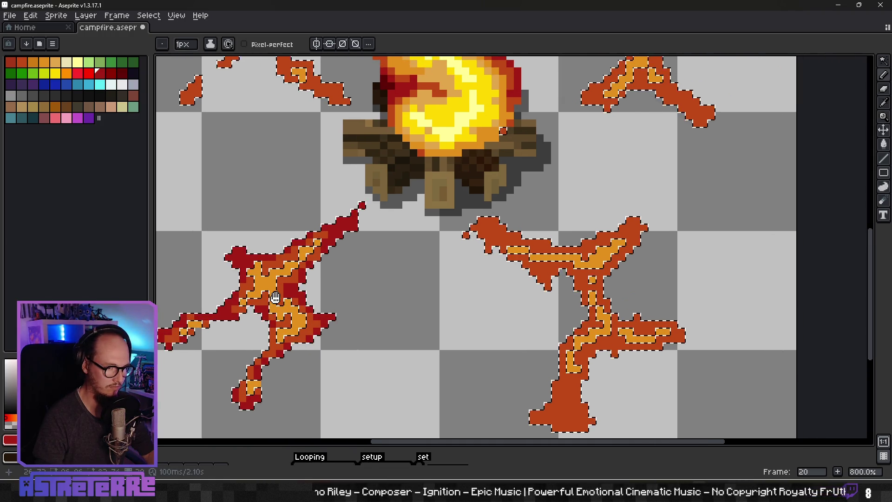
drag(455, 192, 437, 204)
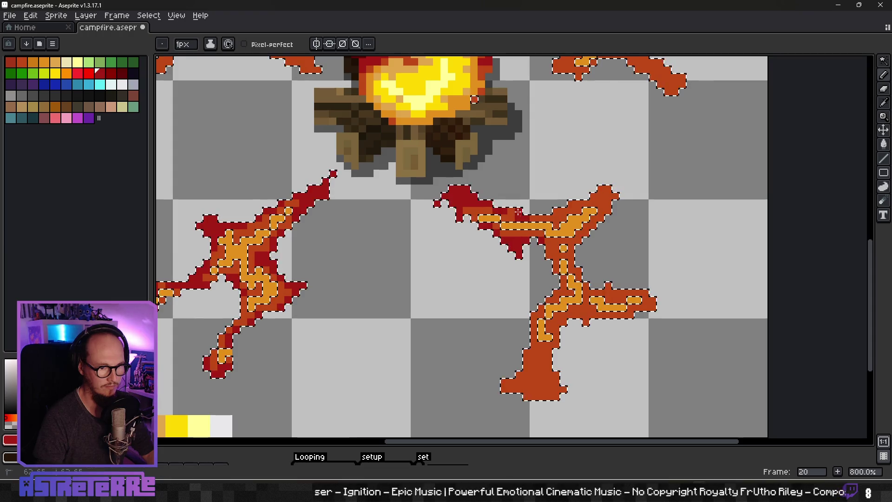
alt+click(516, 237)
alt+click(607, 205)
mouse_move(556, 210)
mouse_down()
mouse_move(590, 198)
mouse_move(594, 226)
mouse_up()
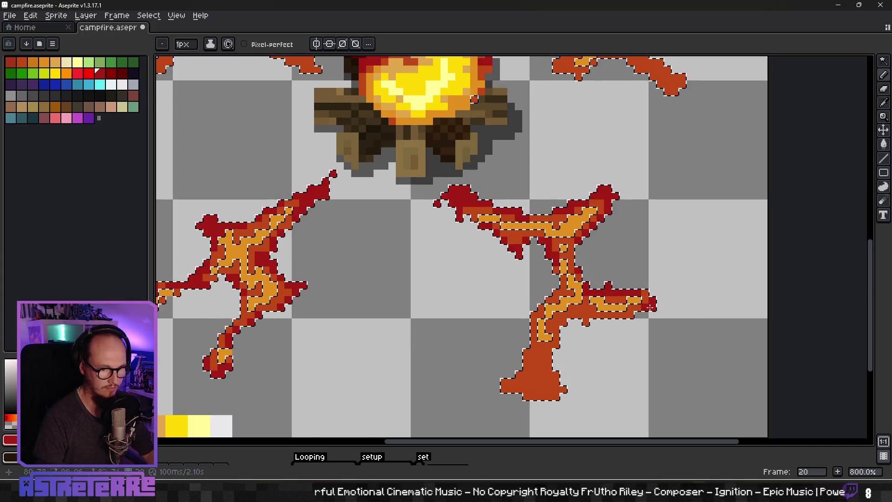
drag(634, 321, 584, 312)
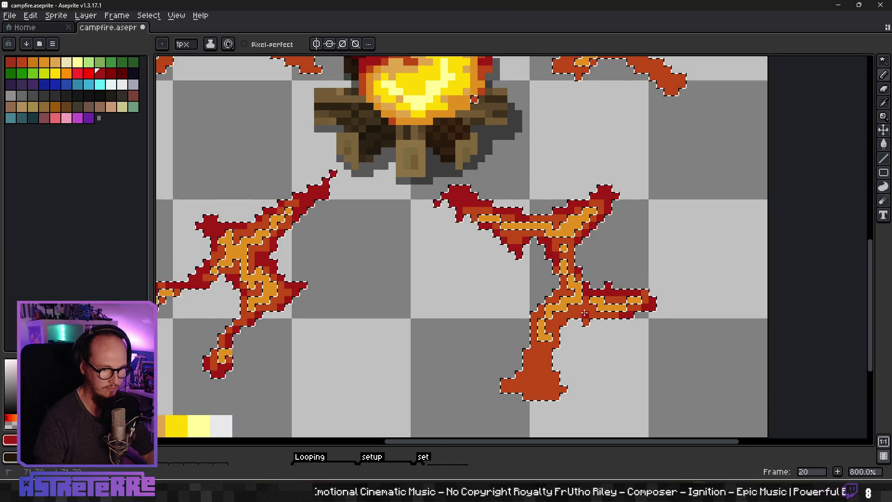
click(557, 327)
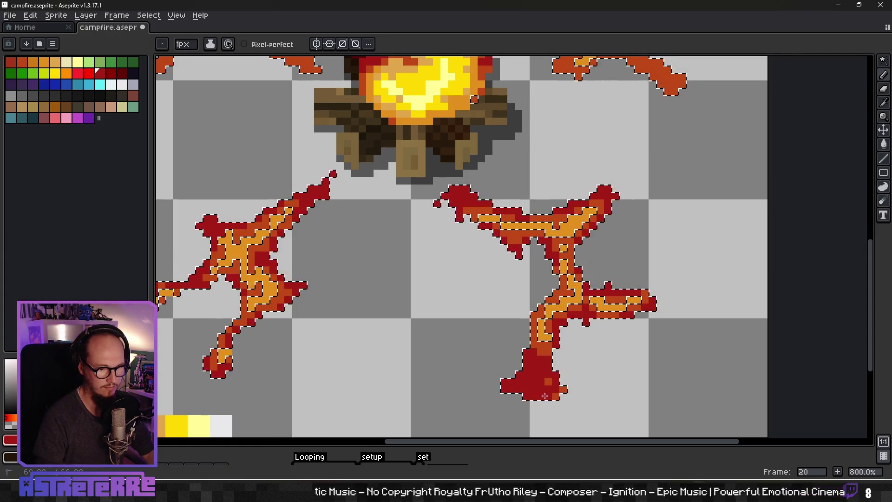
alt+click(536, 364)
key(ctrl+z)
key(ctrl+z)
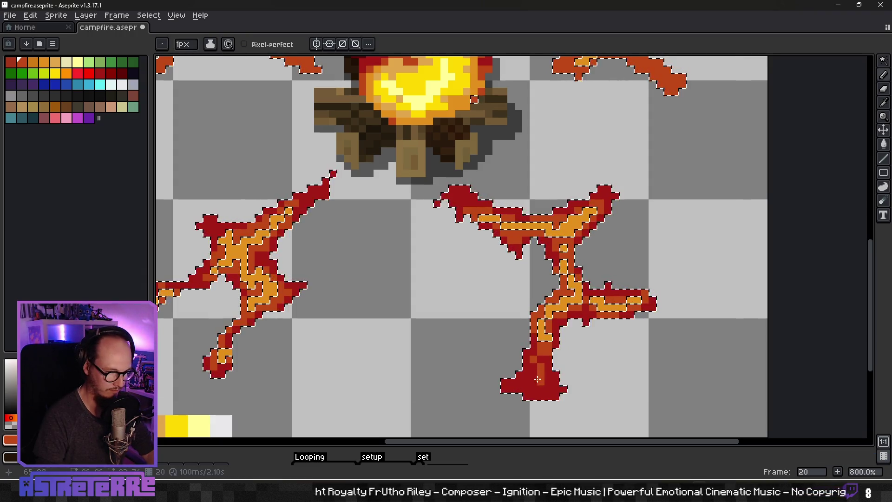
scroll(593, 352, down, 3)
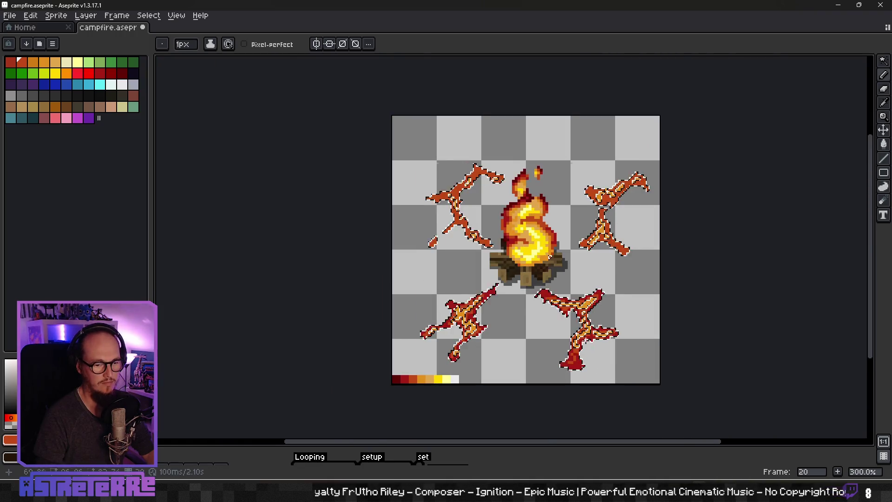
Shade the right crack's lower-right branch and its stem in dark red
scroll(577, 328, up, 3)
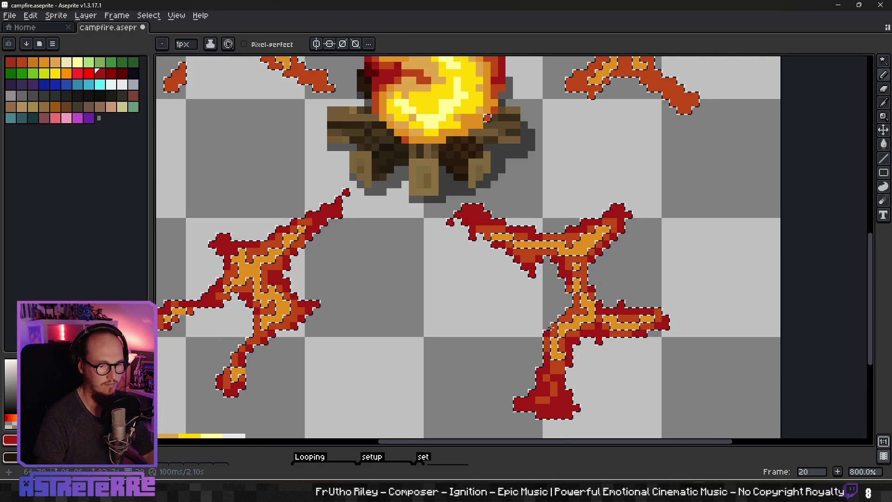
scroll(572, 303, down, 5)
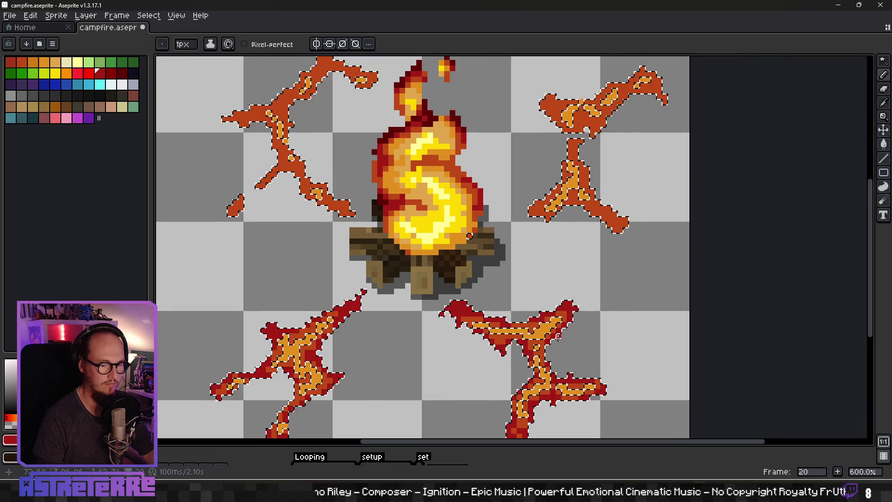
scroll(572, 289, up, 6)
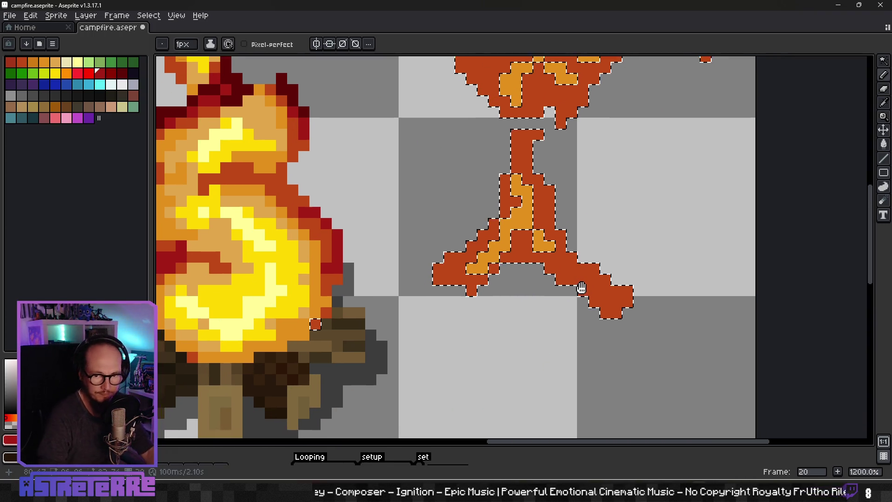
mouse_move(588, 278)
mouse_down()
mouse_move(540, 237)
mouse_move(587, 296)
mouse_move(546, 295)
mouse_move(511, 321)
mouse_move(478, 303)
mouse_move(488, 306)
mouse_up()
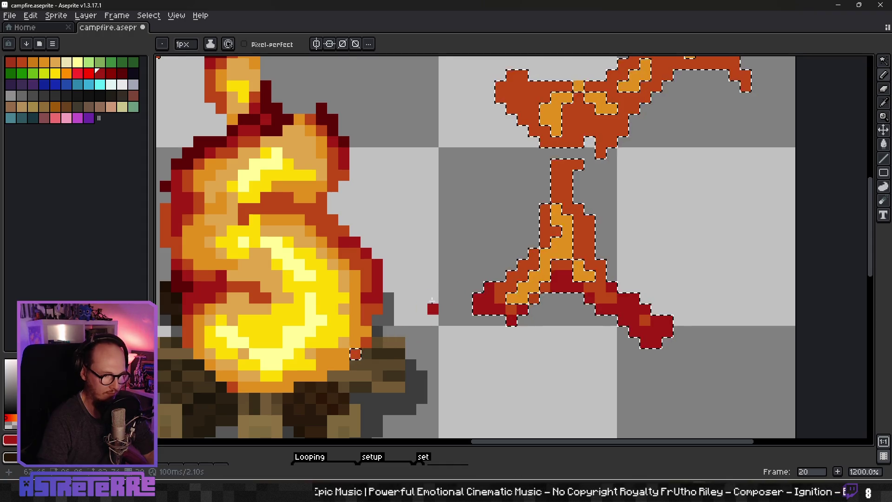
scroll(488, 307, down, 4)
scroll(508, 334, up, 4)
mouse_move(498, 354)
mouse_down()
mouse_move(499, 325)
mouse_move(465, 277)
mouse_move(511, 242)
mouse_move(465, 245)
mouse_move(496, 245)
mouse_up()
Darken the underside of the upper arm and the upper branch, turning one orange pixel dark red
drag(501, 214, 476, 277)
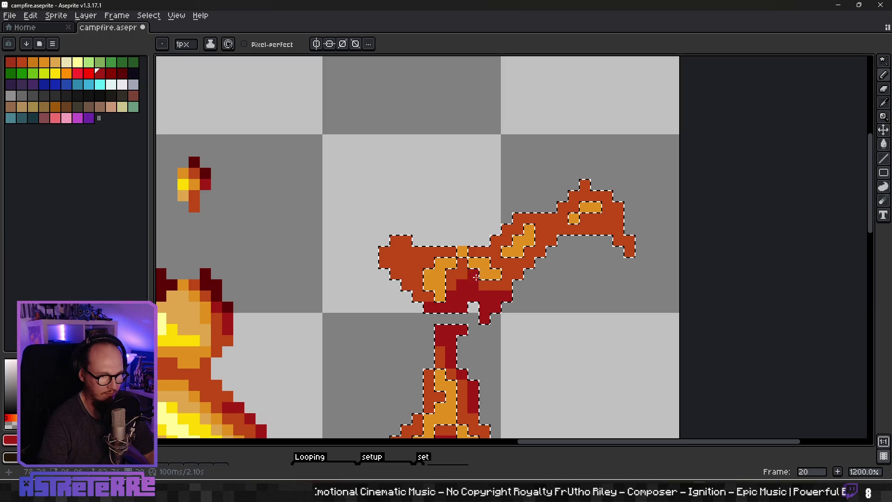
mouse_move(550, 281)
mouse_down()
mouse_move(504, 307)
mouse_move(527, 256)
mouse_move(583, 274)
mouse_move(575, 259)
mouse_up()
click(568, 256)
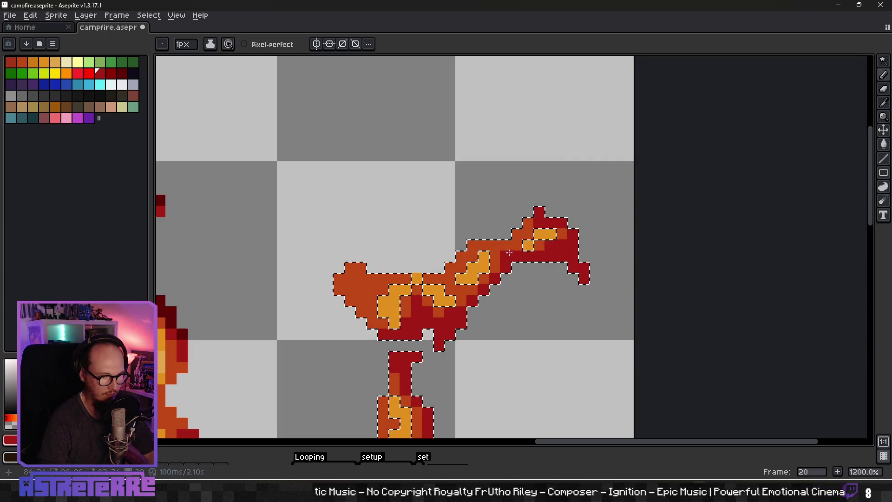
mouse_move(459, 256)
mouse_down()
mouse_move(426, 275)
mouse_move(344, 269)
mouse_up()
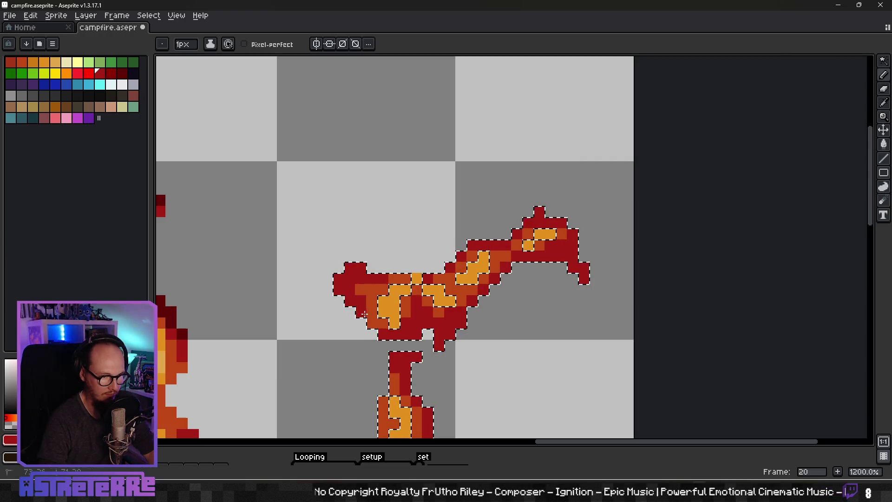
scroll(367, 310, down, 4)
scroll(377, 293, up, 2)
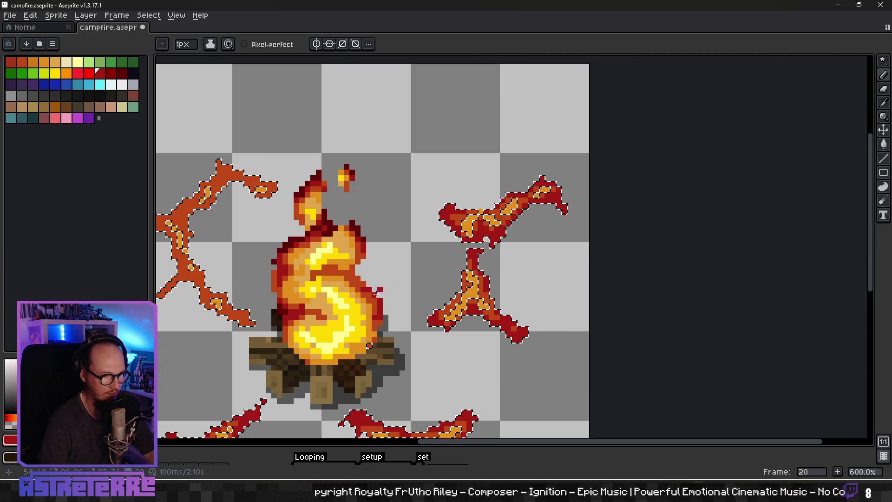
scroll(414, 289, up, 4)
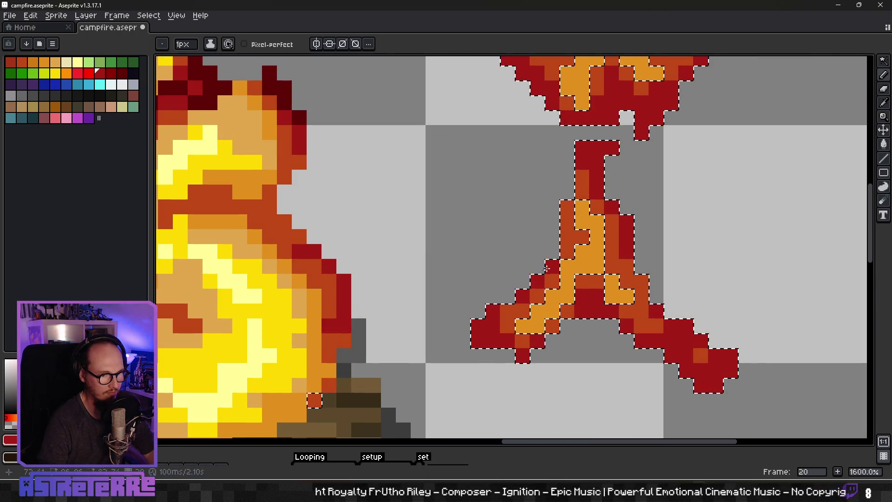
click(563, 238)
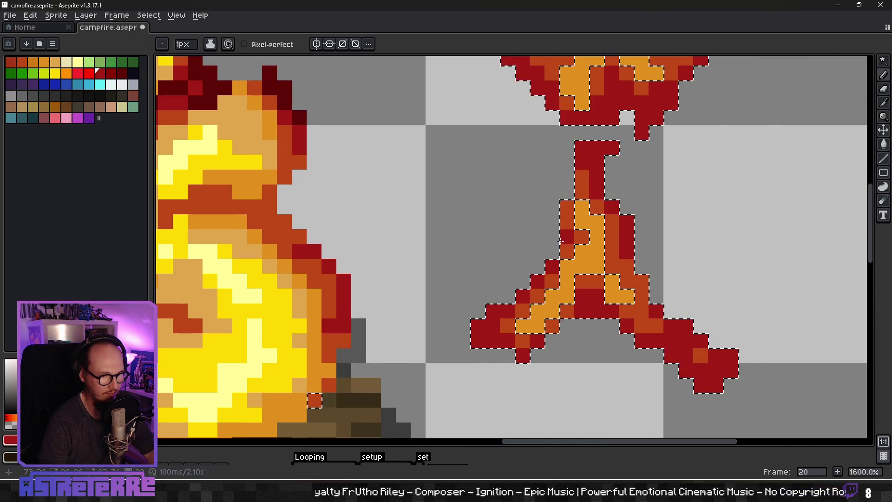
scroll(561, 239, down, 5)
scroll(330, 259, up, 3)
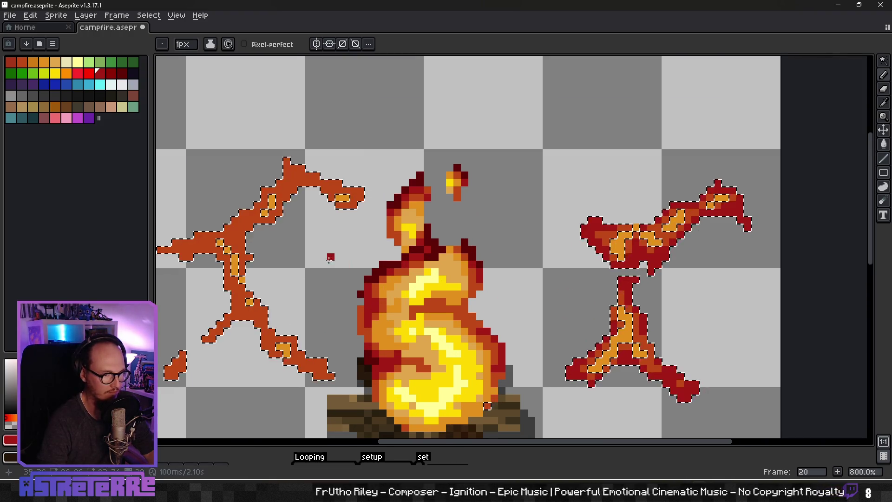
drag(329, 259, 525, 254)
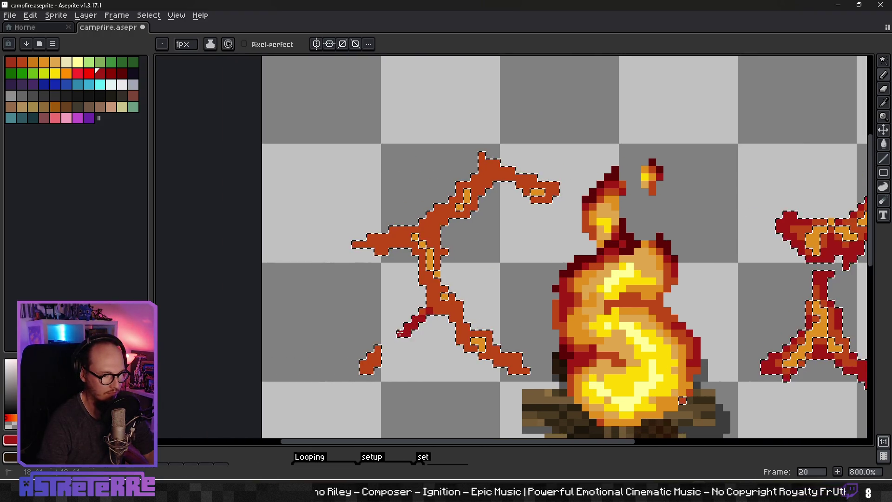
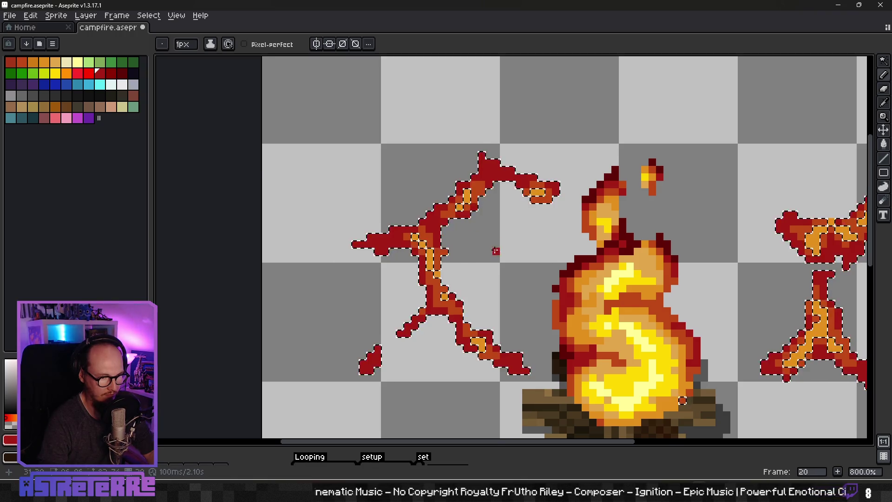
Select the four red flame arms with the Magic Wand
scroll(495, 251, down, 2)
scroll(437, 288, up, 4)
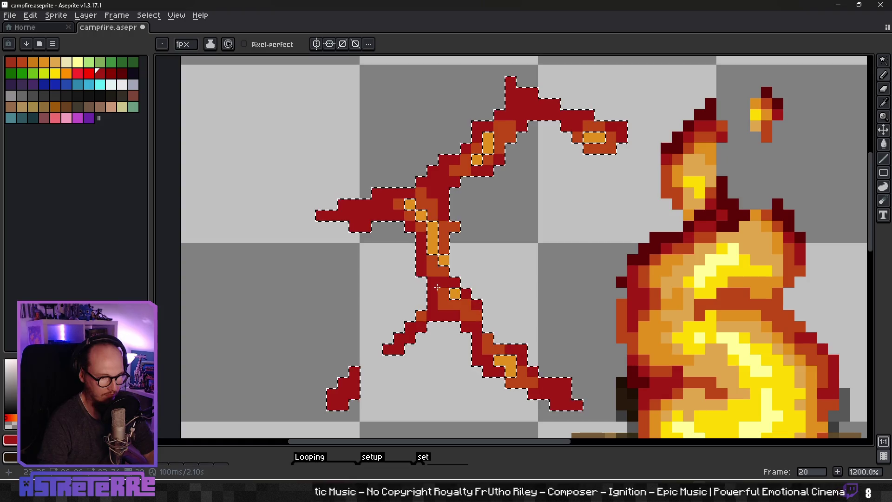
scroll(437, 287, down, 2)
scroll(512, 333, up, 3)
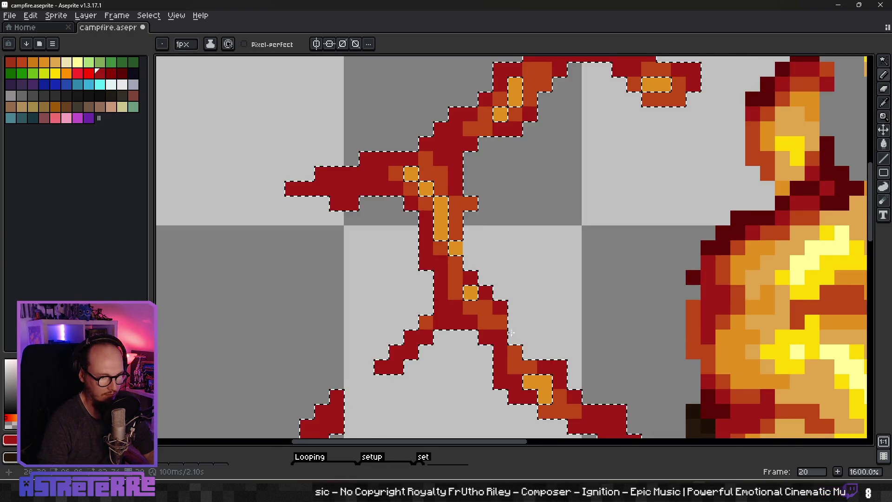
scroll(512, 333, down, 6)
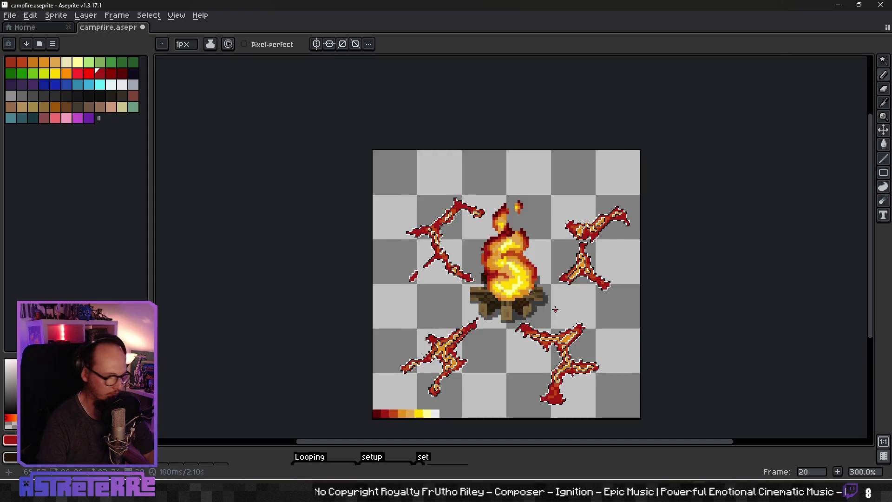
scroll(557, 312, down, 2)
scroll(499, 245, up, 3)
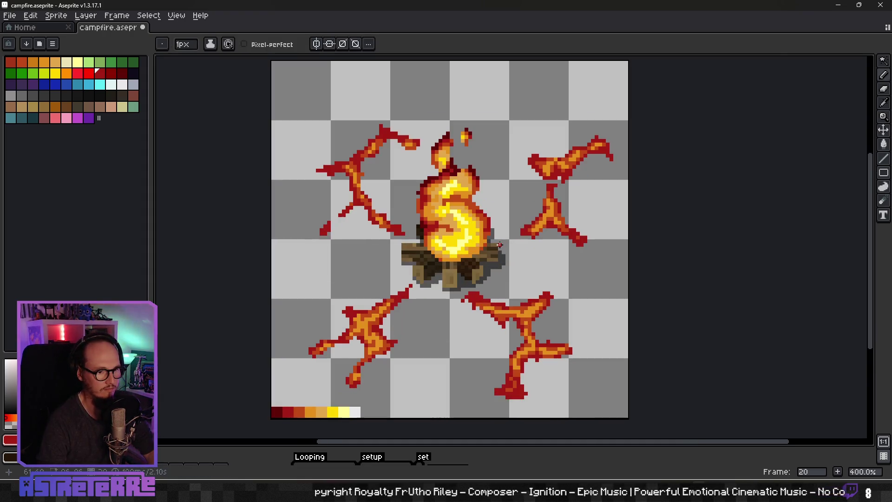
key(w)
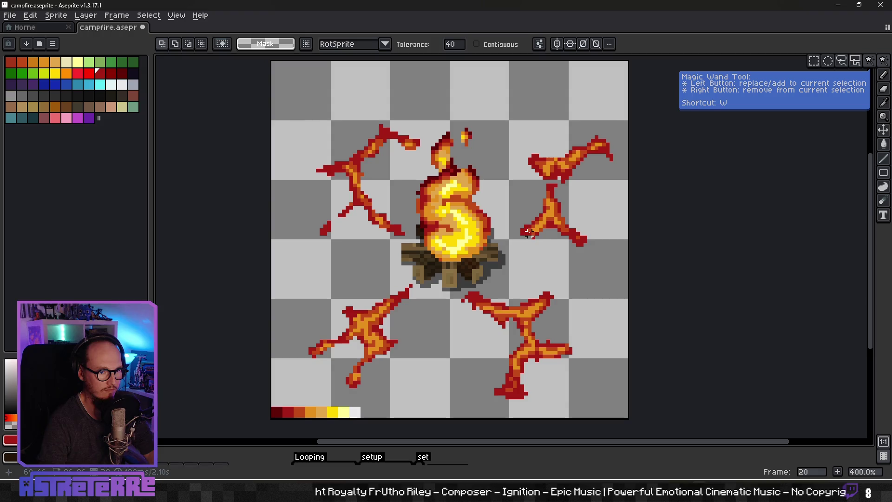
click(529, 232)
Sample the dark red from a flame arm as the Pencil's drawing colour
key(i)
scroll(423, 204, up, 3)
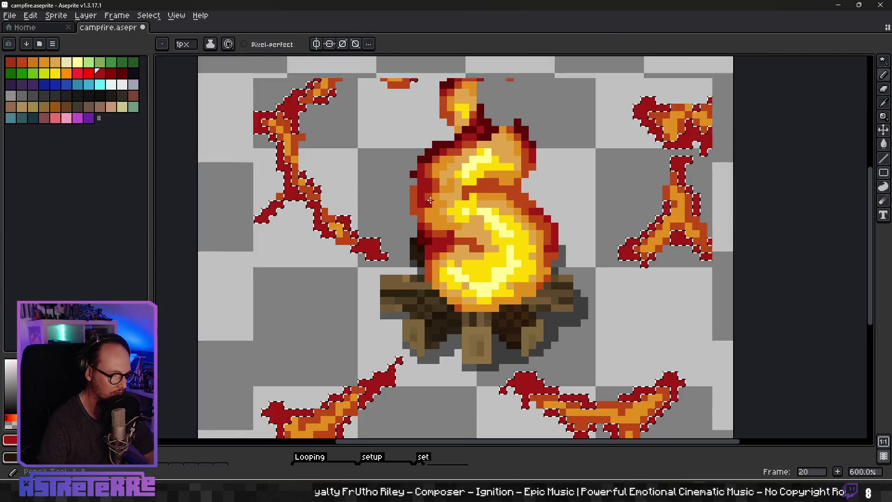
click(435, 149)
key(b)
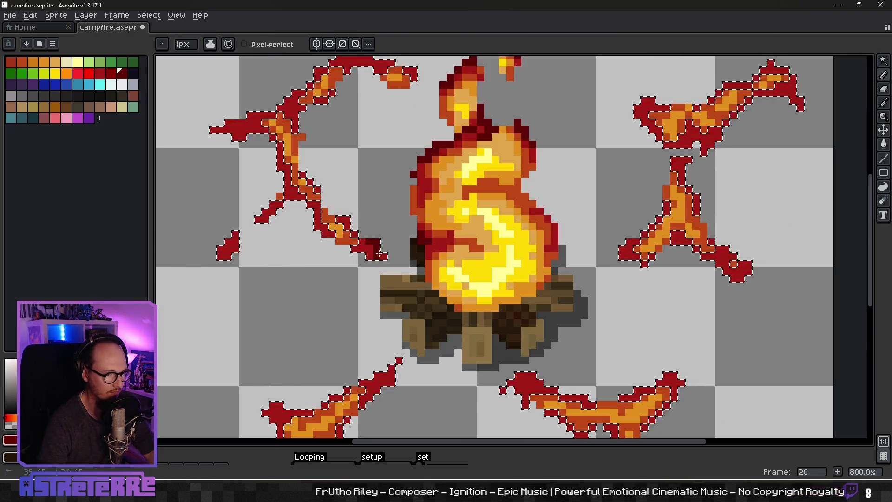
scroll(372, 257, down, 3)
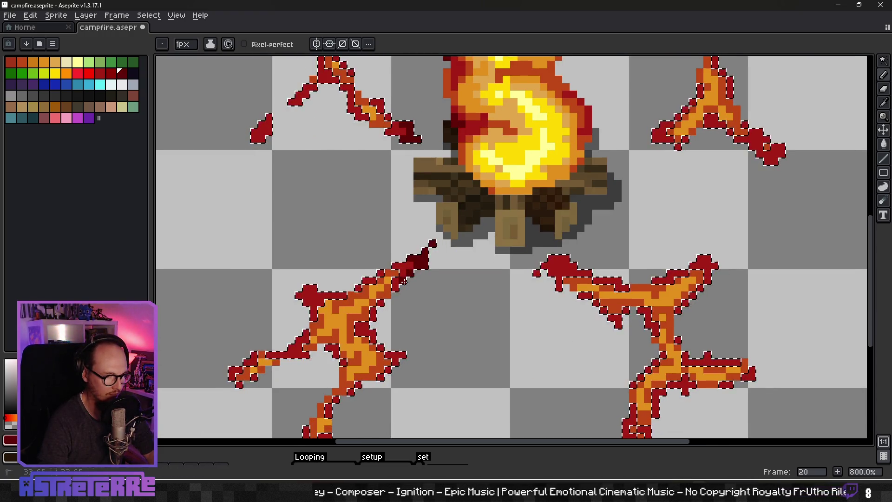
scroll(402, 296, up, 1)
scroll(497, 243, up, 3)
Paint dark red pixels along the edges of the bottom flame arm
mouse_move(346, 163)
mouse_down()
mouse_move(324, 187)
mouse_move(361, 177)
mouse_up()
drag(505, 297, 484, 217)
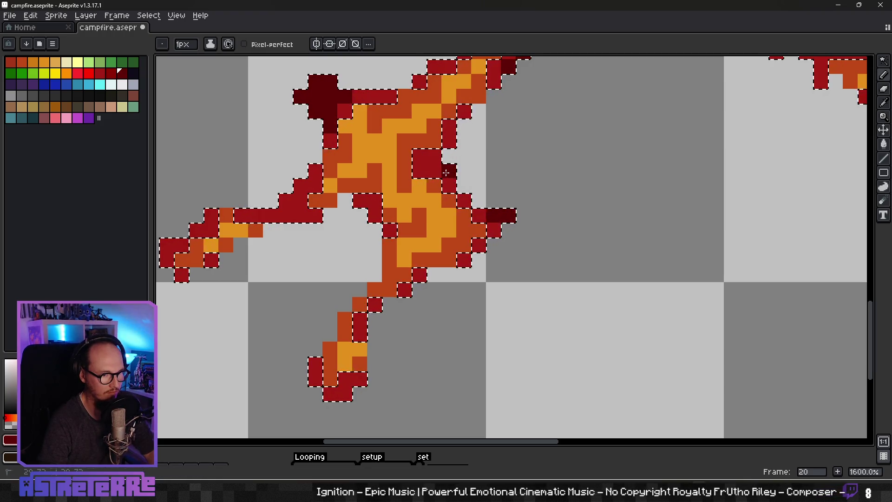
scroll(437, 223, down, 4)
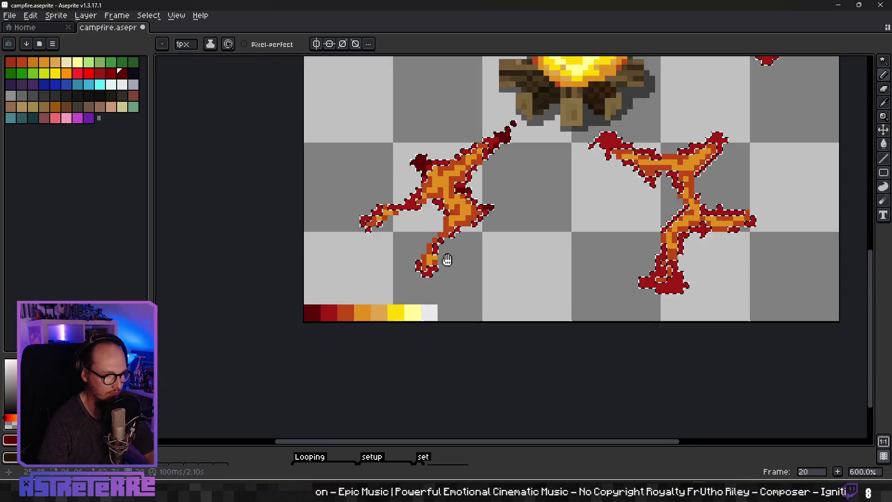
scroll(431, 272, up, 3)
drag(431, 273, 401, 262)
mouse_move(289, 162)
mouse_down()
mouse_move(302, 252)
mouse_move(399, 218)
mouse_move(413, 194)
mouse_move(399, 208)
mouse_up()
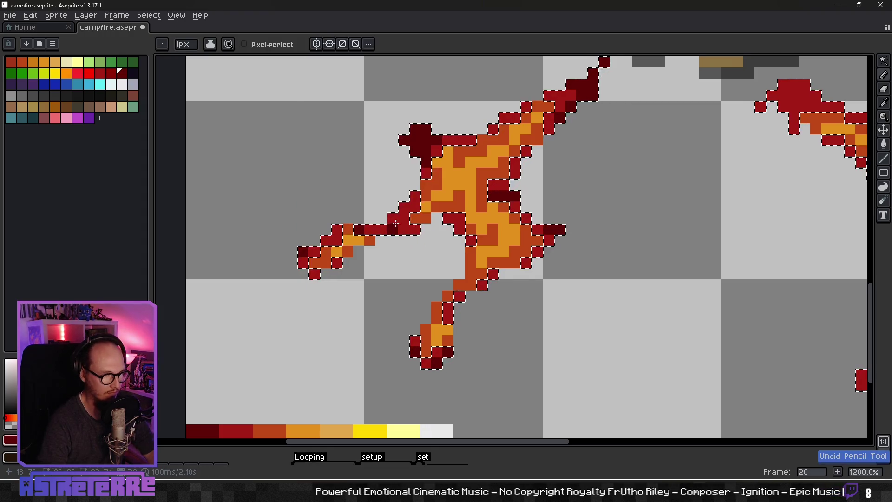
scroll(397, 208, down, 5)
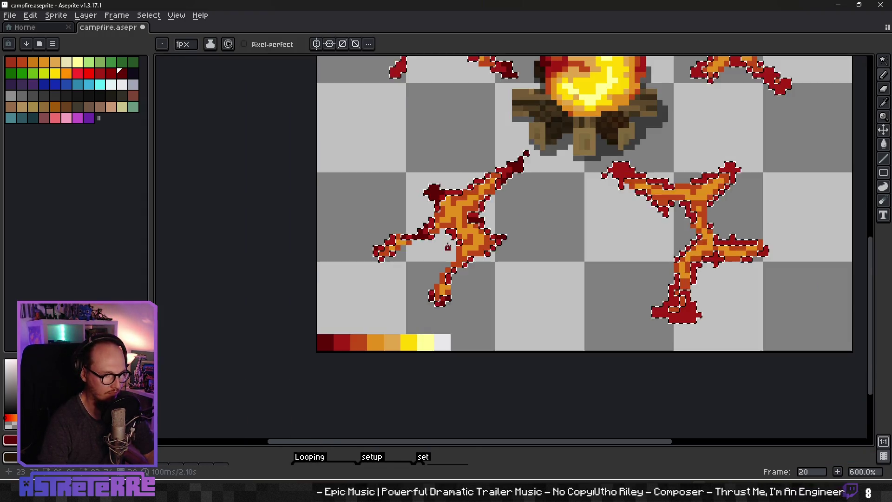
scroll(439, 259, up, 4)
scroll(439, 259, up, 1)
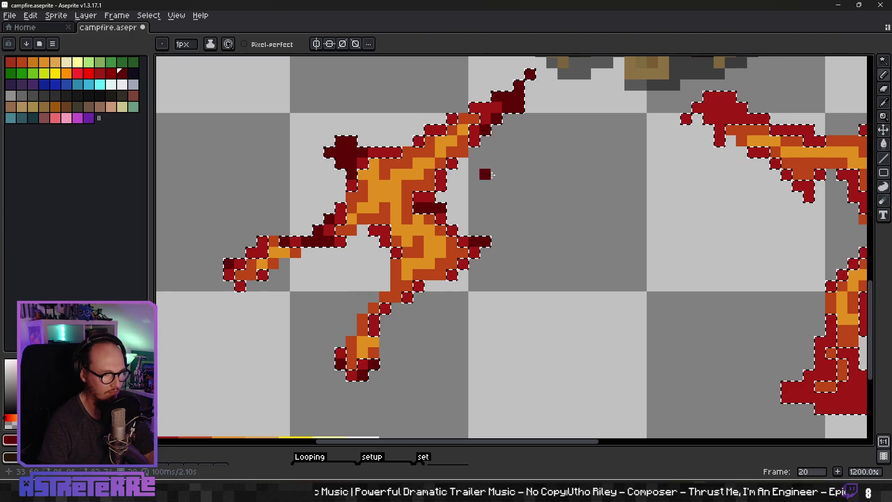
scroll(499, 236, down, 3)
scroll(499, 236, up, 4)
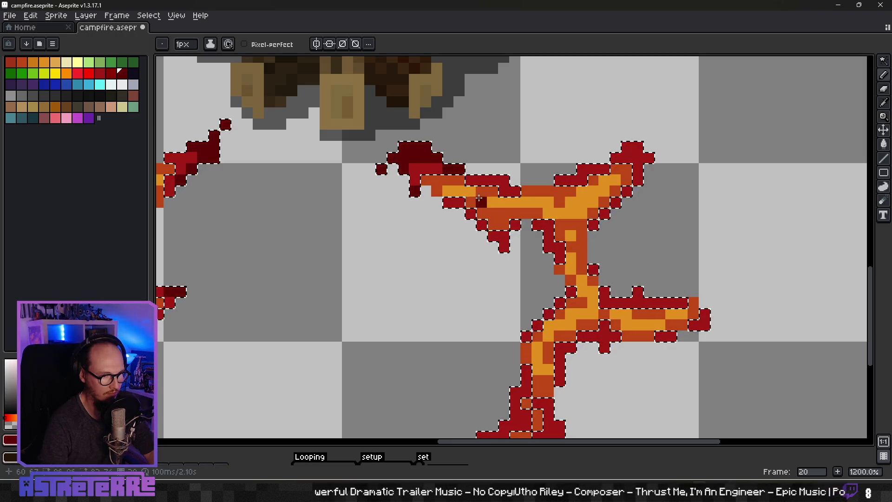
Darken the upper edge and tip pixels of the right flame arm
drag(502, 180, 493, 180)
mouse_move(561, 178)
mouse_down()
mouse_move(636, 147)
mouse_move(638, 180)
mouse_up()
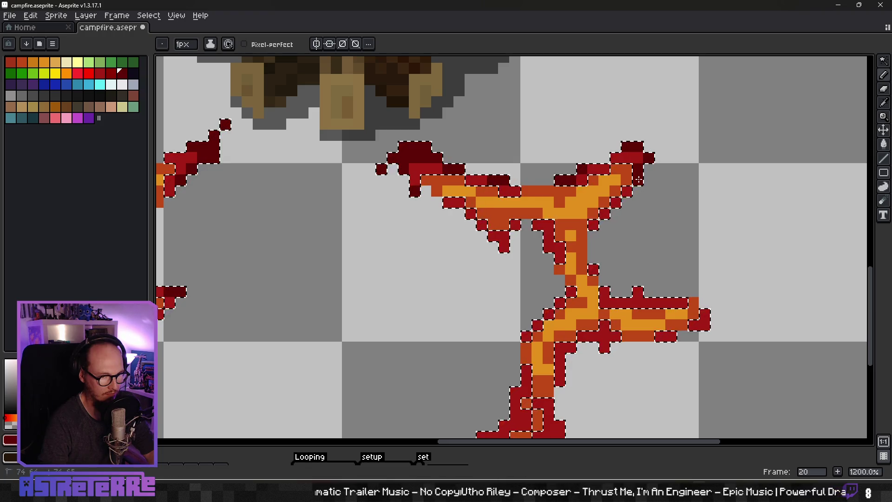
drag(601, 269, 495, 201)
click(496, 200)
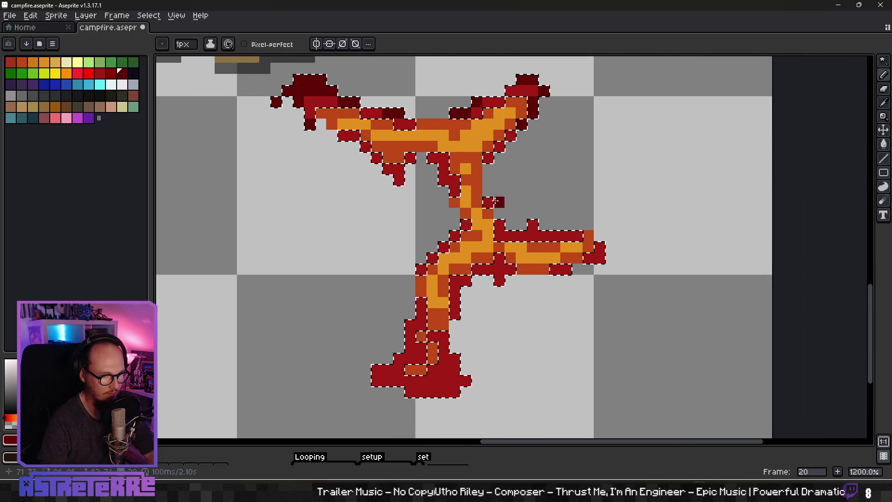
drag(398, 168, 399, 181)
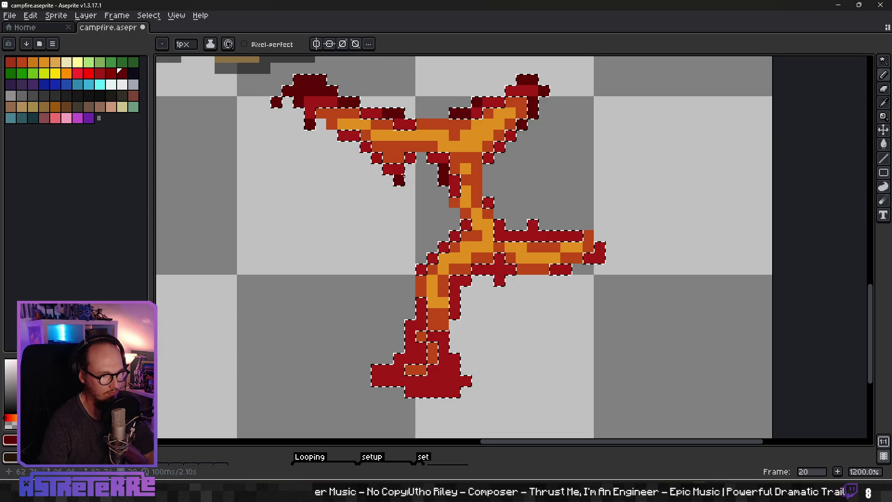
mouse_move(410, 331)
mouse_down()
mouse_move(341, 298)
mouse_move(341, 321)
mouse_move(316, 344)
mouse_move(363, 359)
mouse_move(388, 339)
mouse_move(372, 351)
mouse_move(401, 347)
mouse_up()
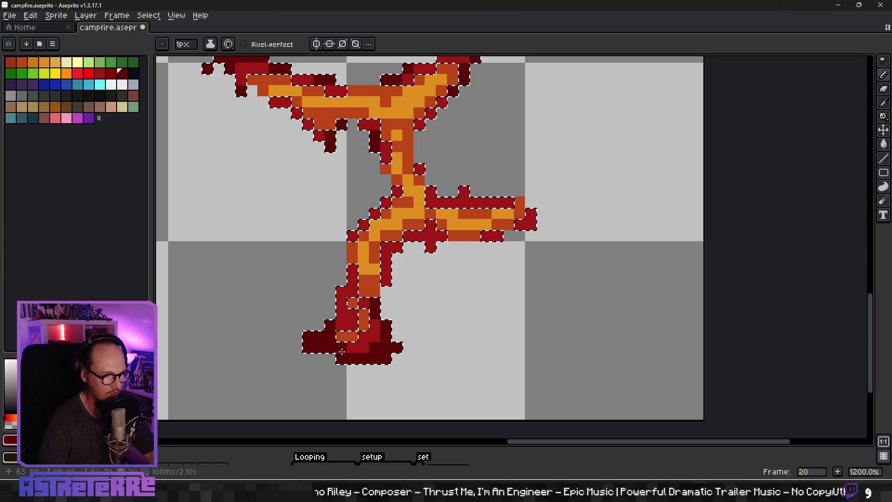
Shade the branch's lower and top edges dark red, undoing misplaced pixels
alt+click(365, 342)
click(441, 257)
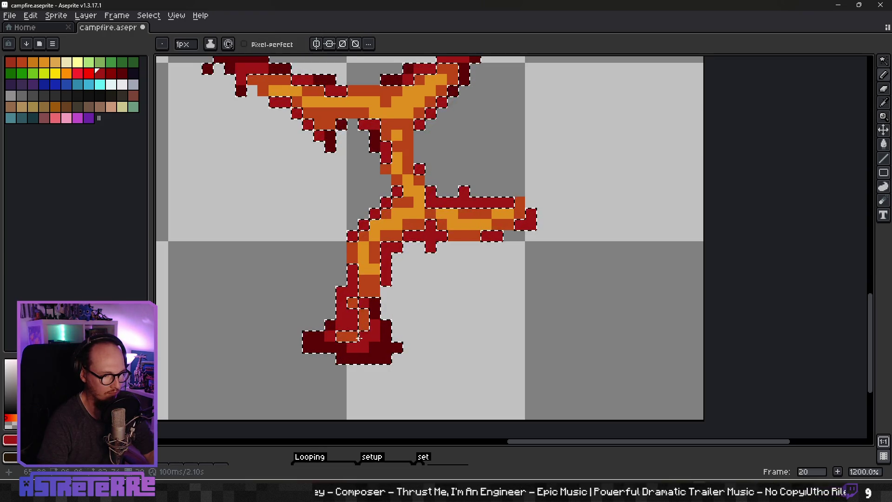
drag(445, 251, 367, 309)
click(358, 293)
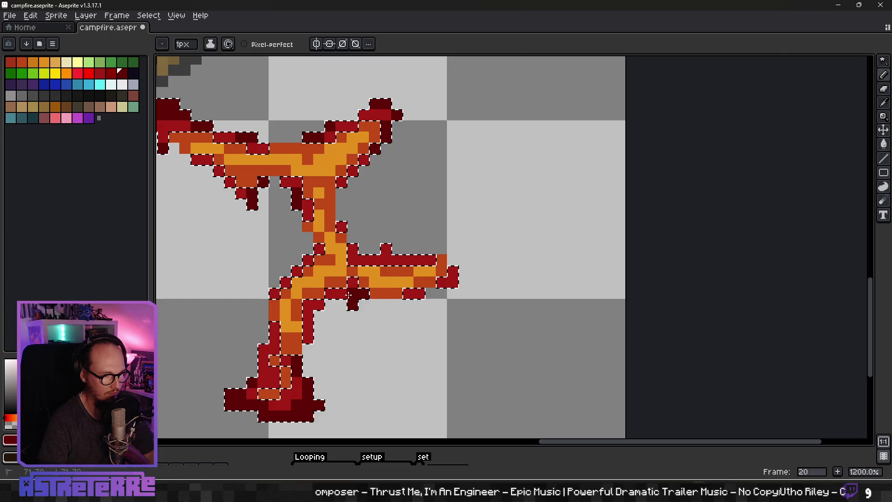
click(319, 338)
key(ctrl+z)
click(385, 305)
key(ctrl+z)
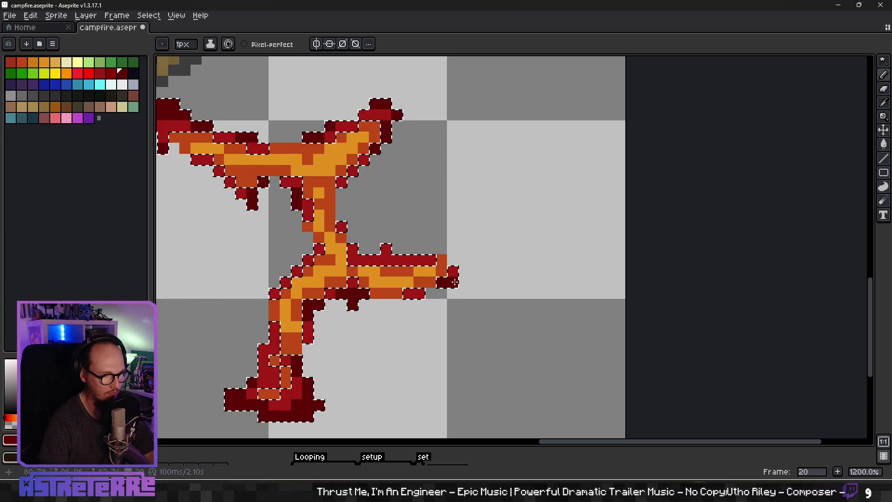
click(408, 259)
key(ctrl+z)
click(370, 260)
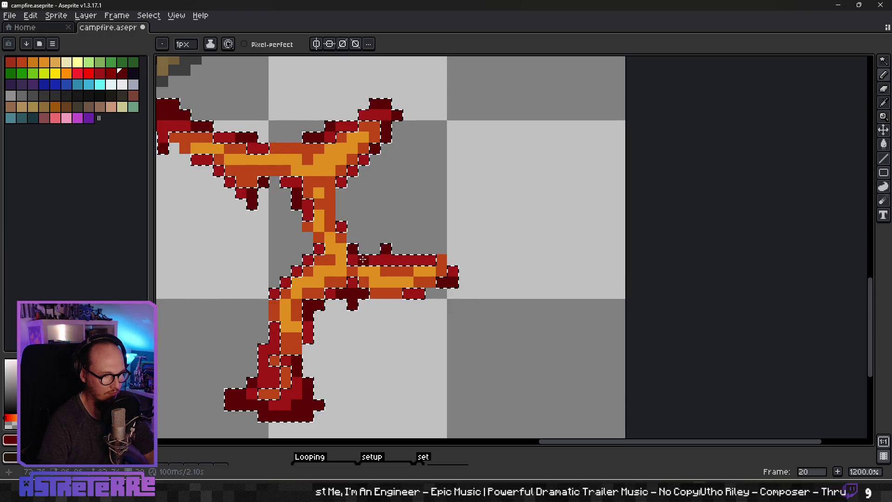
drag(360, 231, 361, 235)
Darken the lower-left blob of the side flame arm with dark maroon
scroll(361, 235, down, 5)
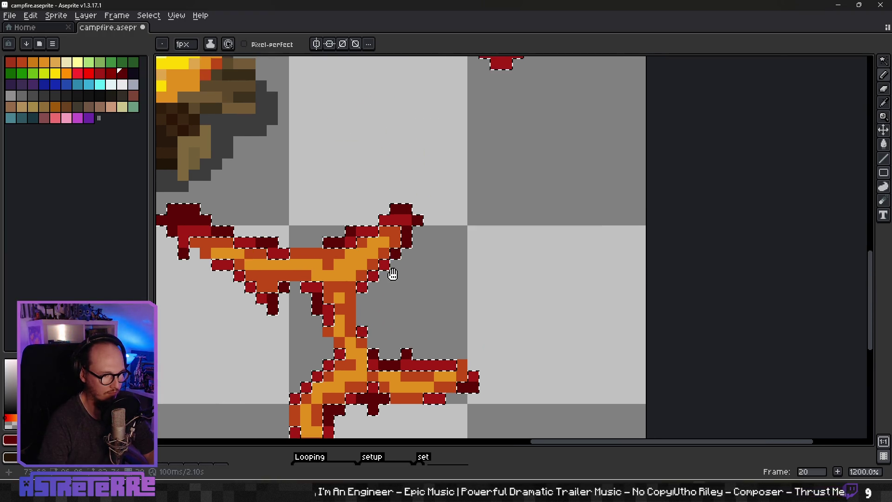
scroll(436, 273, up, 3)
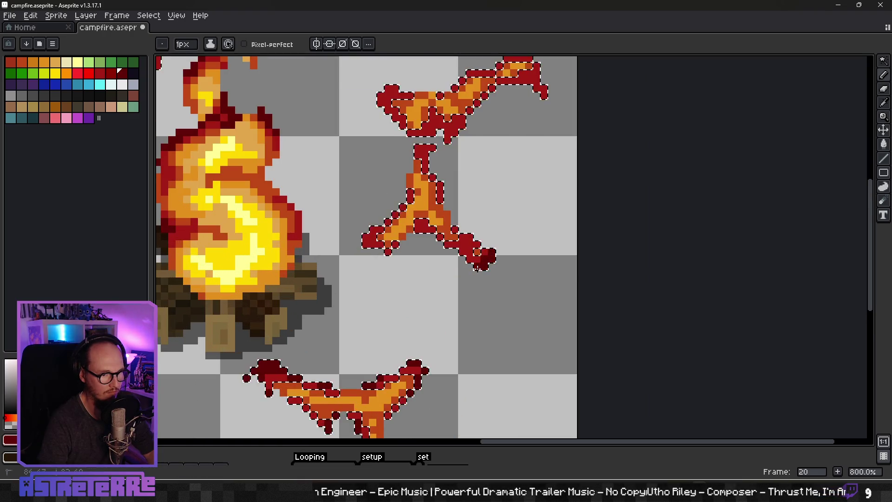
scroll(483, 275, up, 6)
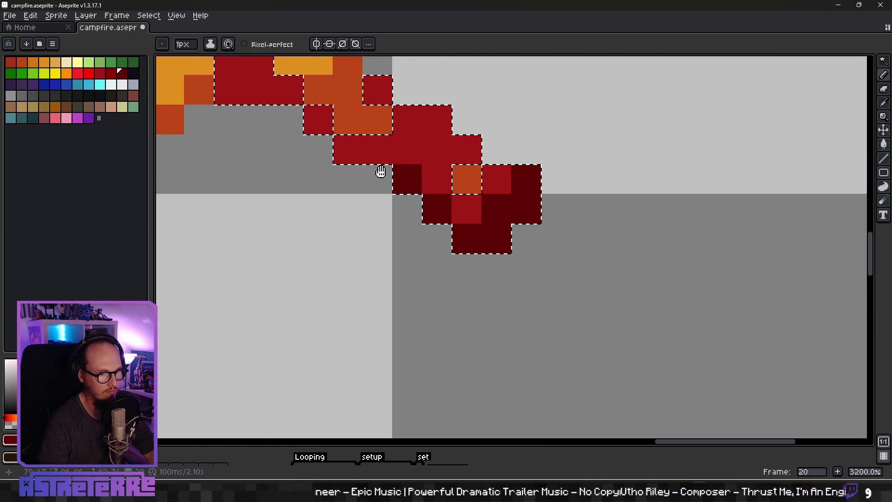
drag(378, 172, 413, 267)
scroll(414, 267, down, 1)
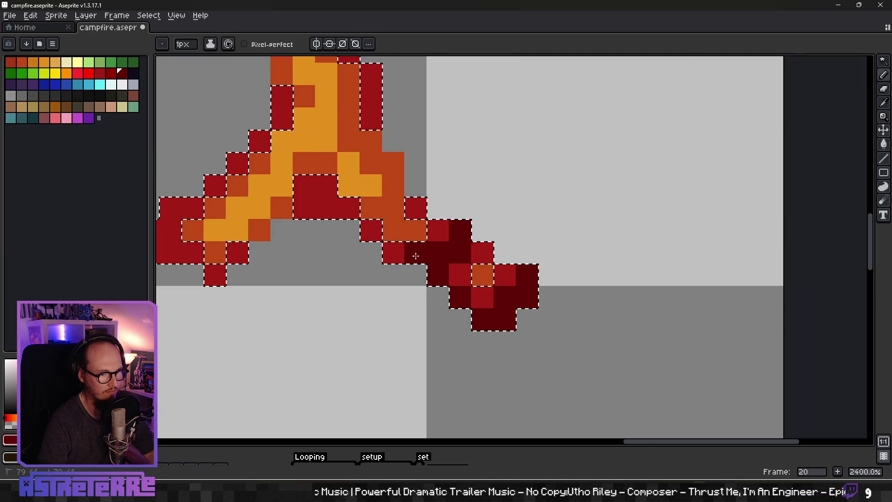
drag(439, 251, 448, 289)
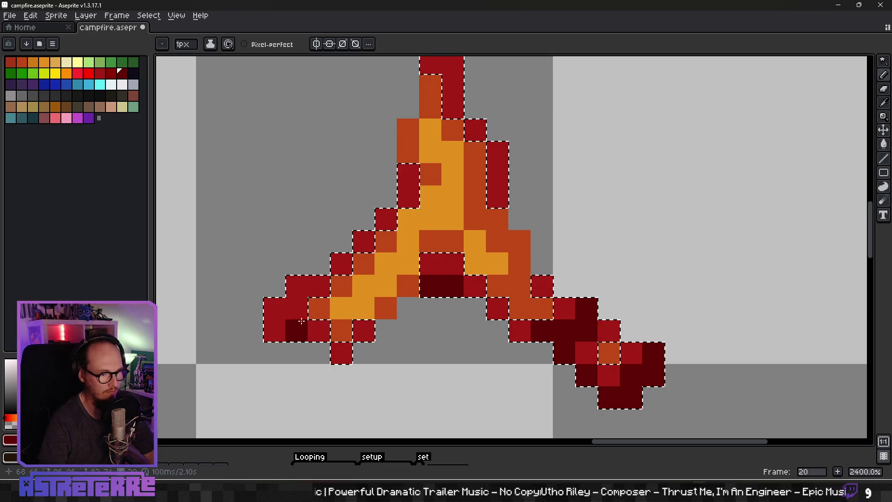
drag(298, 286, 297, 330)
click(340, 265)
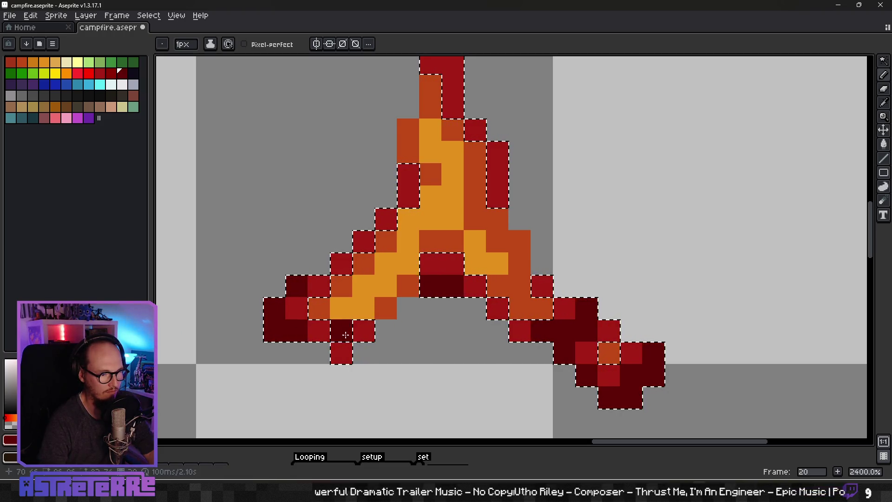
scroll(372, 296, down, 1)
scroll(387, 284, up, 1)
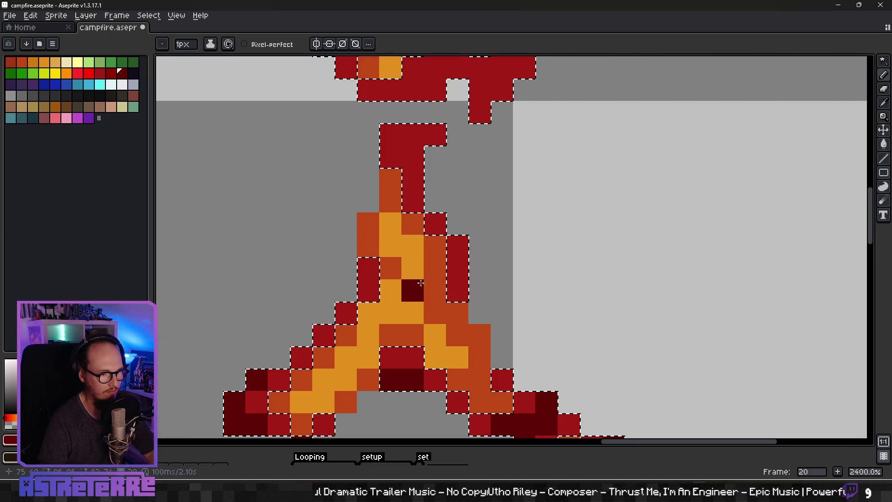
Shade the flame stem dark maroon up to its top
mouse_move(456, 249)
mouse_down()
mouse_move(413, 201)
mouse_move(419, 137)
mouse_up()
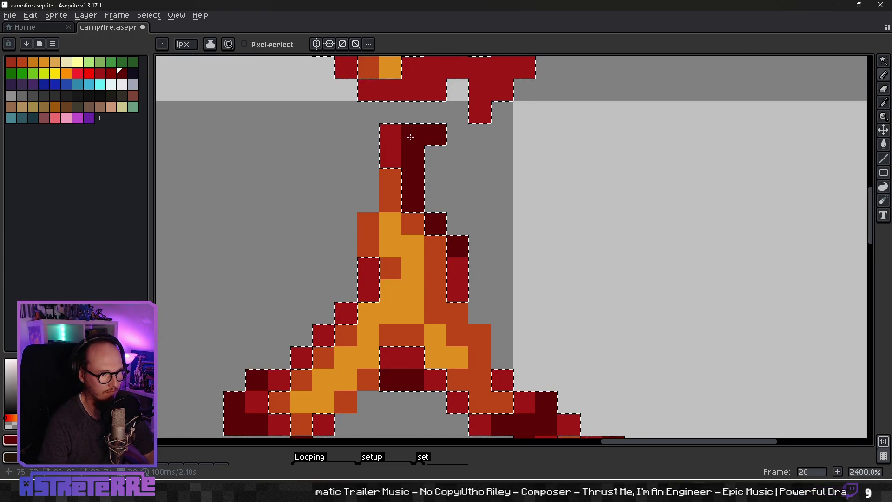
drag(478, 169, 404, 337)
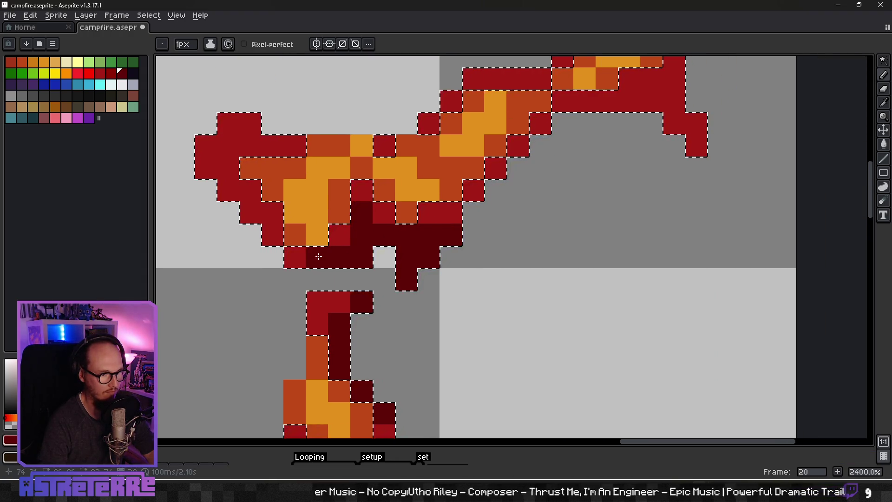
drag(245, 204, 305, 301)
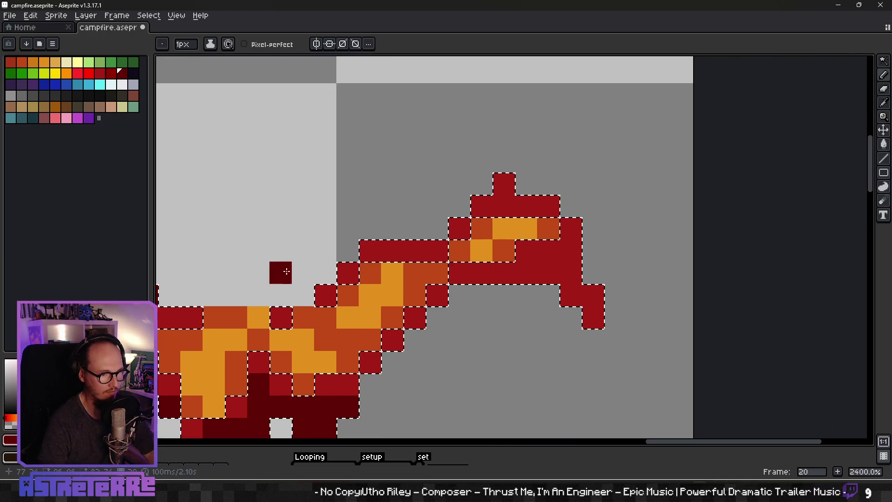
drag(443, 197, 279, 271)
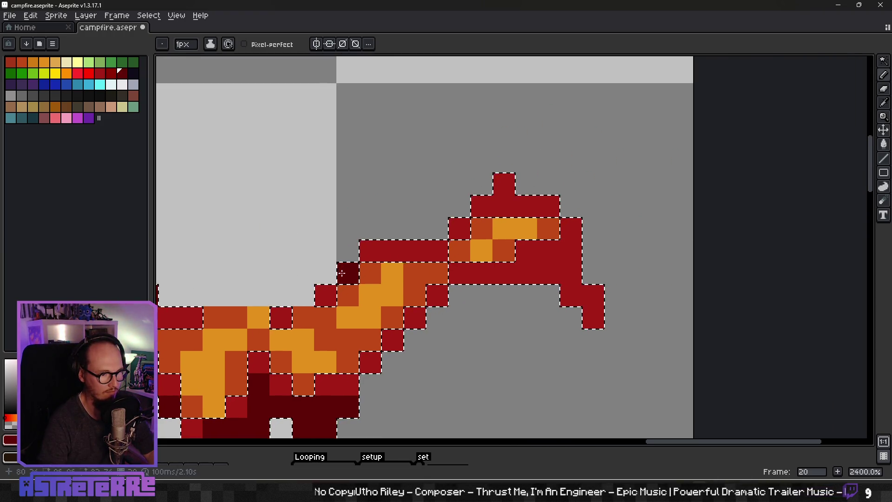
Darken the branch's outer edge, tip and lower right edge dark maroon
drag(393, 251, 370, 251)
click(482, 206)
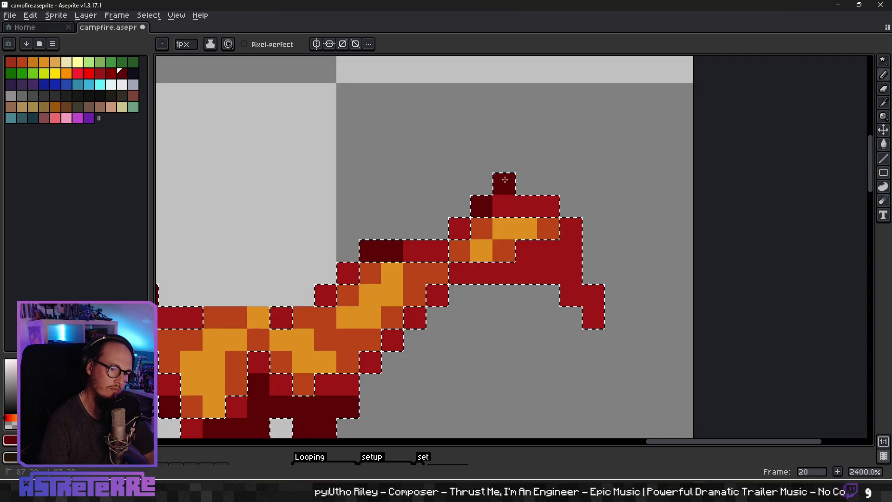
drag(527, 206, 548, 206)
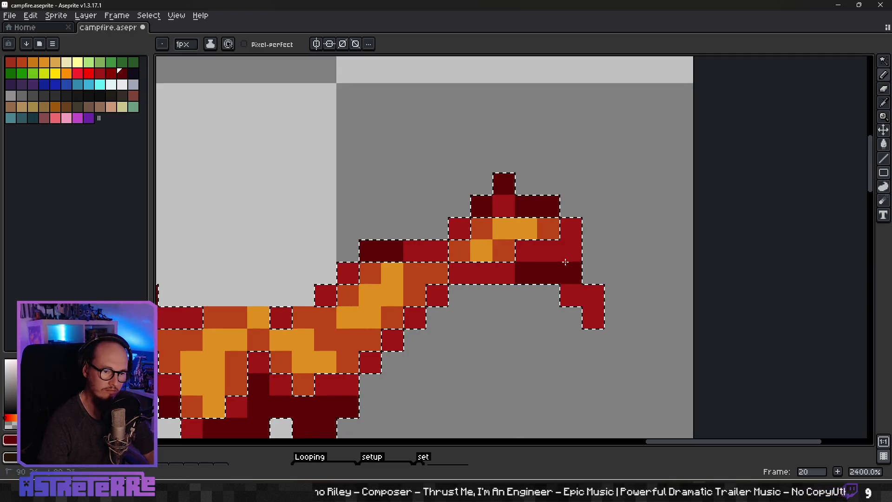
drag(572, 251, 549, 251)
drag(571, 296, 593, 318)
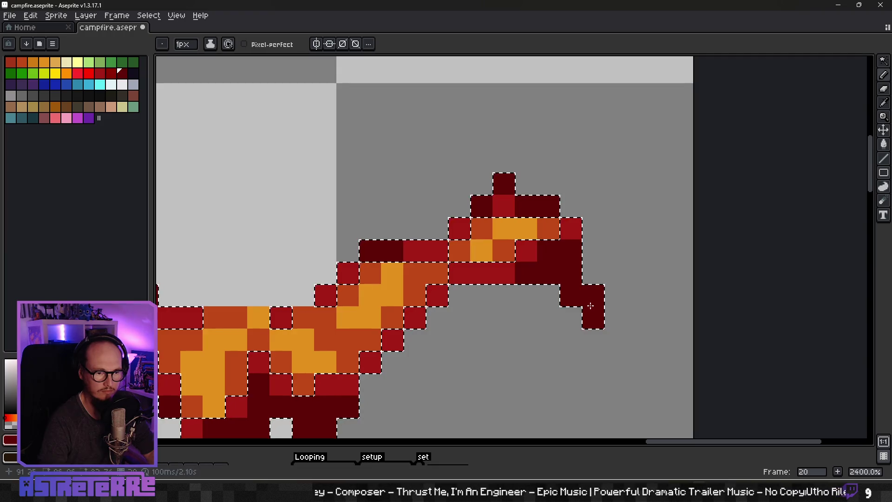
scroll(430, 317, down, 7)
Zoom into the upper-left branch and add dark red pixels, undoing stray ones
mouse_move(468, 402)
mouse_down()
mouse_move(498, 353)
mouse_move(526, 198)
mouse_move(565, 206)
mouse_up()
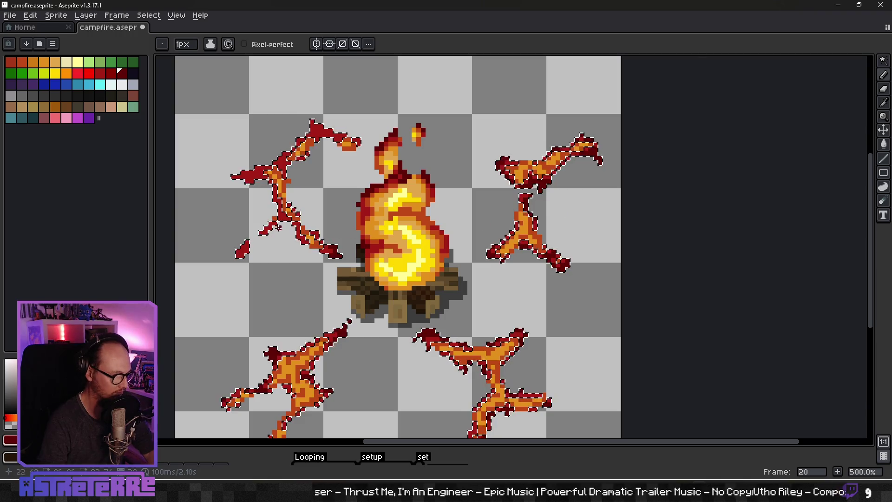
scroll(251, 255, up, 5)
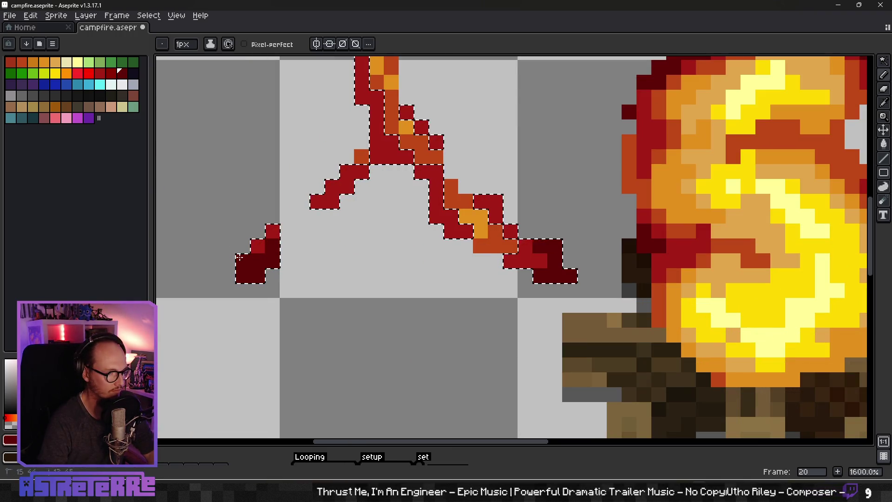
mouse_move(330, 201)
mouse_down()
mouse_move(290, 268)
mouse_move(257, 298)
mouse_up()
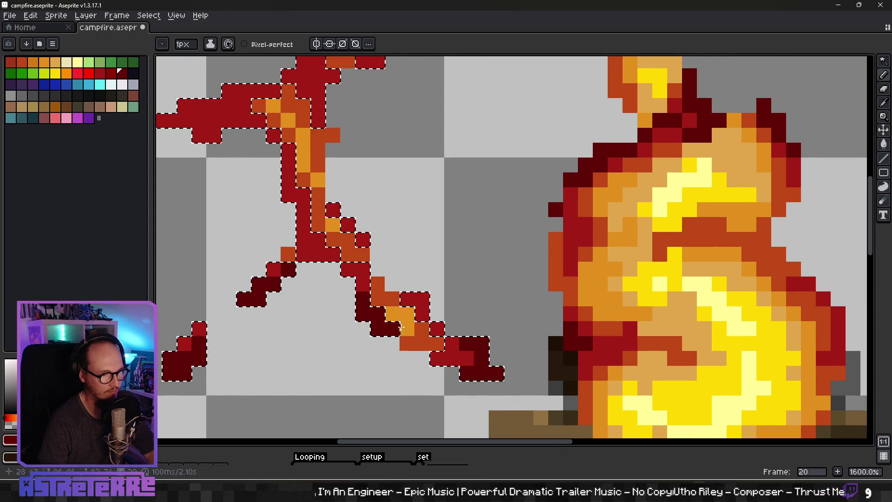
key(super+z)
mouse_move(379, 339)
mouse_down()
mouse_move(448, 233)
mouse_move(454, 269)
mouse_up()
key(ctrl+z)
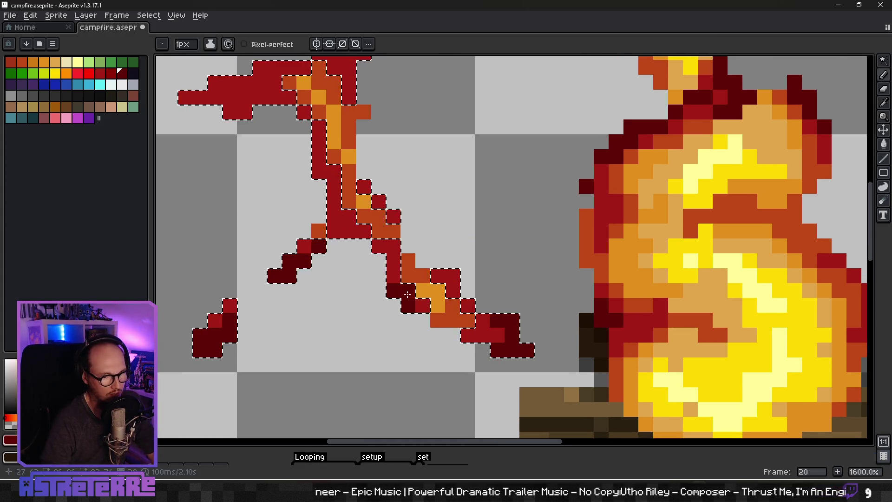
drag(400, 307, 416, 344)
click(495, 316)
key(ctrl+z)
drag(410, 250, 462, 300)
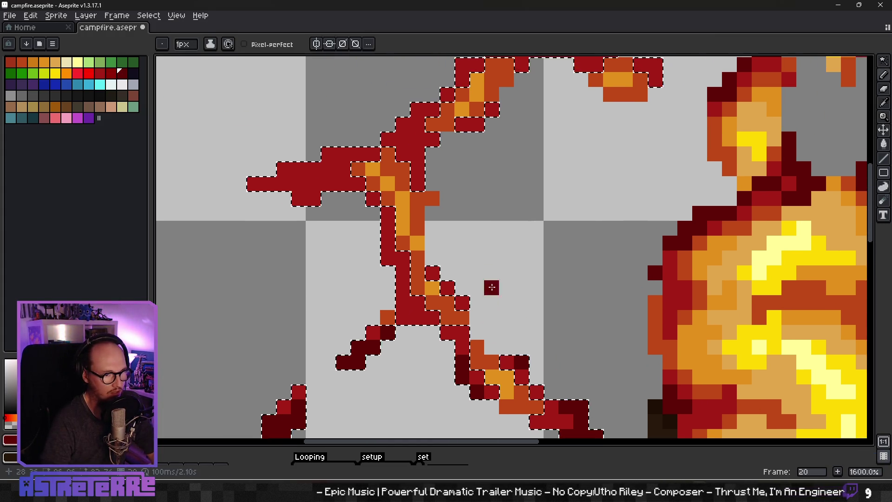
mouse_move(299, 183)
mouse_down()
mouse_move(307, 258)
mouse_move(255, 257)
mouse_up()
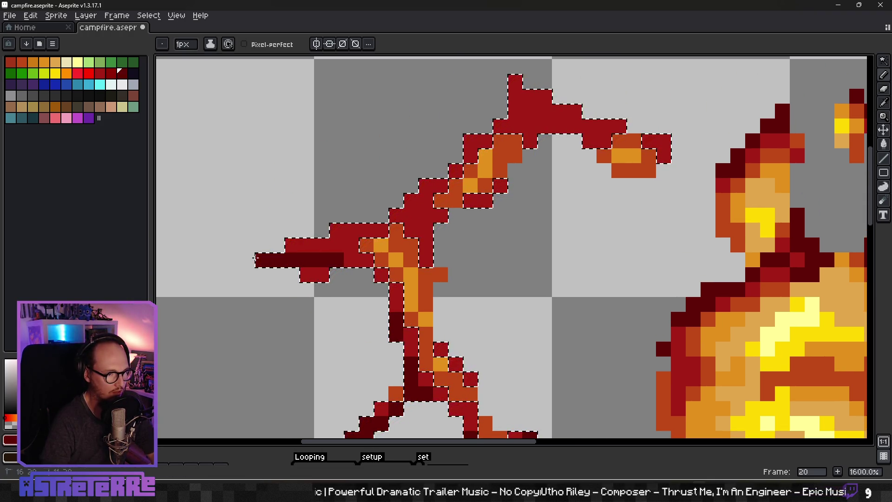
drag(351, 229, 322, 245)
Darken the branch's upper outline from tip to right arm with sampled dark red
scroll(305, 278, up, 3)
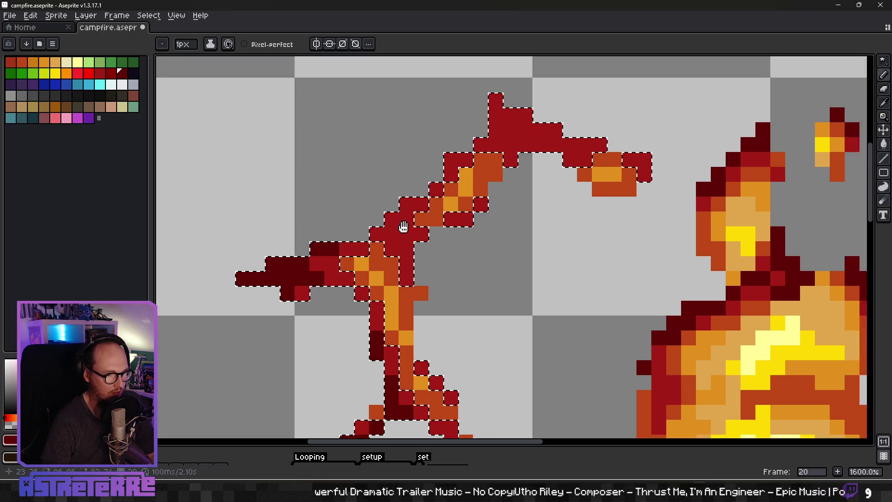
scroll(305, 278, right, 3)
click(296, 294)
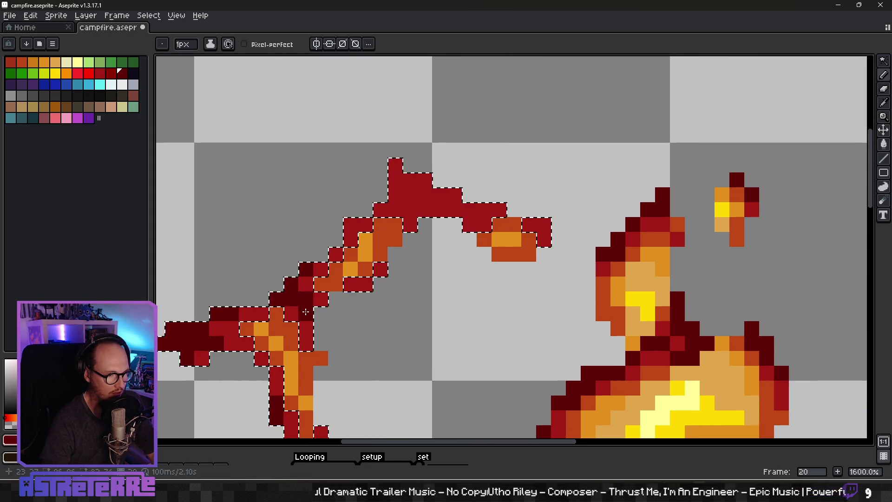
alt+click(298, 290)
alt+click(298, 290)
click(351, 239)
click(351, 225)
click(381, 210)
click(396, 195)
click(395, 180)
drag(399, 177, 483, 210)
Touch up the right arm with red pixels and a dark maroon tip pixel
click(451, 224)
right_click(451, 224)
alt+click(409, 210)
click(410, 195)
click(424, 238)
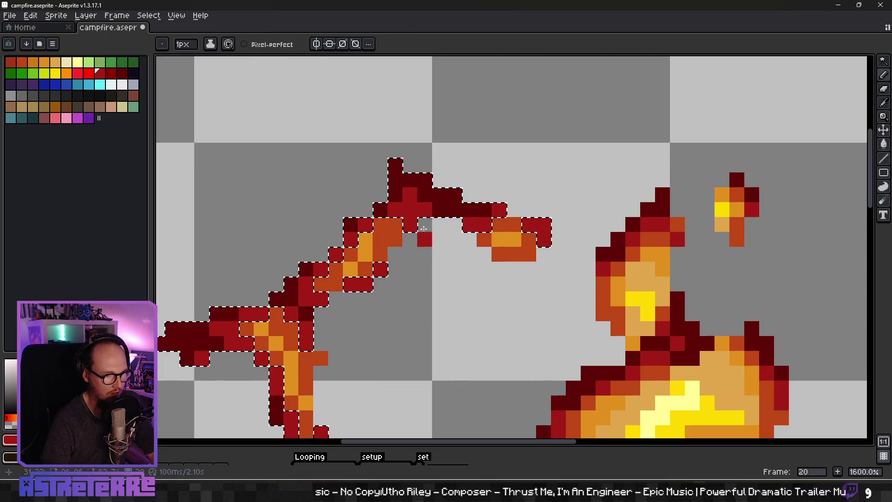
alt+click(483, 210)
click(544, 237)
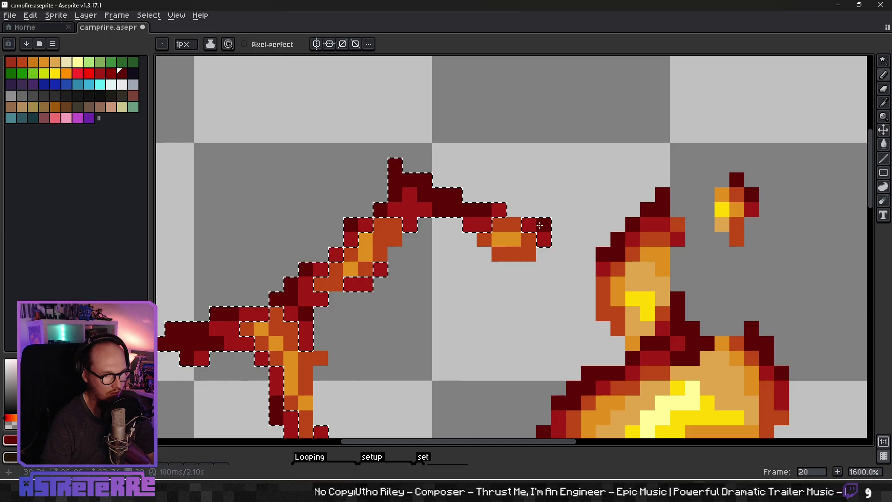
scroll(540, 225, down, 5)
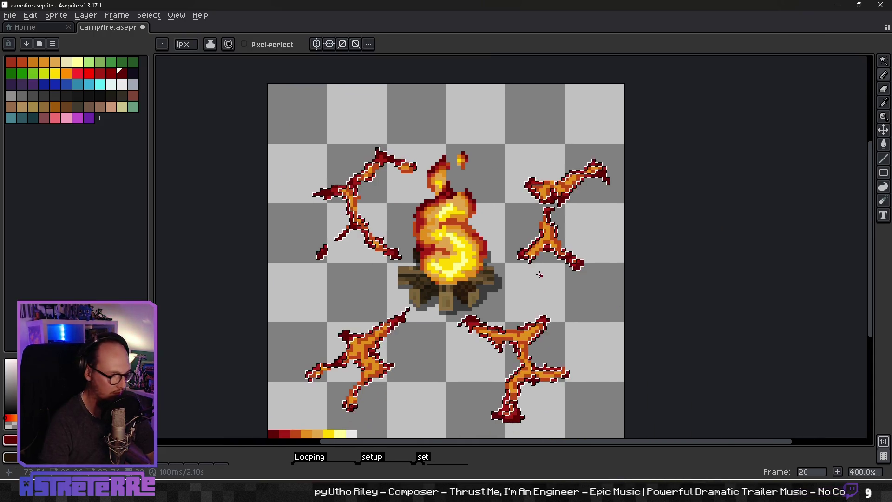
Zoom out on the campfire and show the timeline with layers and frames
scroll(539, 275, down, 2)
drag(540, 288, 575, 235)
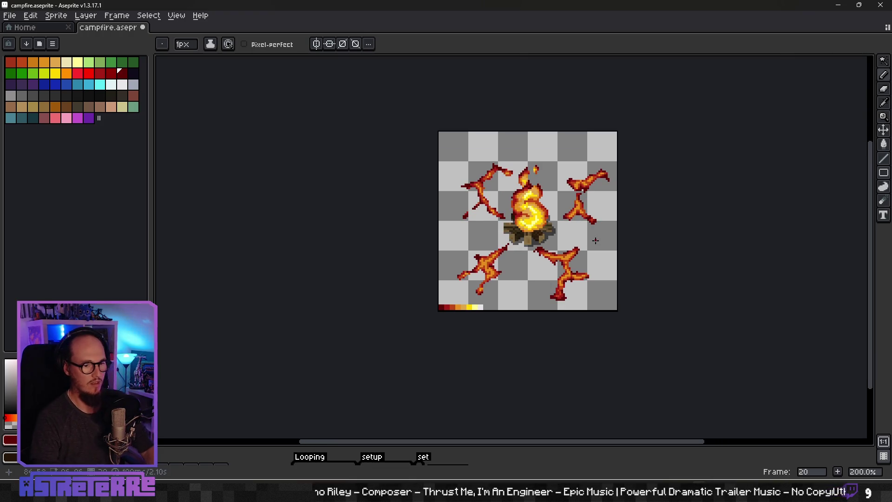
scroll(511, 273, up, 1)
scroll(509, 265, down, 2)
scroll(507, 253, up, 1)
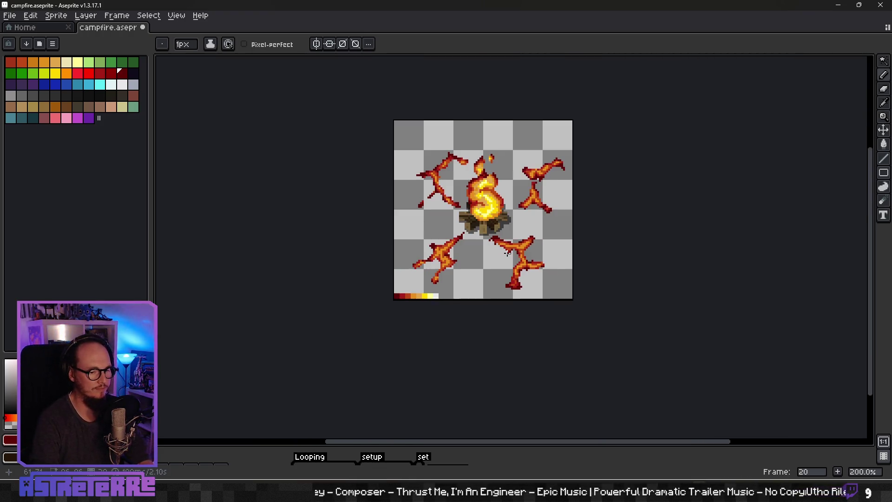
drag(437, 446, 437, 371)
scroll(634, 208, down, 2)
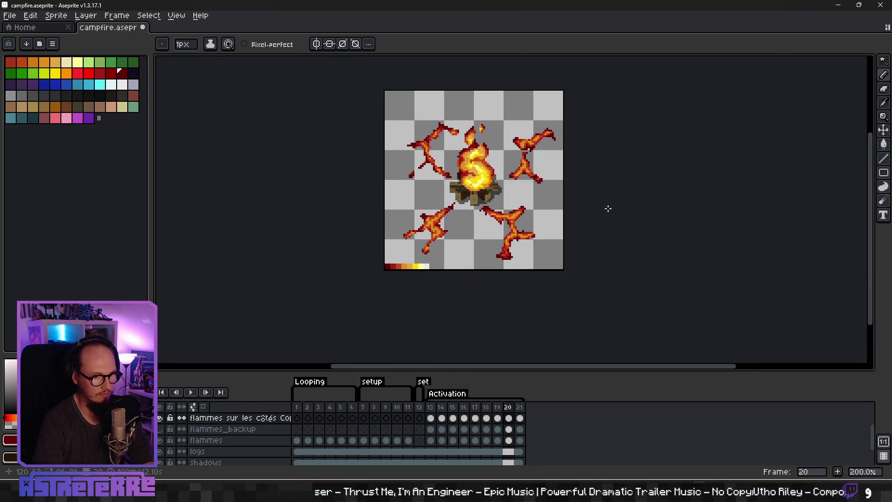
Go to frame 13, play the Activation animation, then stop playback
key(Left)
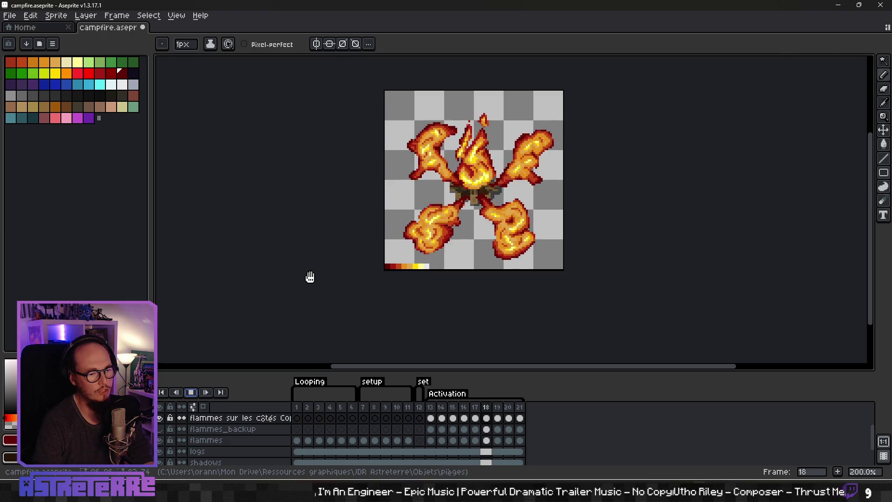
scroll(384, 269, down, 1)
drag(386, 270, 433, 269)
scroll(522, 235, up, 1)
drag(511, 278, 572, 262)
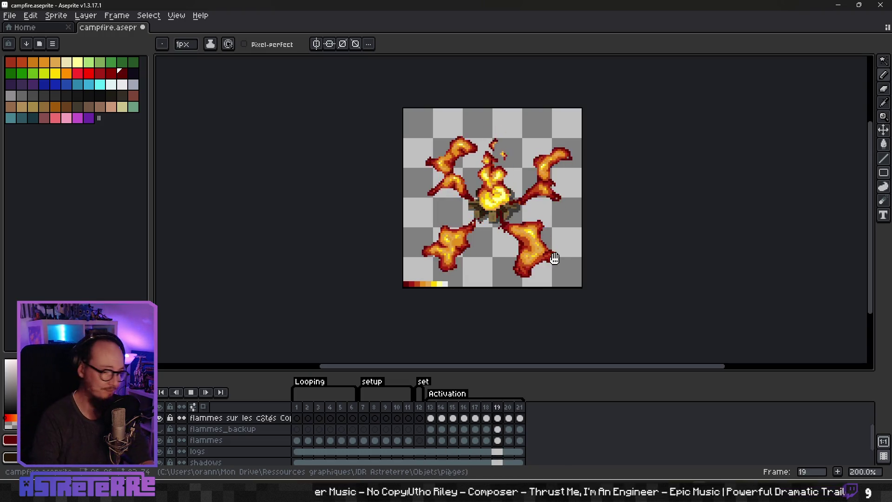
click(190, 393)
scroll(568, 199, up, 1)
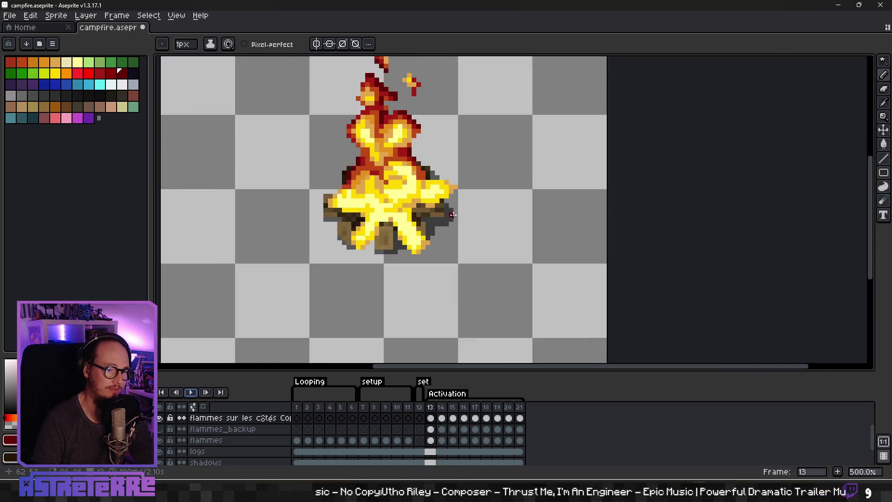
Replay the Activation animation, then magic-wand select the red ember pixels
key(Return)
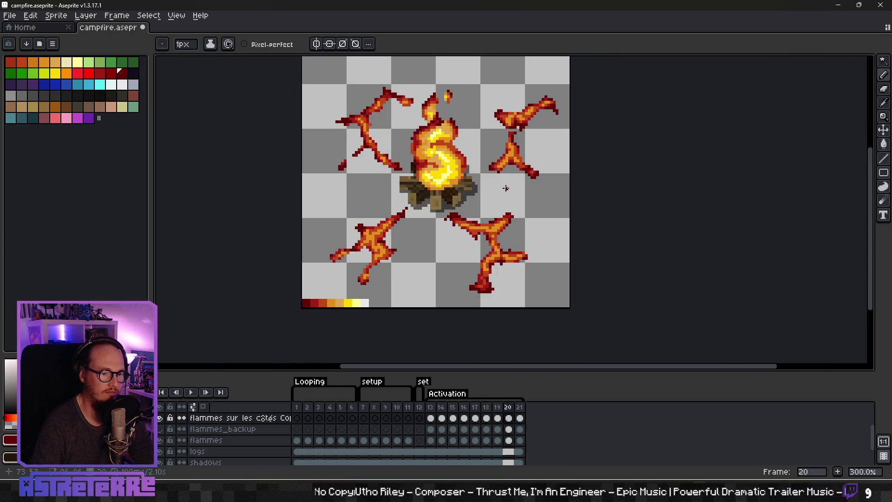
scroll(483, 223, up, 1)
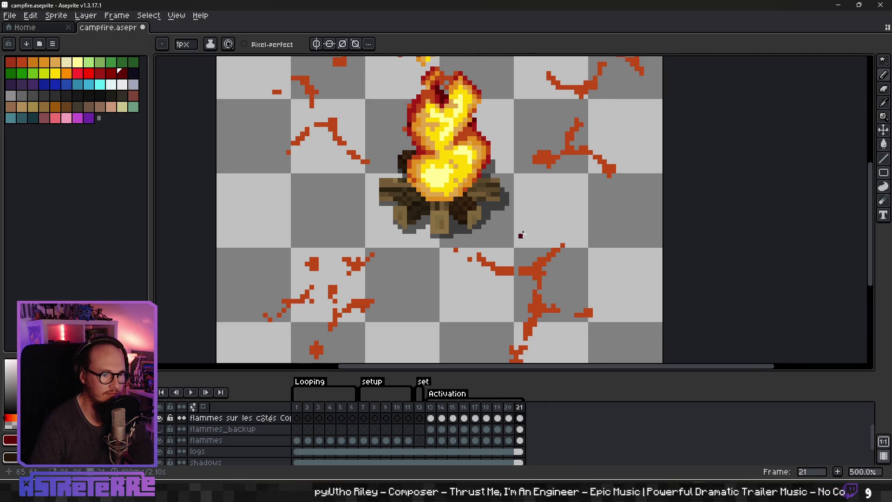
drag(532, 223, 528, 222)
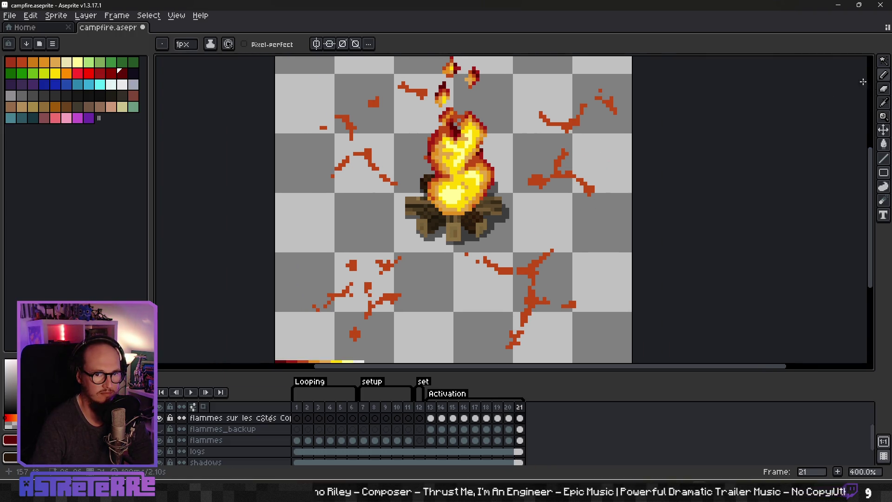
click(884, 60)
click(532, 278)
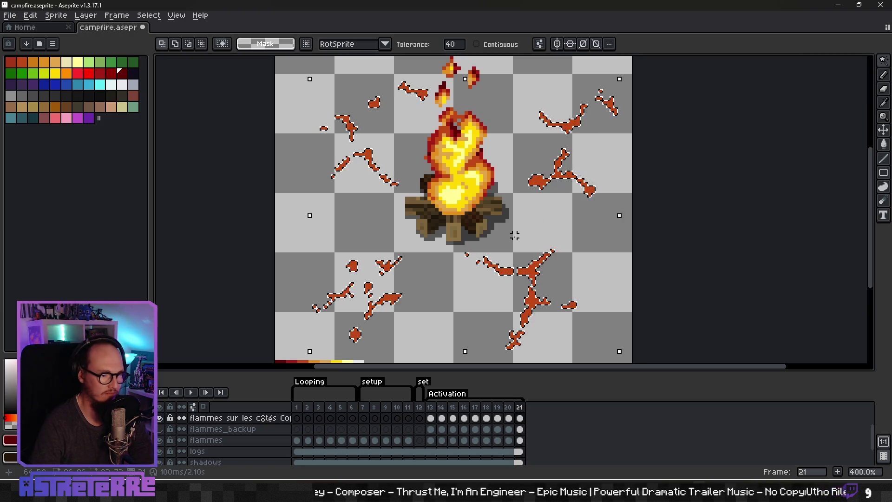
Sample the red from the colour ramp as the Pencil colour
key(b)
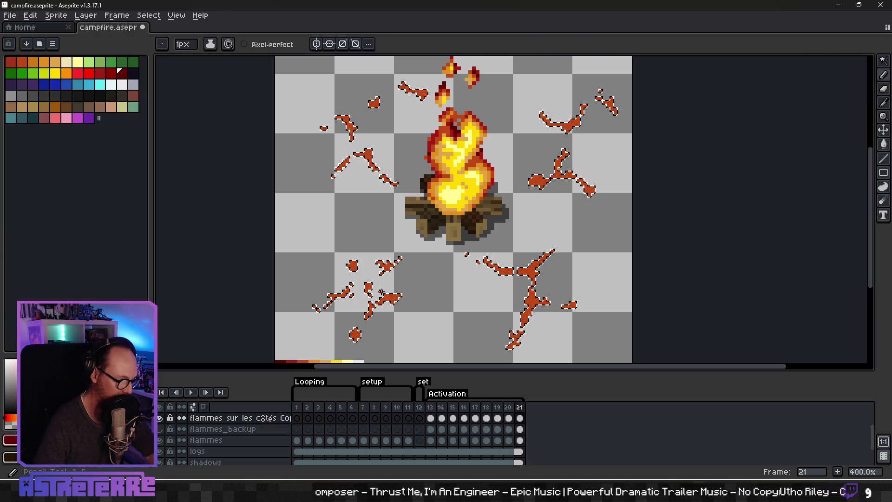
scroll(381, 291, up, 4)
key(i)
click(301, 310)
key(b)
scroll(372, 256, up, 2)
Repaint the orange pixels of the right-hand lower flame blob dark red
scroll(372, 256, right, 2)
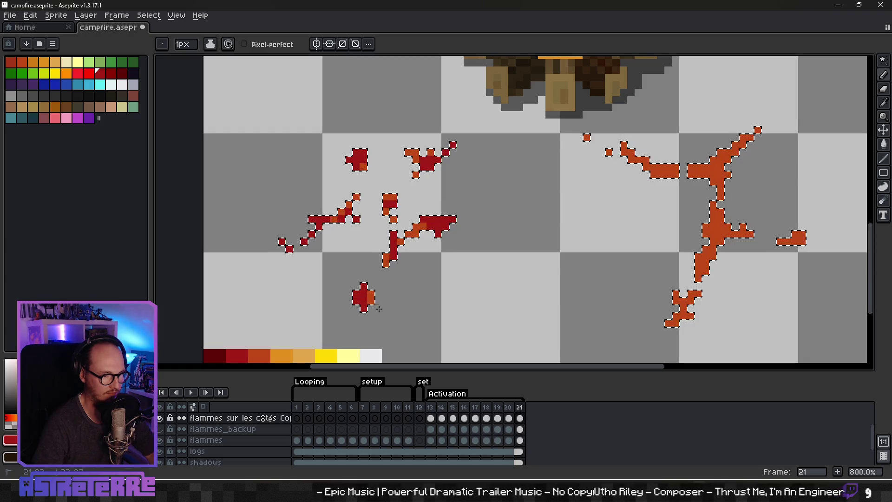
mouse_move(683, 241)
mouse_down()
mouse_move(543, 280)
mouse_move(571, 270)
mouse_move(561, 307)
mouse_move(599, 272)
mouse_move(665, 277)
mouse_move(689, 190)
mouse_up()
mouse_move(560, 244)
mouse_down()
mouse_move(580, 244)
mouse_move(562, 255)
mouse_move(551, 344)
mouse_move(550, 271)
mouse_move(535, 286)
mouse_up()
key(alt)
alt+click(588, 205)
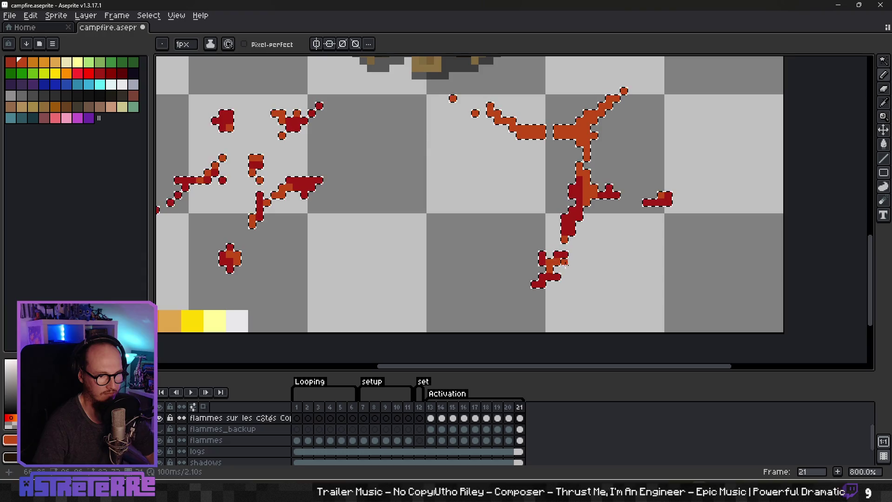
alt+click(578, 214)
mouse_move(579, 213)
mouse_down()
mouse_move(581, 170)
mouse_move(499, 294)
mouse_up()
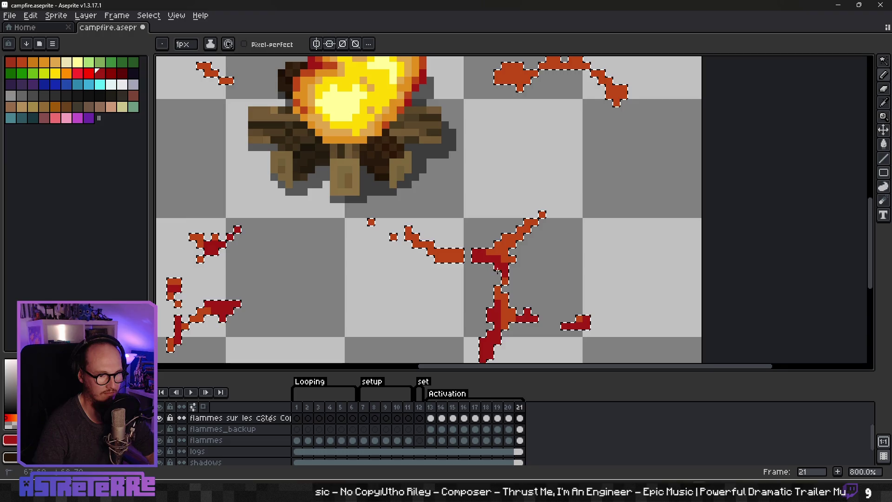
Repaint the diagonal branch, its vertical stem and the blob beside it dark red
mouse_move(512, 254)
mouse_down()
mouse_move(539, 218)
mouse_move(511, 244)
mouse_up()
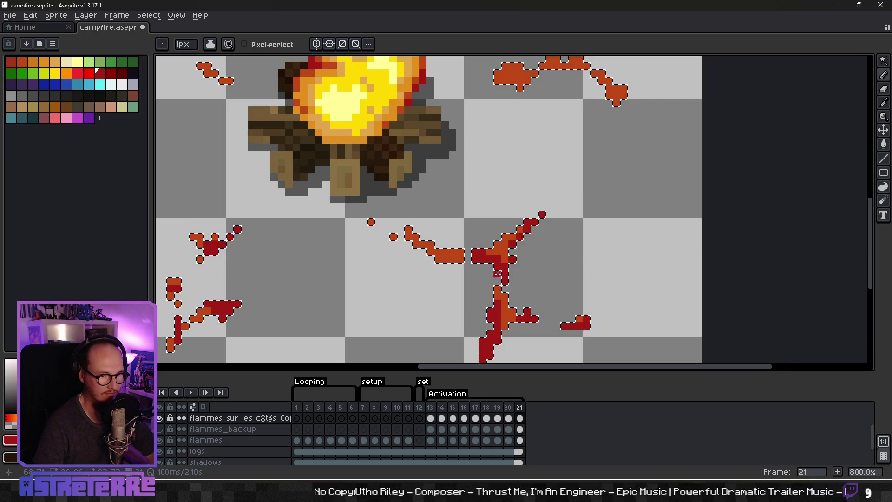
drag(453, 265, 482, 264)
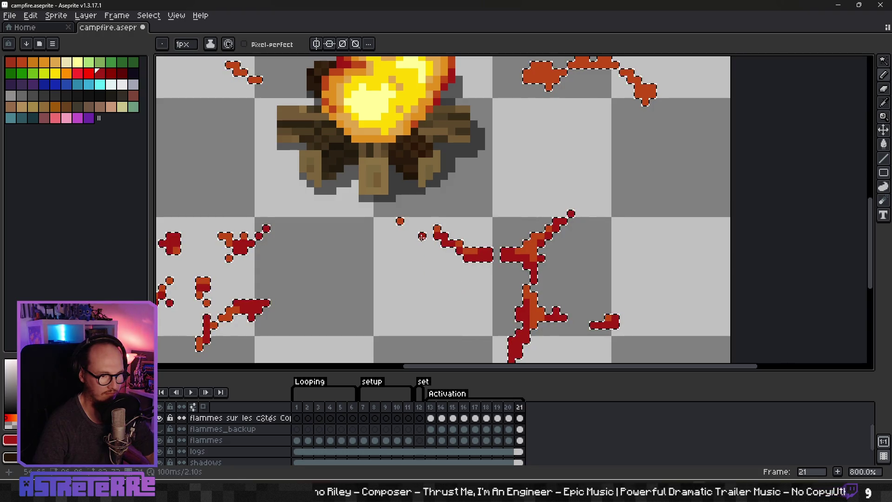
mouse_move(422, 236)
mouse_down()
mouse_move(376, 324)
mouse_move(345, 359)
mouse_up()
mouse_move(449, 207)
mouse_down()
mouse_move(542, 190)
mouse_move(581, 214)
mouse_move(579, 296)
mouse_up()
drag(499, 267, 513, 217)
scroll(514, 218, up, 3)
scroll(514, 217, right, 3)
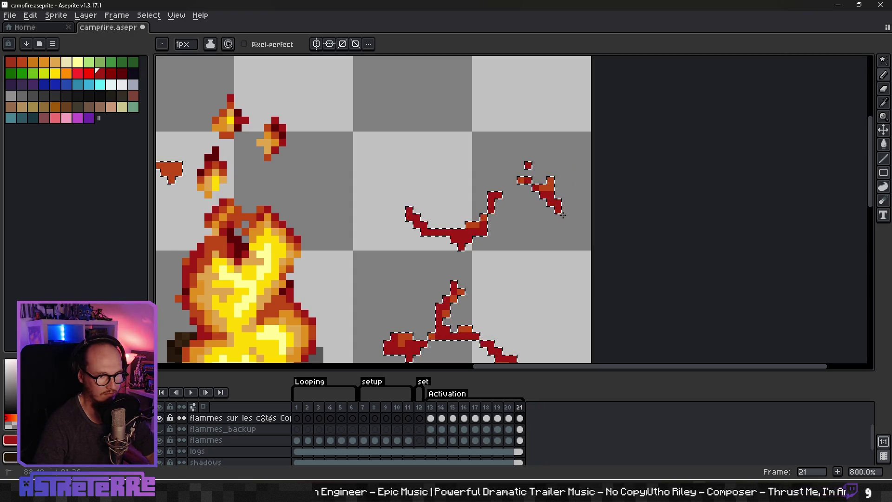
Undo the discarded stroke and paint the small flame cluster and orange flame shape dark red
key(ctrl+z)
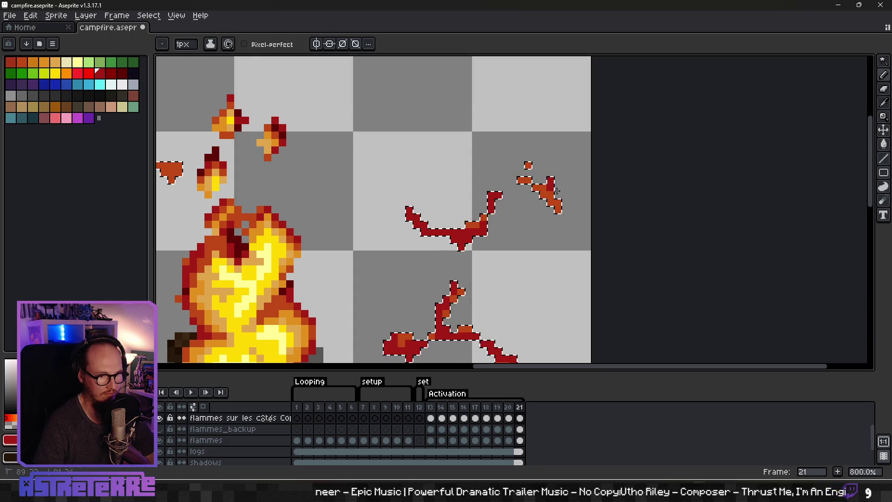
click(557, 188)
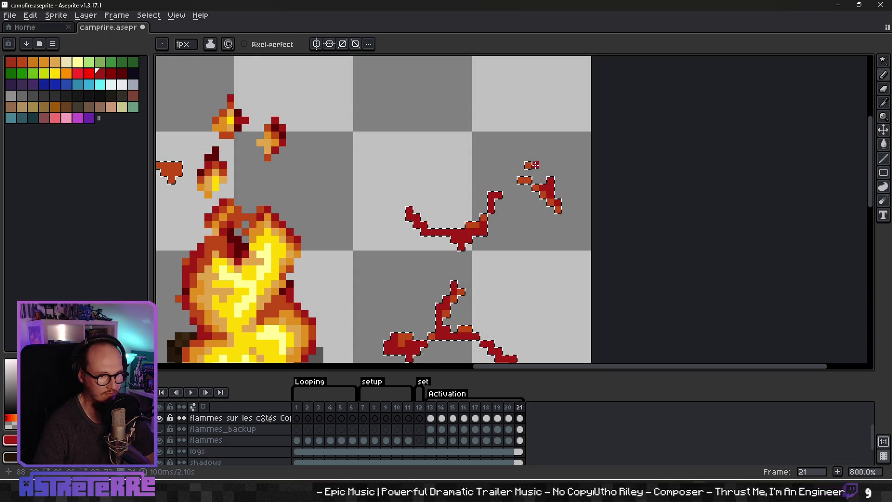
scroll(535, 180, left, 10)
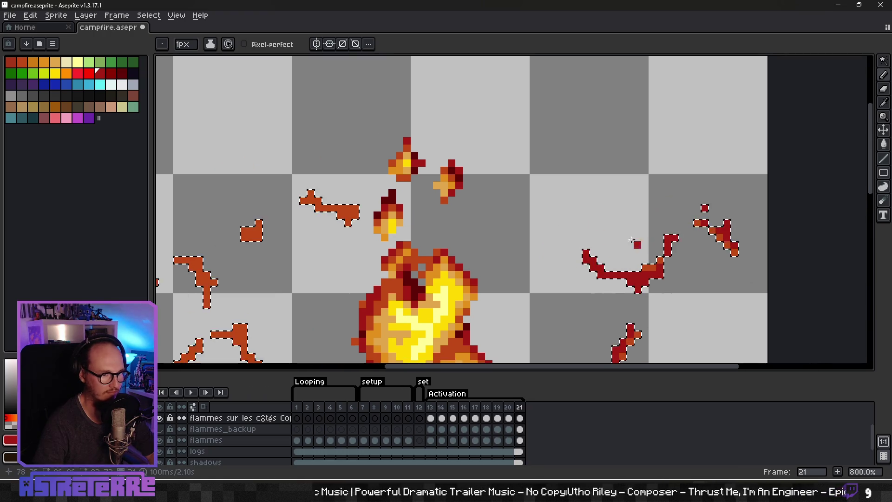
drag(450, 131, 489, 149)
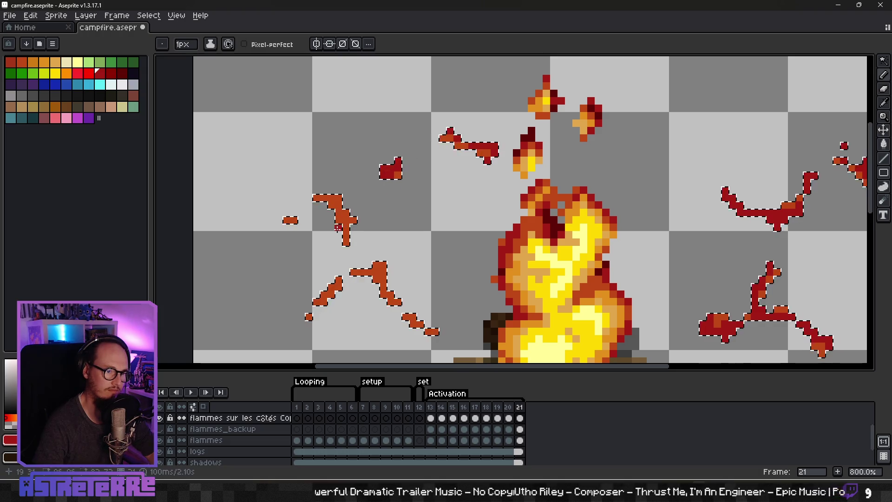
Repaint the top of the orange stroke and the small orange blobs to the upper left dark red
scroll(391, 175, left, 2)
scroll(390, 175, down, 2)
drag(384, 148, 417, 161)
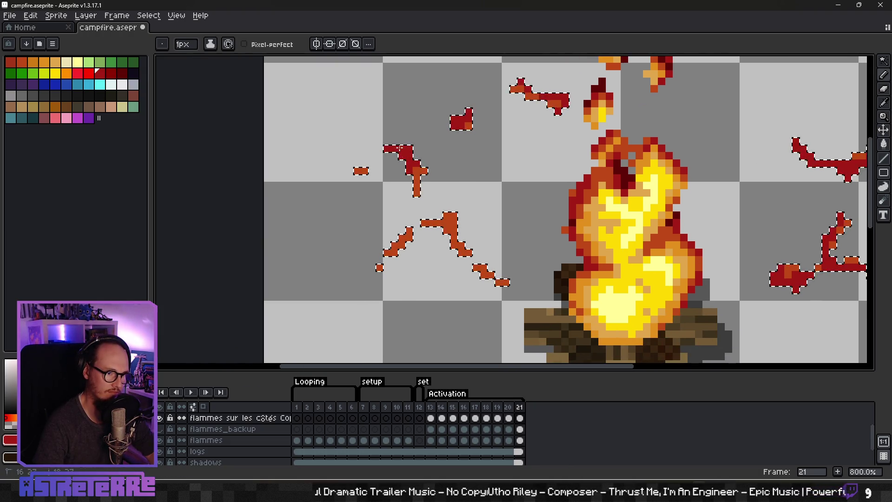
drag(356, 171, 362, 171)
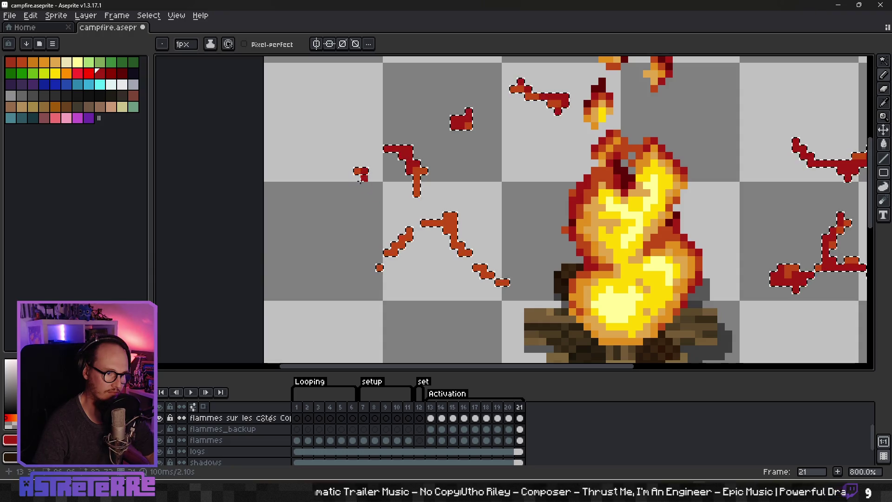
drag(411, 229, 392, 249)
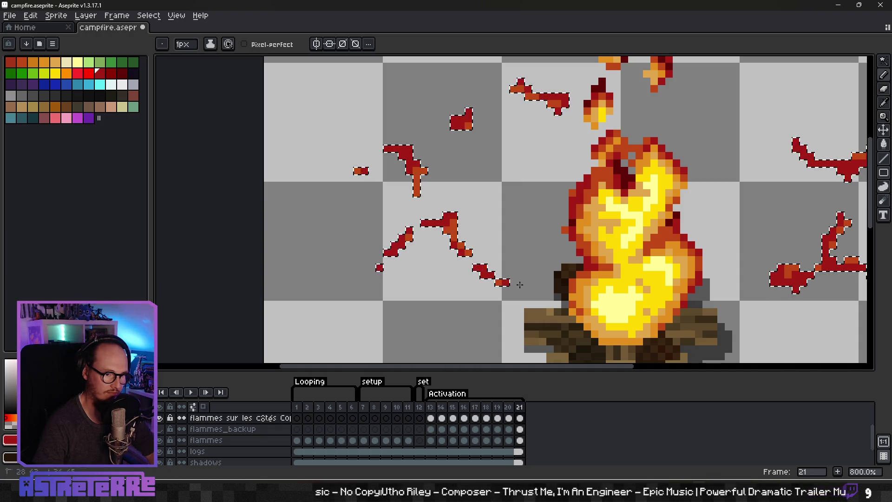
scroll(498, 320, down, 4)
Darken the red blob and small dots of the left-side wisps on frame 21 to dark red
key(ctrl)
scroll(524, 261, down, 2)
scroll(433, 250, up, 5)
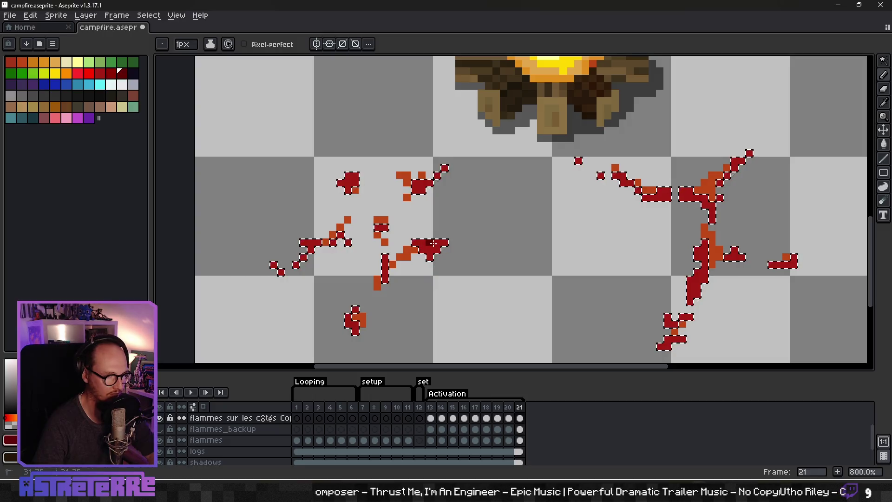
scroll(427, 242, up, 2)
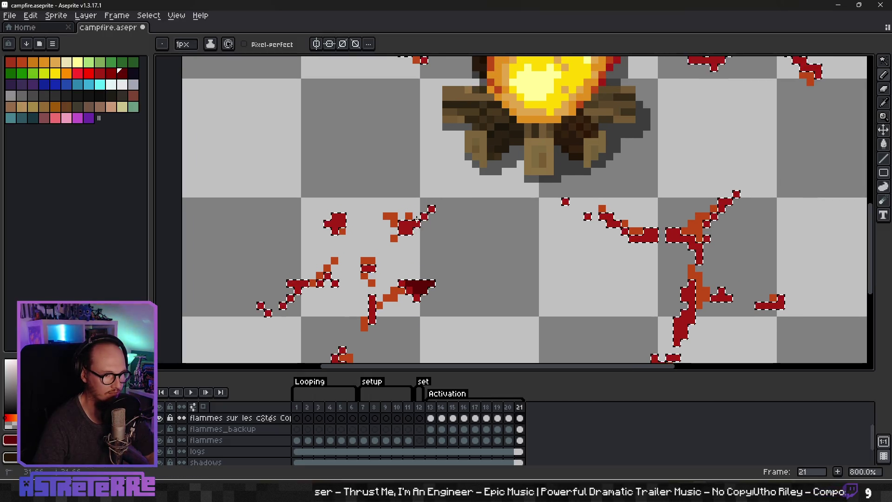
scroll(418, 224, down, 2)
scroll(417, 224, left, 3)
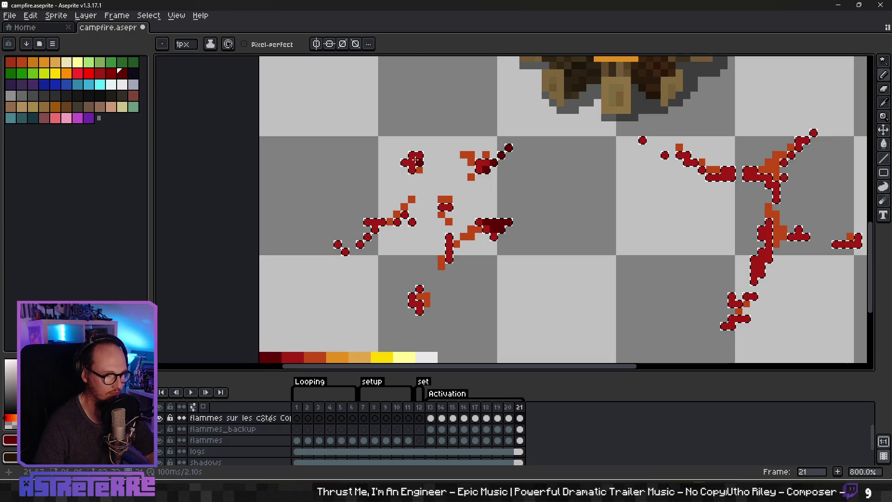
drag(405, 159, 420, 166)
drag(338, 245, 360, 245)
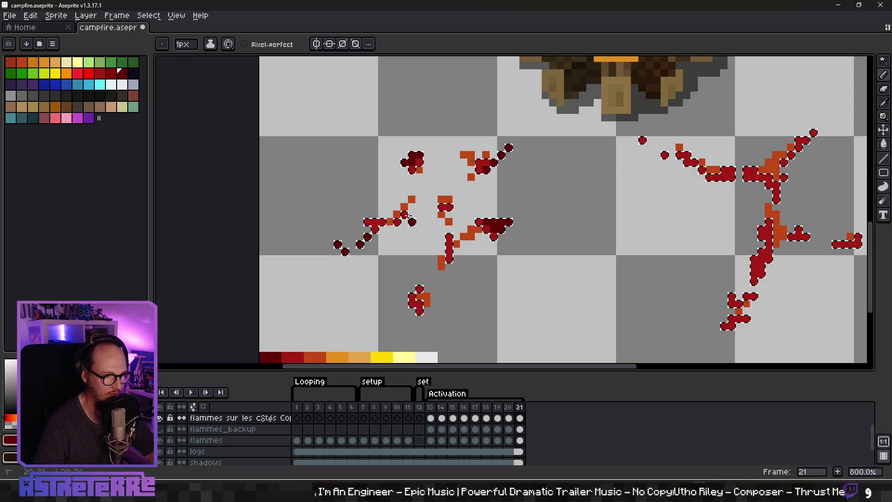
Survey the right-hand side flames and zoom the canvas out to about 200%
scroll(420, 214, right, 2)
scroll(420, 214, up, 1)
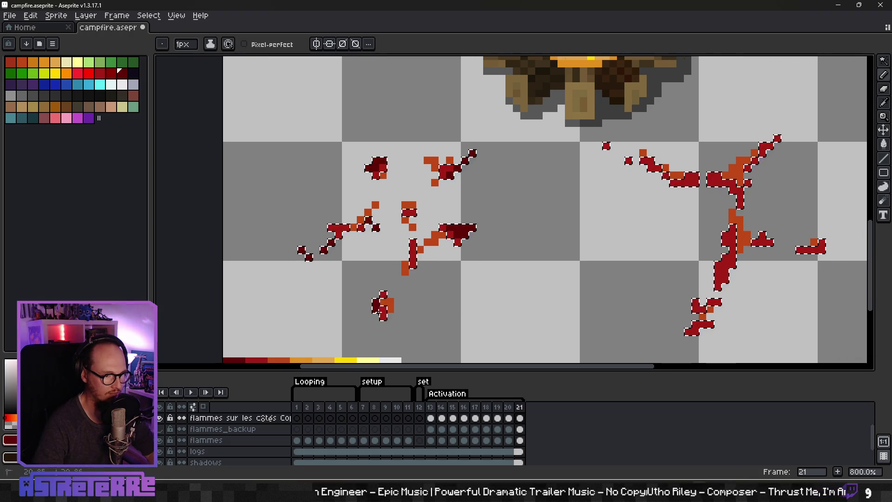
drag(513, 278, 326, 281)
scroll(462, 240, down, 3)
scroll(462, 241, right, 2)
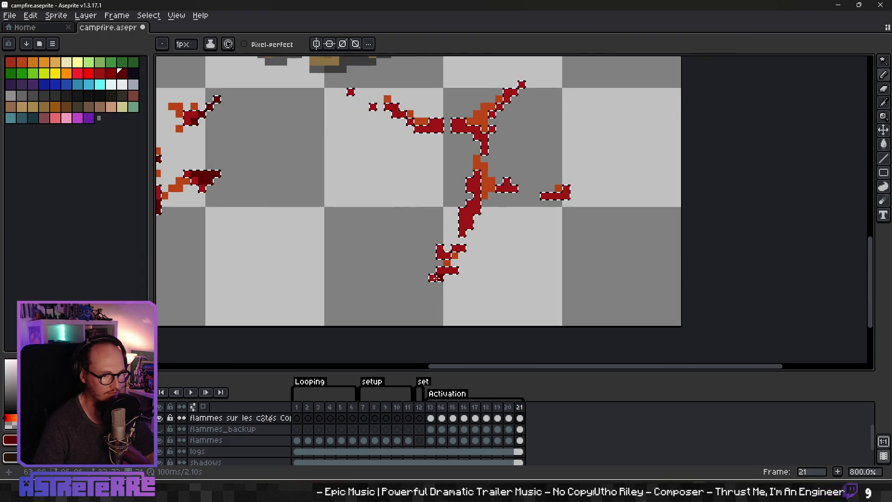
scroll(463, 240, up, 2)
scroll(463, 240, right, 2)
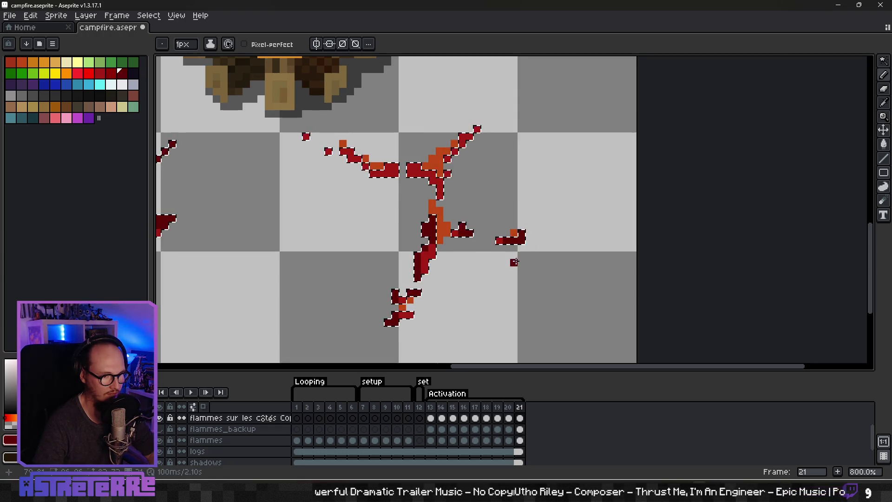
scroll(483, 225, up, 3)
scroll(483, 225, left, 1)
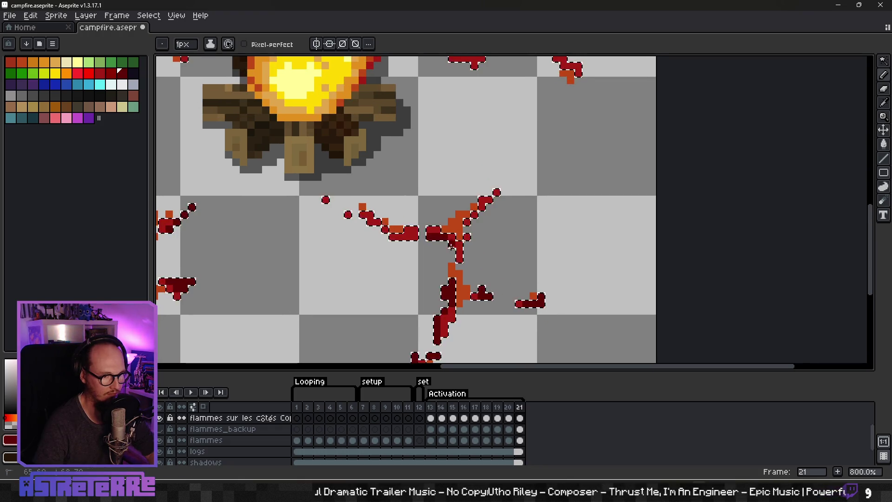
scroll(469, 221, left, 4)
scroll(461, 232, up, 1)
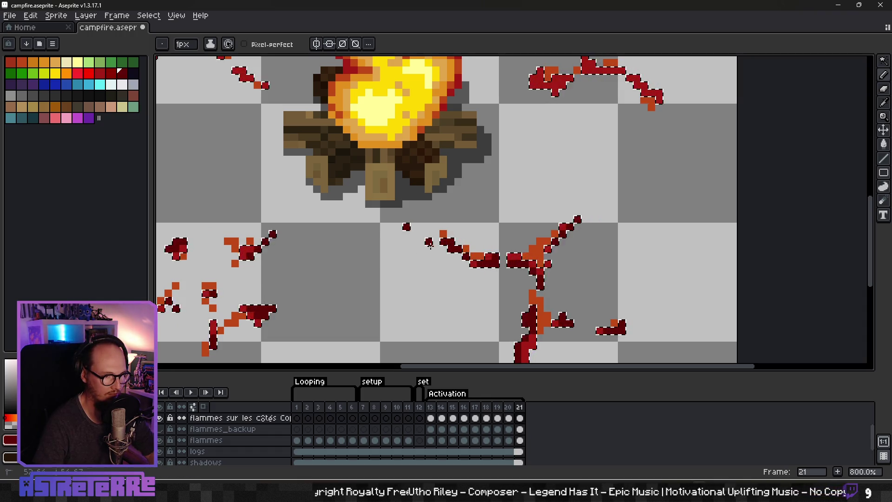
scroll(395, 292, up, 5)
scroll(395, 291, right, 5)
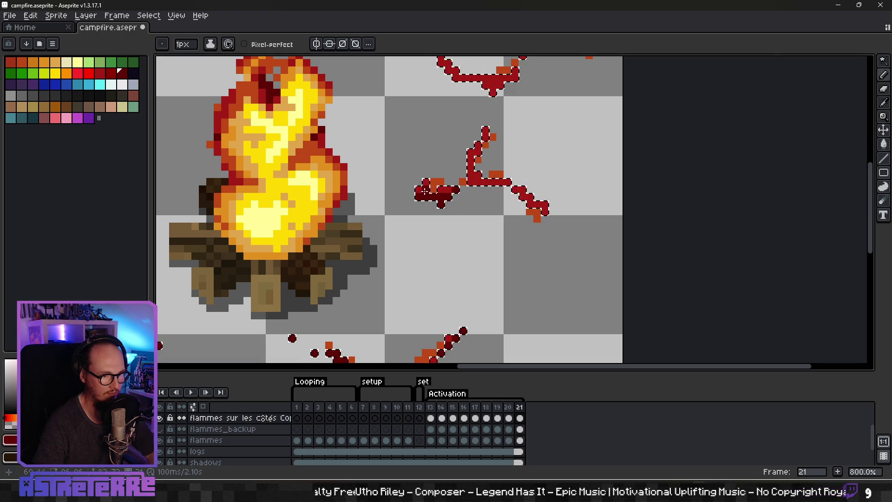
scroll(405, 284, up, 3)
scroll(406, 285, right, 5)
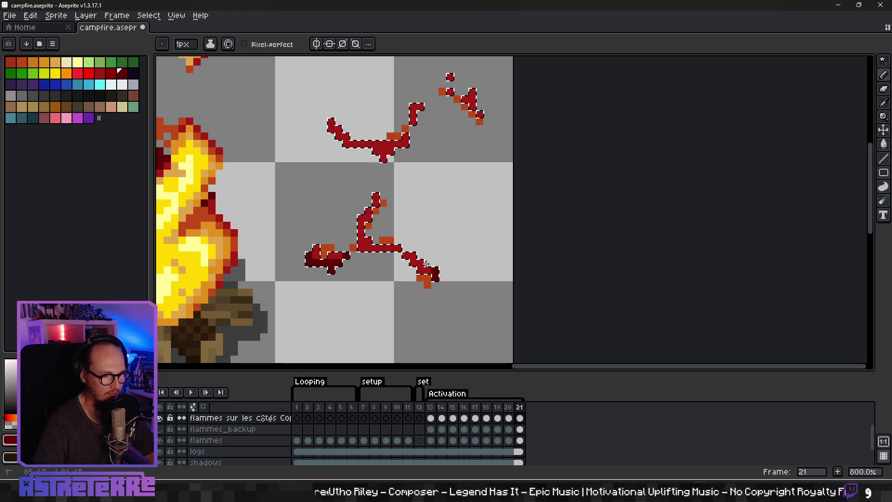
scroll(434, 276, up, 2)
scroll(435, 277, left, 2)
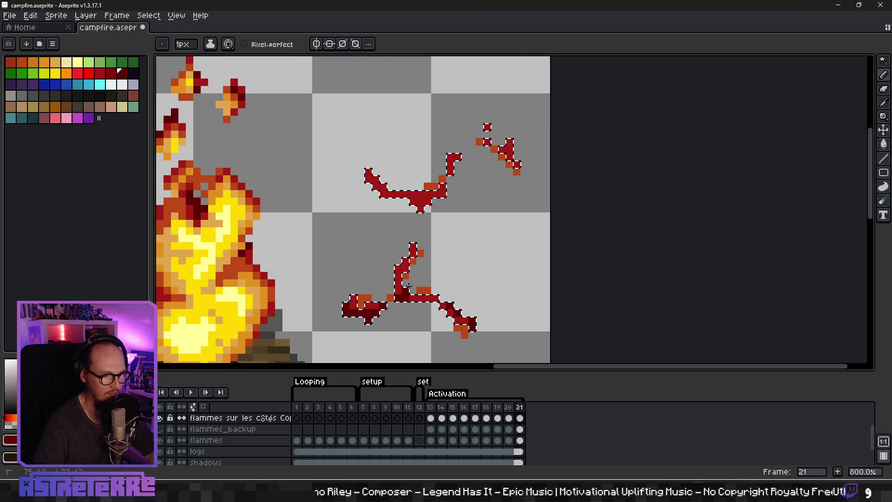
scroll(457, 253, up, 3)
scroll(457, 253, right, 2)
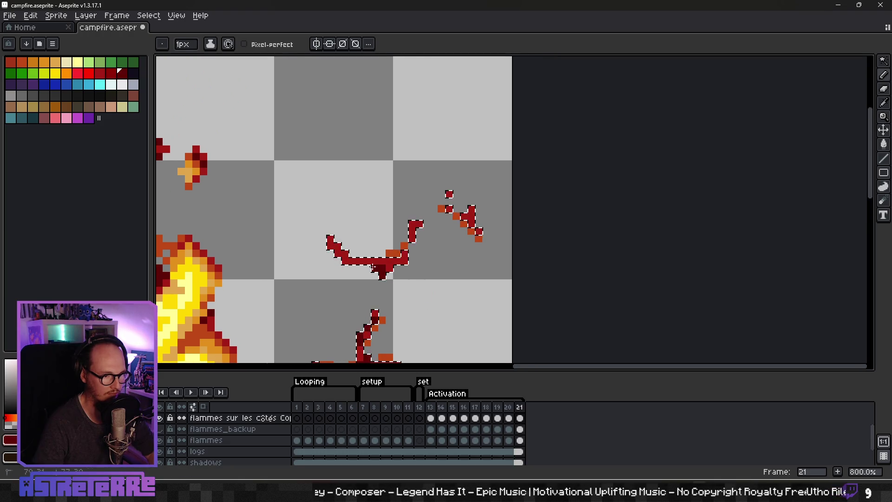
scroll(431, 268, up, 2)
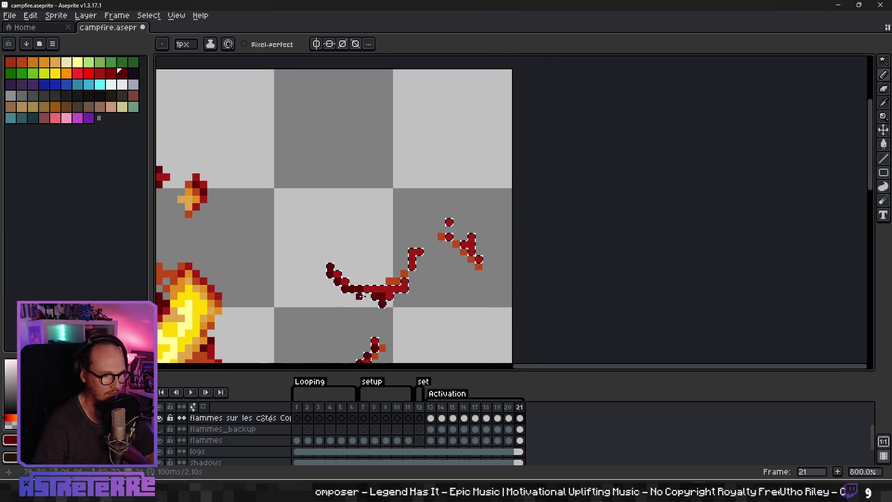
scroll(431, 267, up, 1)
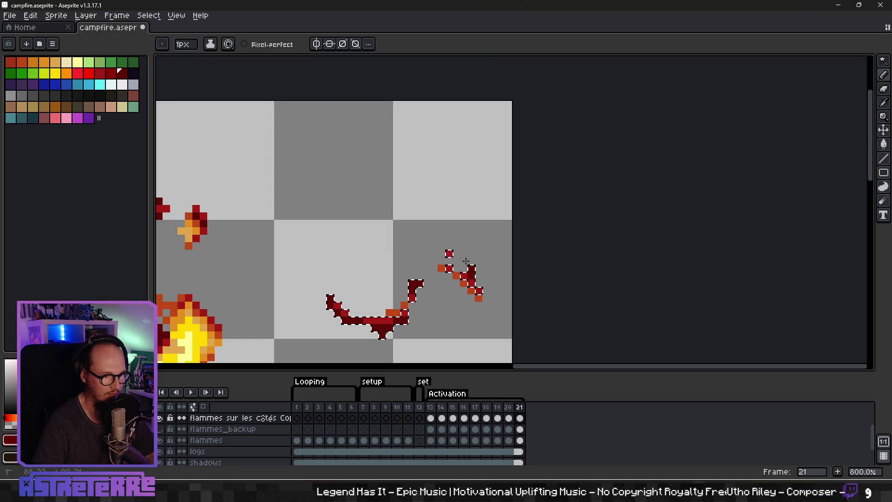
scroll(451, 254, down, 3)
scroll(443, 160, up, 3)
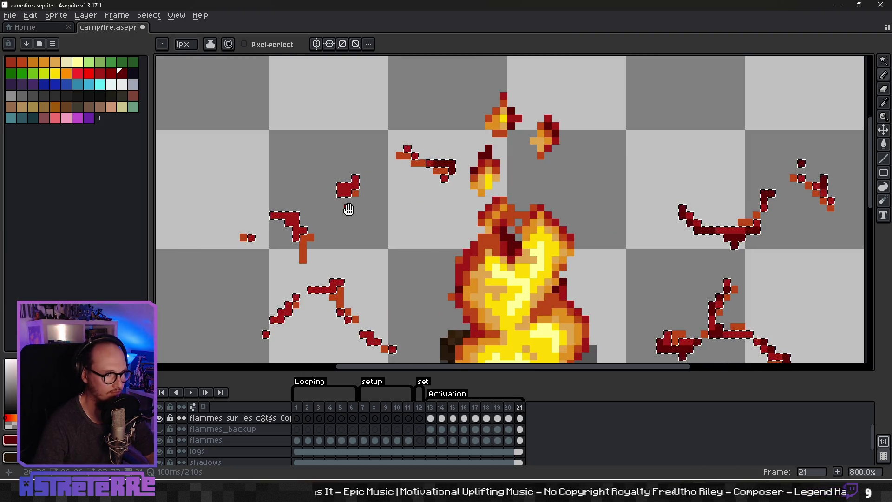
Pan the view so the whole campfire sprite sits centred on screen
drag(329, 193, 392, 166)
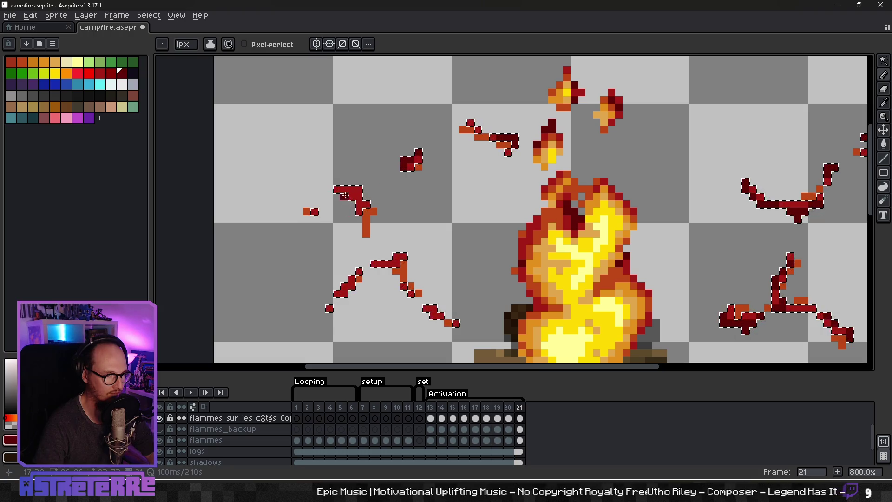
scroll(329, 219, down, 2)
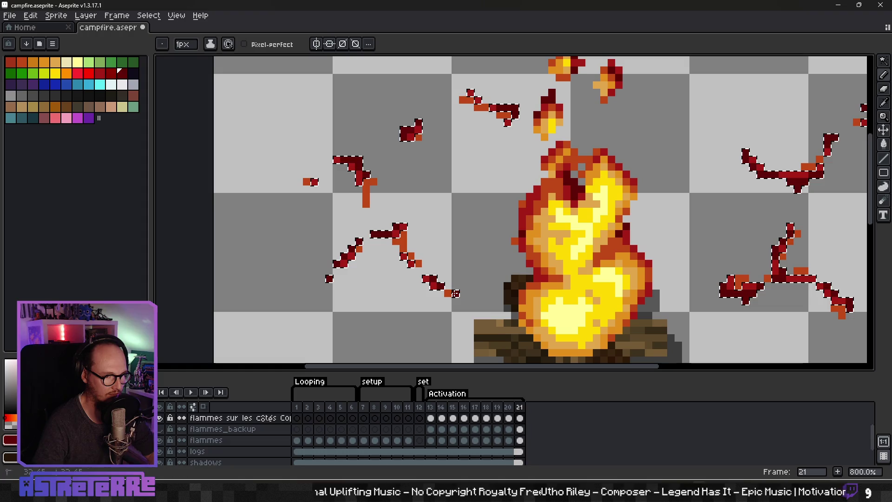
scroll(481, 328, down, 3)
scroll(516, 329, down, 3)
scroll(523, 329, up, 1)
drag(523, 329, 578, 252)
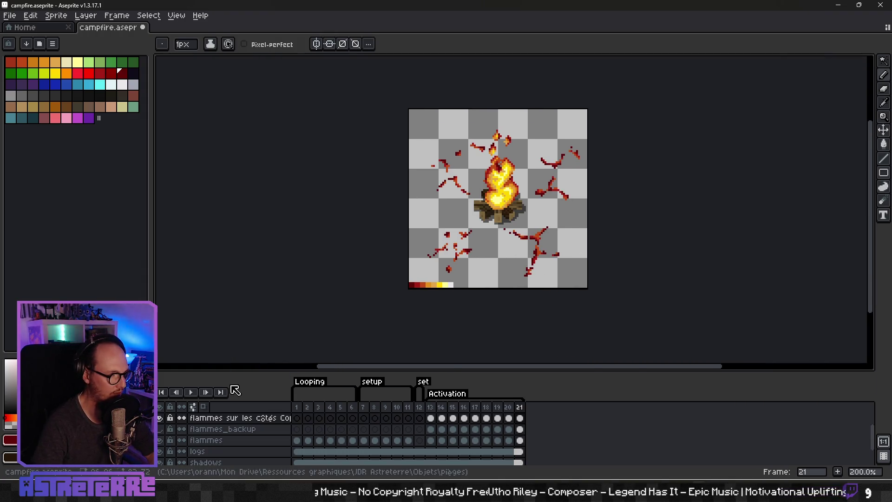
Play the campfire Activation animation to review it, then stop playback
click(195, 392)
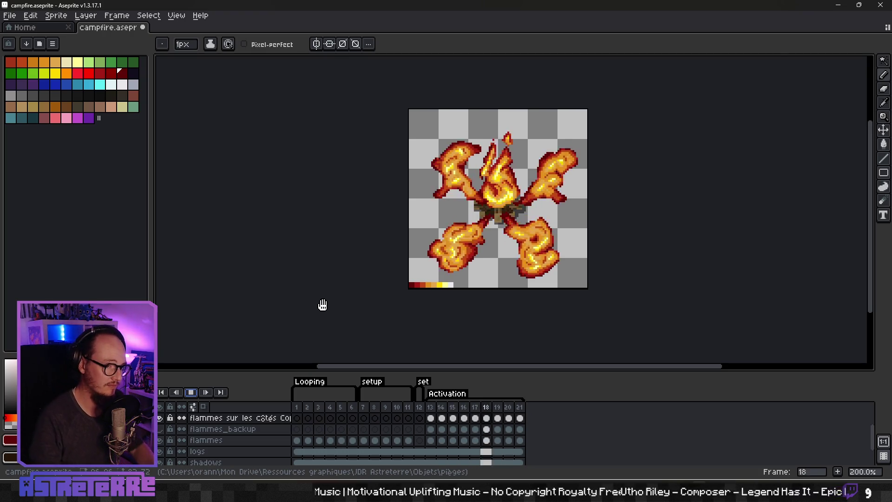
mouse_move(492, 287)
mouse_down()
mouse_move(449, 245)
mouse_move(456, 267)
mouse_up()
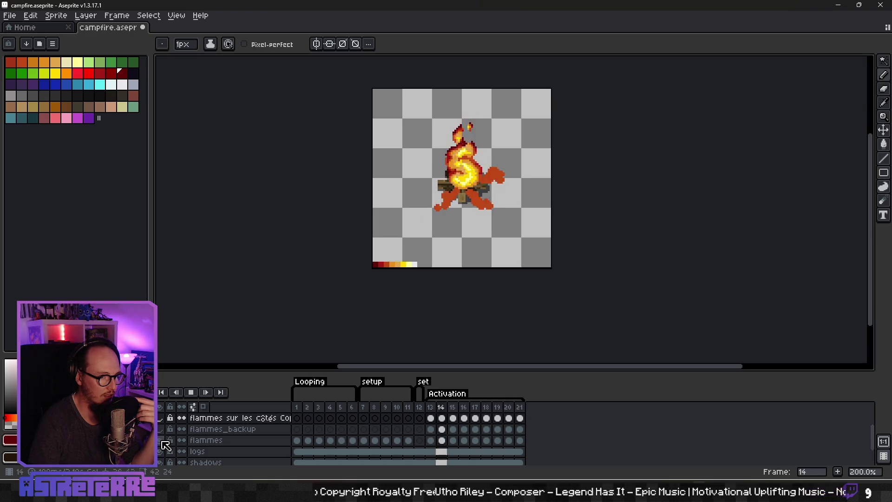
click(190, 392)
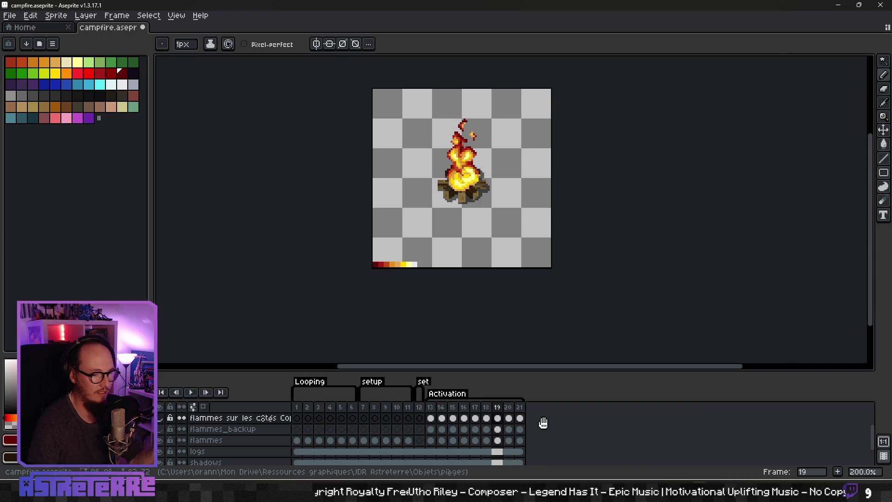
Step through the frames to settle on frame 13, zoomed in to 800%
scroll(543, 423, up, 1)
key(Right)
key(Right)
key(Right)
key(Right)
key(Right)
key(Right)
key(Right)
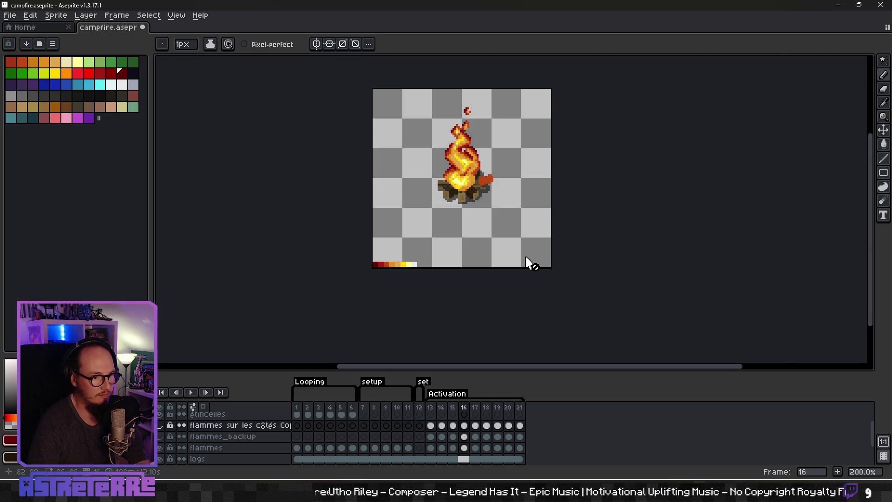
key(Left)
key(Left)
key(Left)
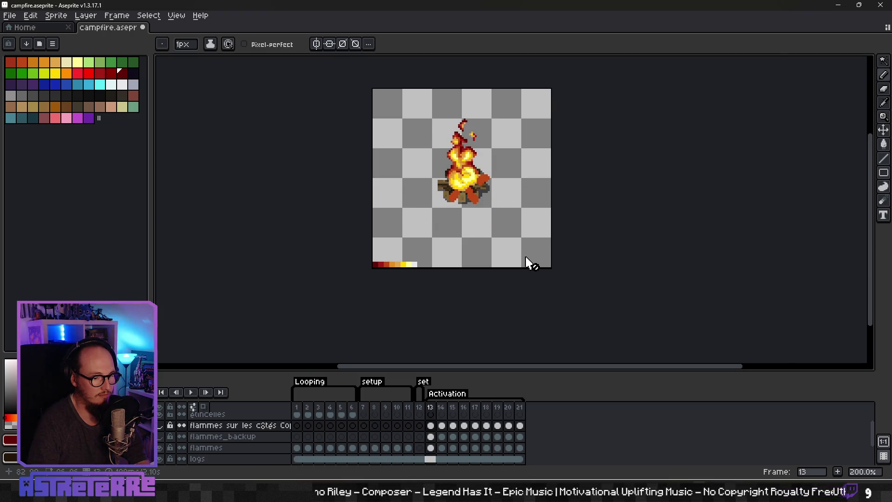
scroll(467, 205, up, 5)
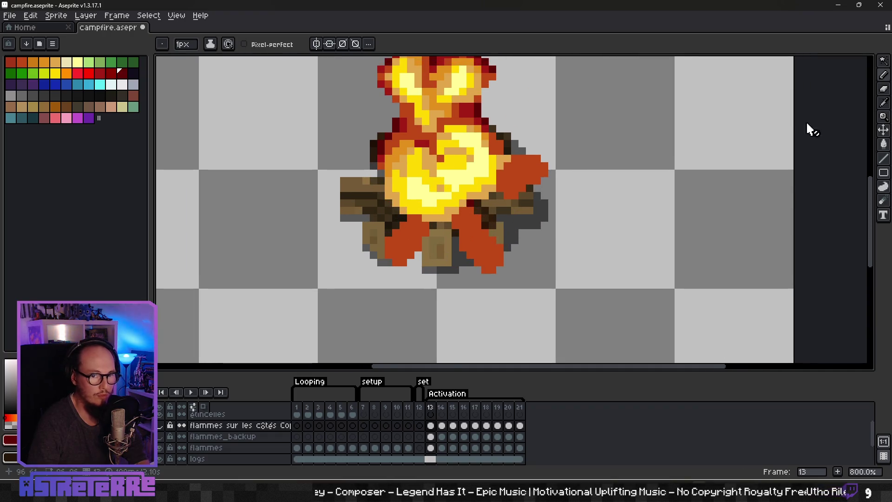
With the Pencil on frame 13 of the flammes layer, paint dark brown over the right log
click(885, 76)
drag(538, 231, 527, 219)
key(Down)
drag(464, 236, 475, 213)
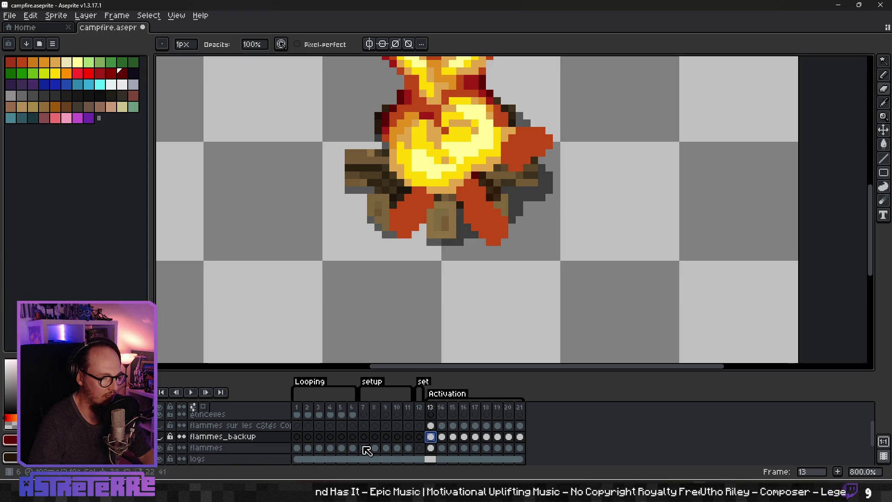
click(431, 449)
mouse_move(475, 198)
mouse_down()
mouse_move(475, 183)
mouse_move(465, 189)
mouse_move(475, 220)
mouse_move(490, 228)
mouse_up()
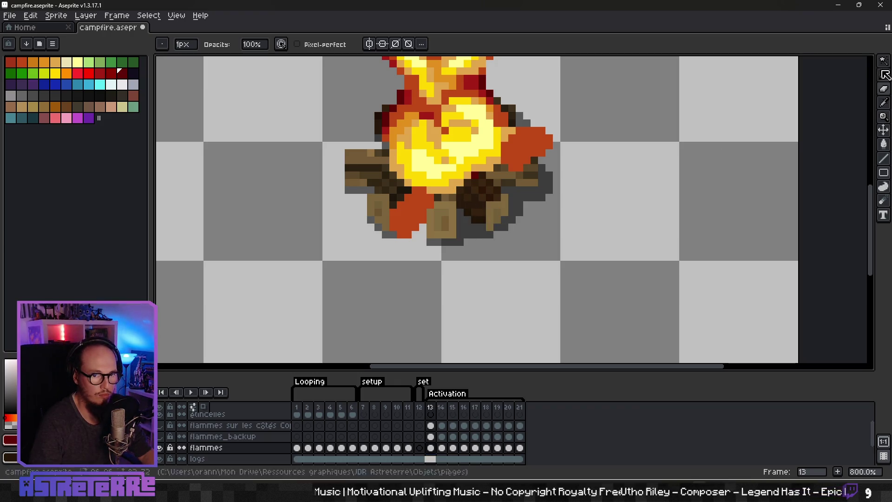
Delete the two orange side-flame patches on frame 13 using a contiguous Magic Wand selection
key(shift+q)
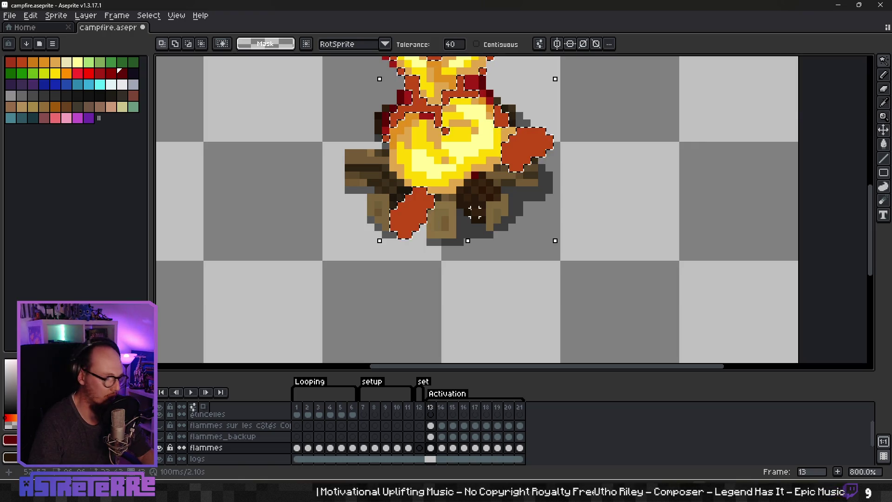
click(476, 45)
click(535, 139)
key(Delete)
click(422, 219)
key(Delete)
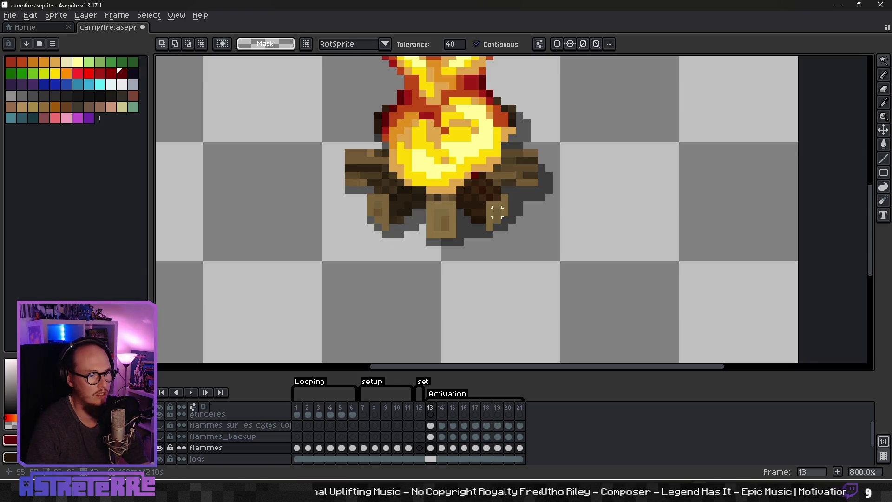
scroll(423, 218, down, 2)
Delete the lower-left and right orange side-flame patches on frame 14
key(Left)
key(Right)
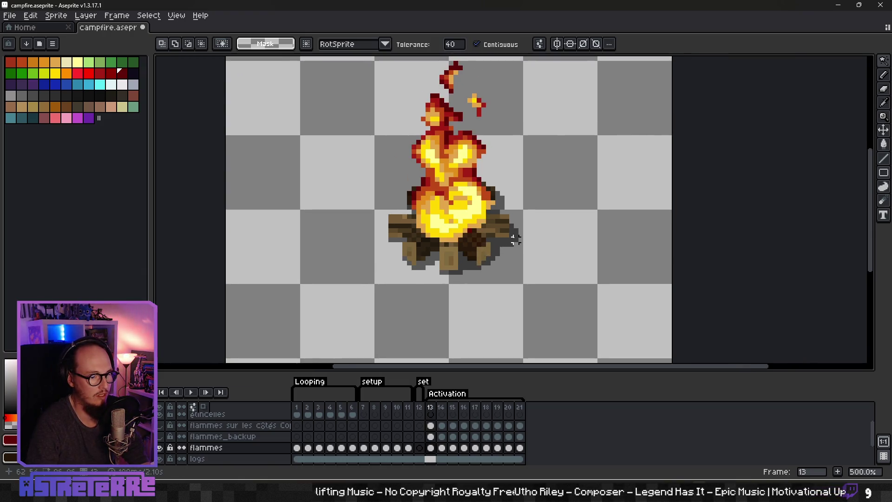
key(Right)
click(437, 250)
key(Delete)
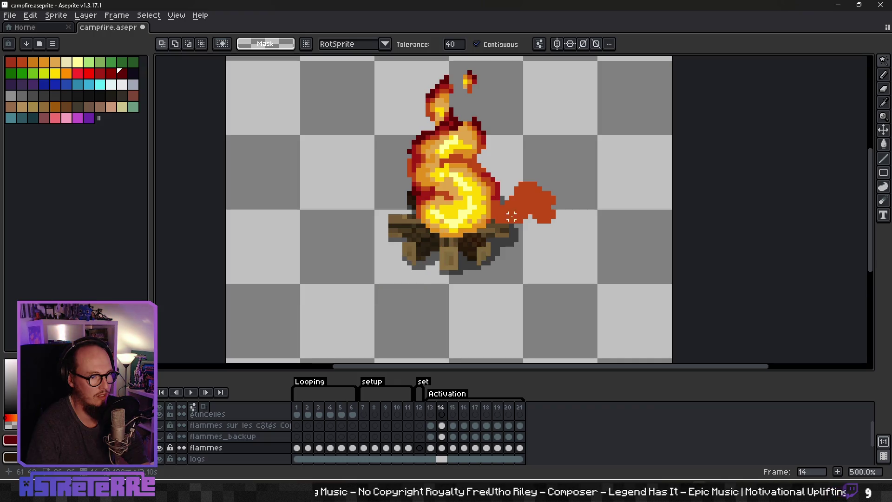
click(511, 217)
key(Delete)
Patch frame 14's flame edge with dark-red and eyedropped orange-red pixels
scroll(516, 244, up, 1)
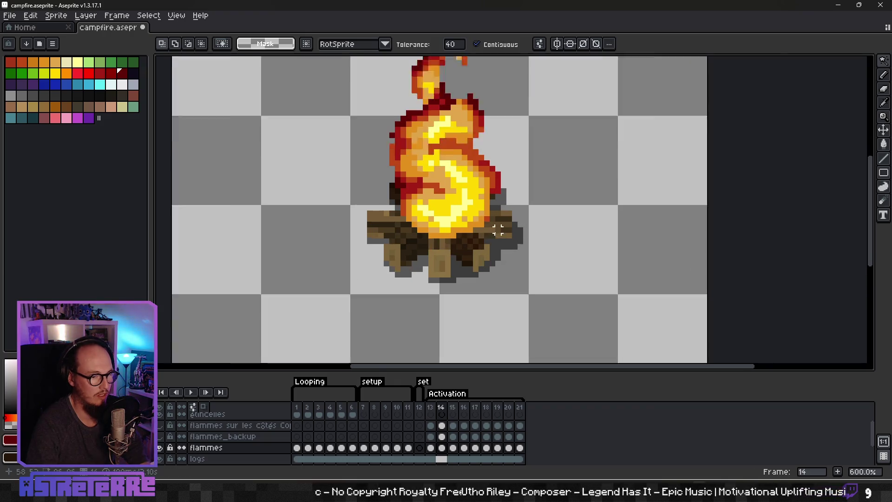
scroll(511, 242, up, 2)
key(b)
click(483, 218)
scroll(483, 218, up, 1)
alt+click(487, 201)
click(485, 212)
alt+click(506, 158)
scroll(521, 195, down, 5)
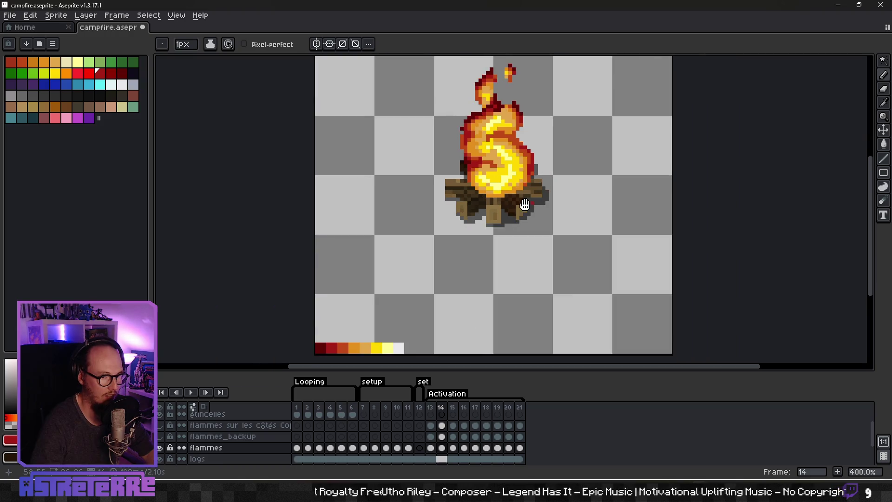
Add an orange-red pixel to the flame on frame 13
key(comma)
scroll(480, 232, up, 5)
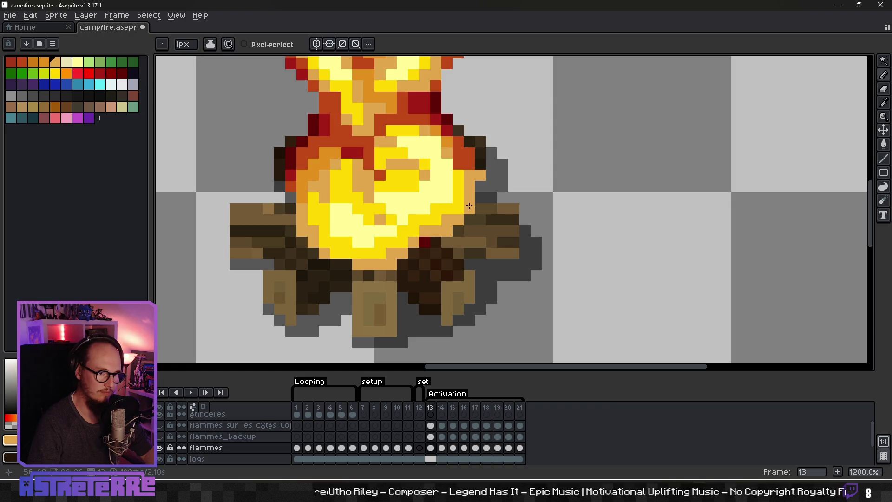
alt+click(470, 160)
click(490, 188)
scroll(490, 187, down, 5)
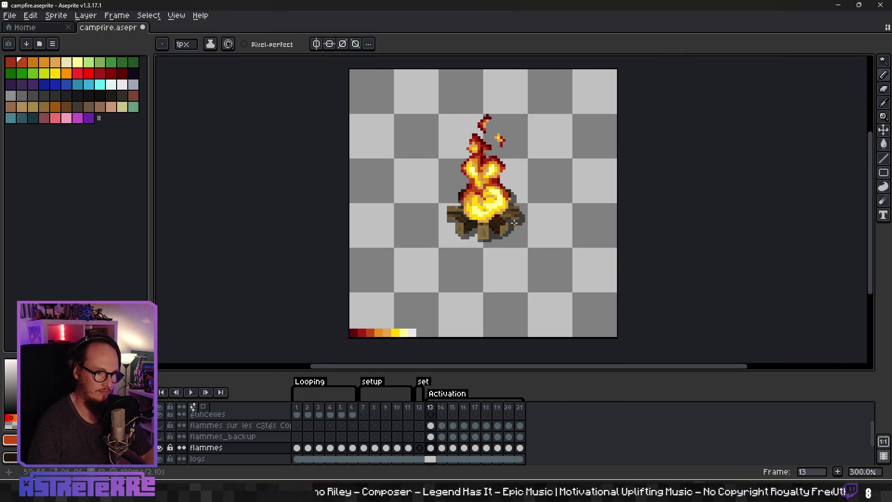
On frame 15, magic-wand delete the upper-right, lower-left and lower-right orange blobs
key(comma)
key(period)
key(period)
key(period)
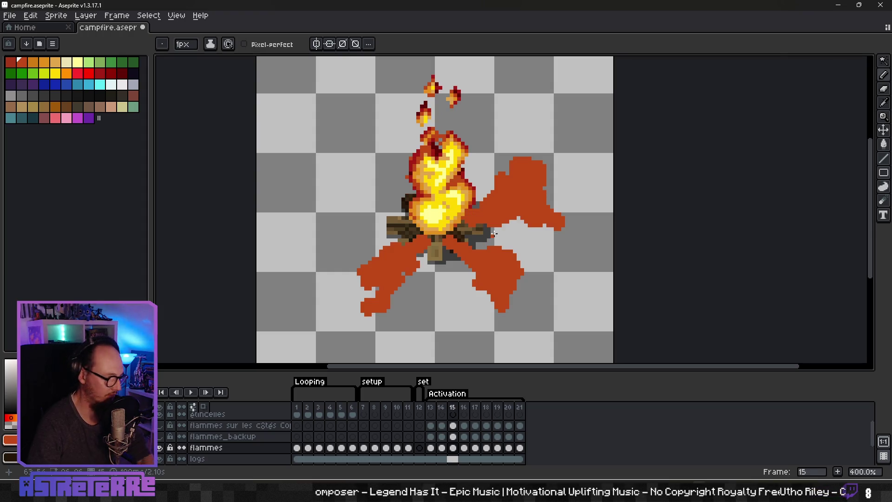
key(w)
click(521, 194)
key(Delete)
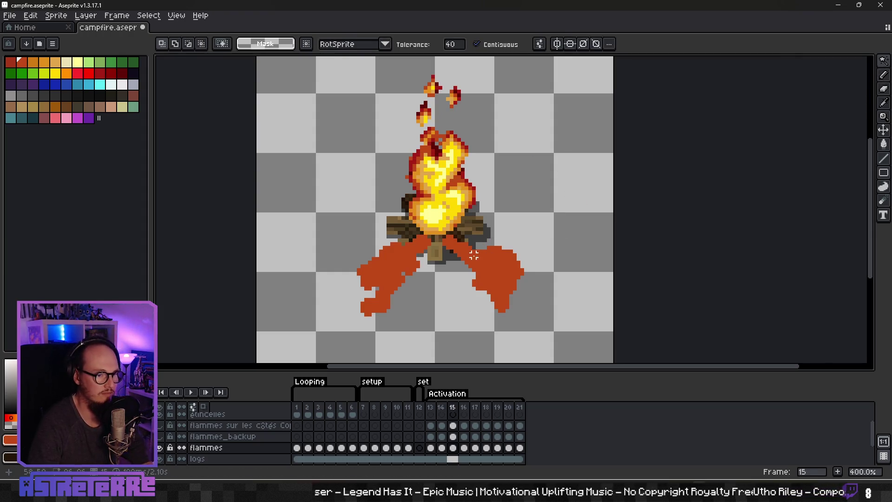
click(474, 254)
key(Delete)
click(409, 265)
key(Delete)
scroll(461, 231, up, 2)
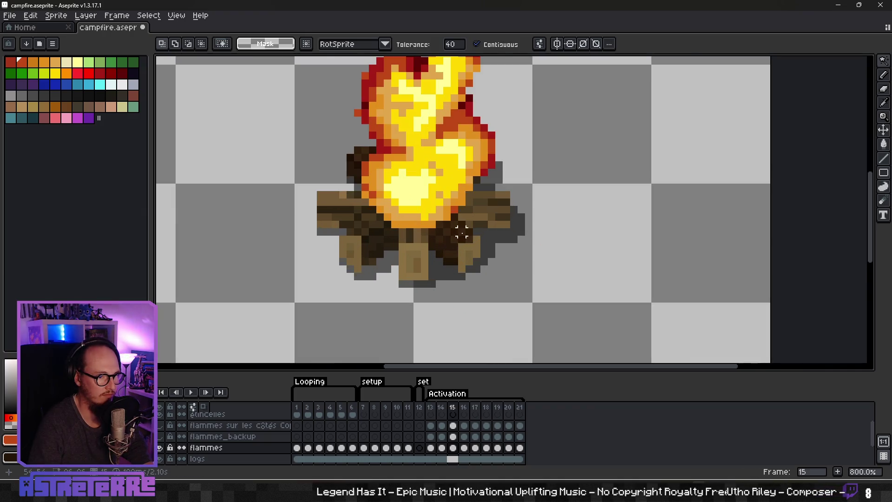
Toggle the side-flames layer visibility and compare frames 14 and 15
click(160, 425)
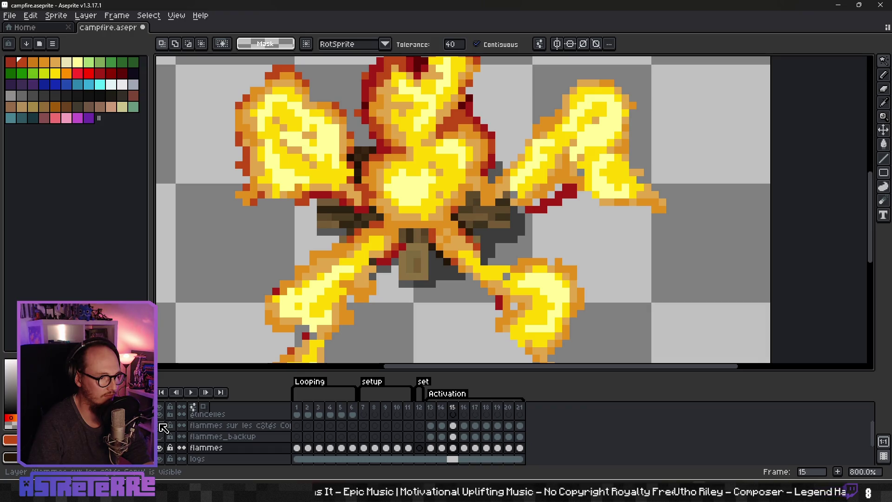
click(160, 425)
click(160, 426)
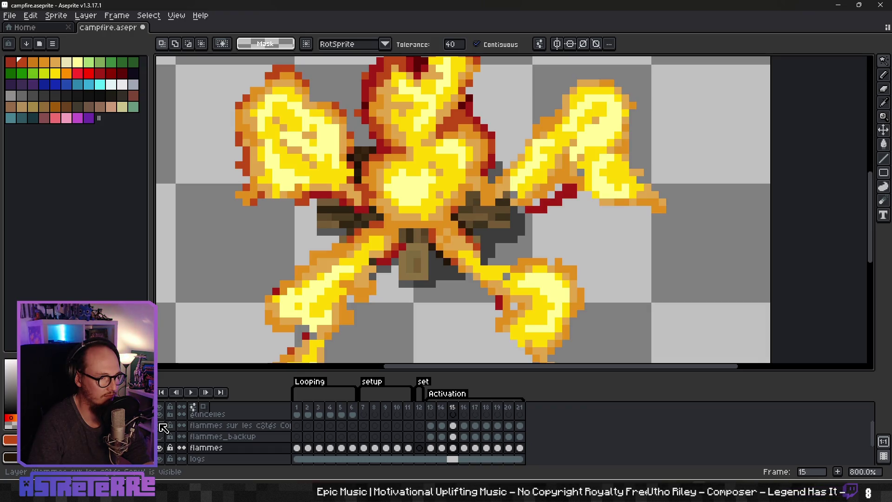
key(Left)
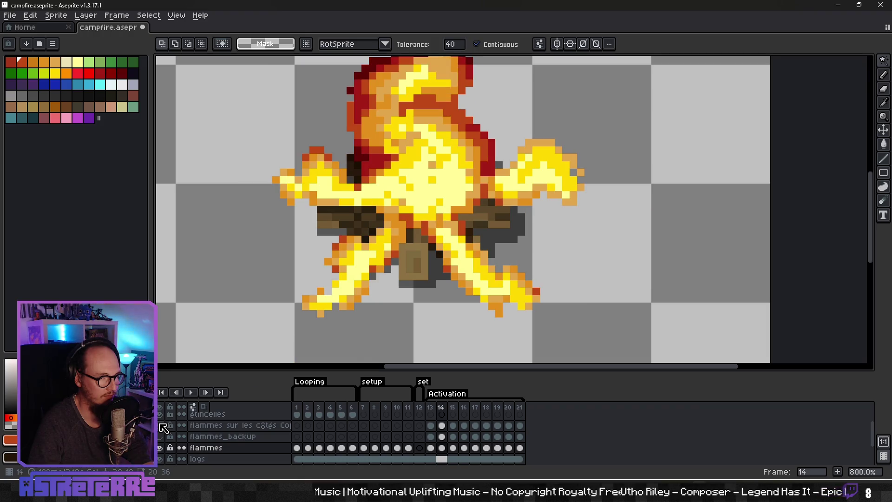
key(Right)
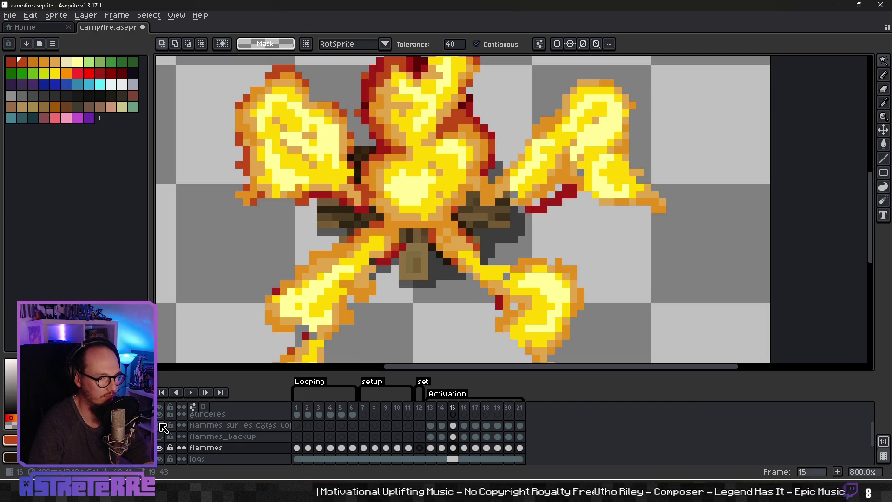
key(Left)
key(Right)
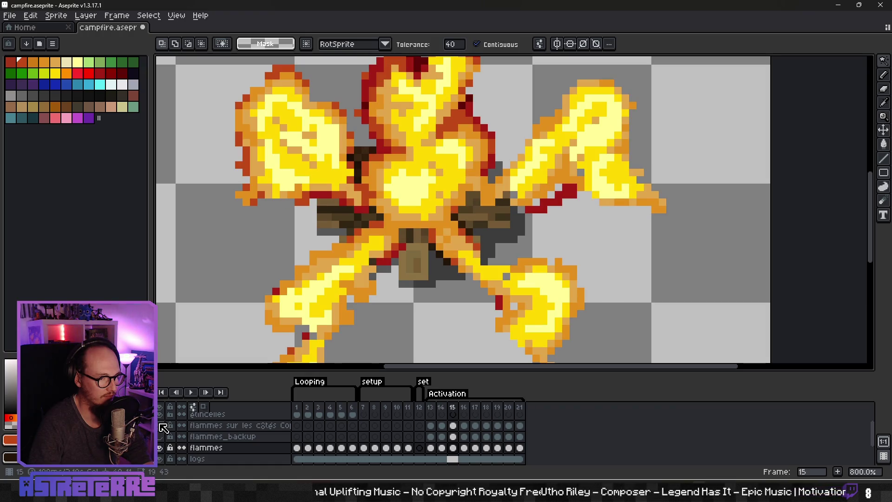
scroll(414, 325, down, 3)
scroll(426, 307, up, 1)
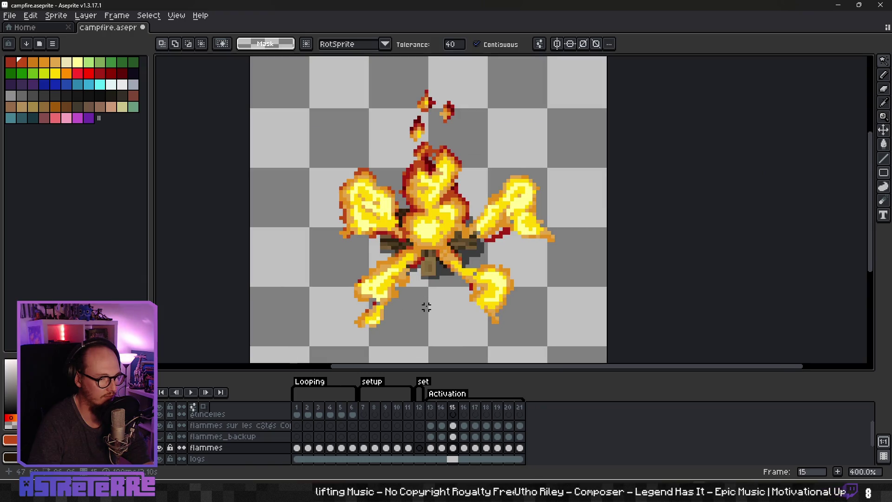
Step between frames 14, 15 and 16 to compare the compact and taller flames
key(Left)
key(Left)
key(Right)
key(Right)
key(Right)
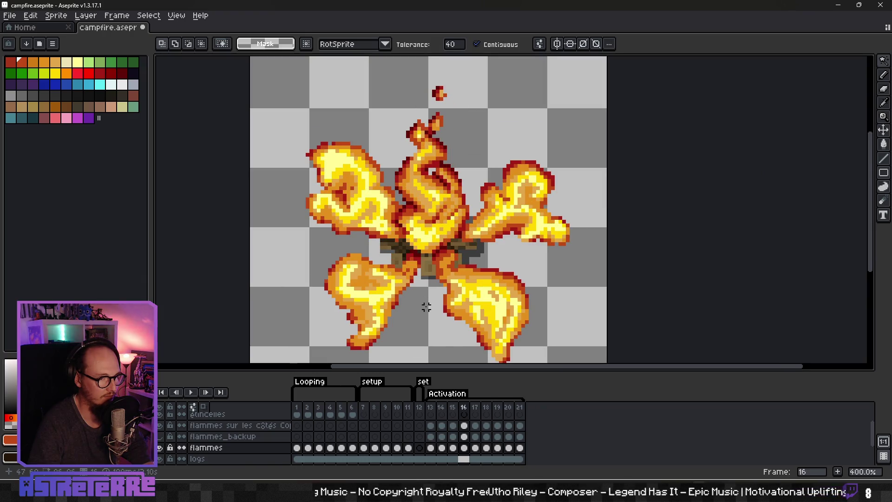
key(Left)
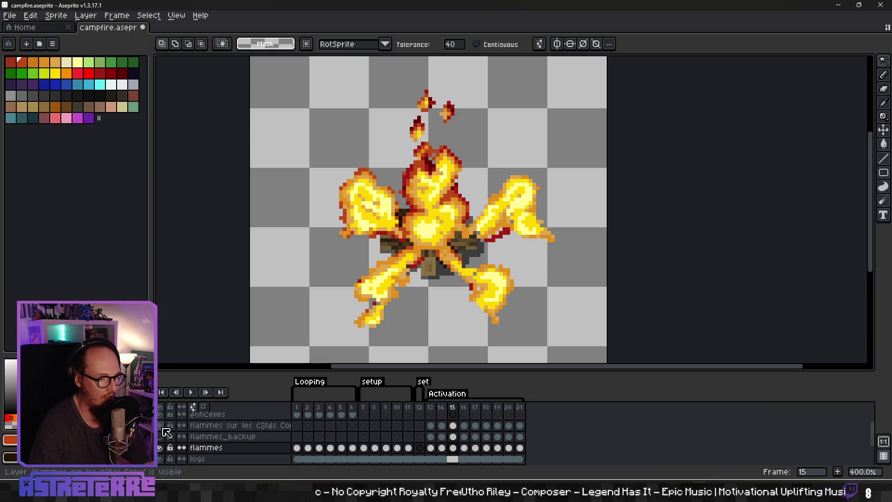
key(Left)
key(Left)
key(Right)
key(Right)
key(Left)
key(Right)
key(Right)
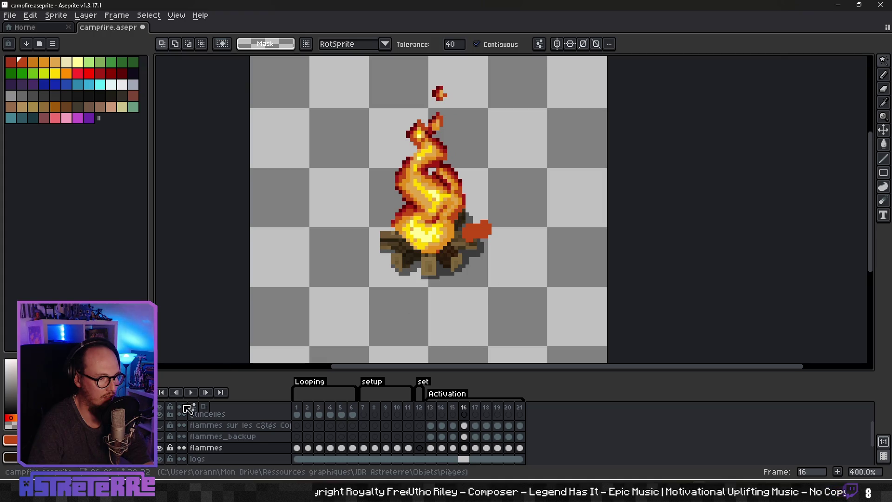
Flicker the side-flames copy and flammes layers to compare, leaving both side-flame layers hidden
click(161, 426)
click(162, 427)
click(162, 427)
click(163, 449)
click(163, 449)
click(164, 449)
click(163, 449)
click(163, 449)
click(163, 449)
click(163, 449)
click(161, 438)
click(161, 426)
click(164, 449)
scroll(325, 311, up, 1)
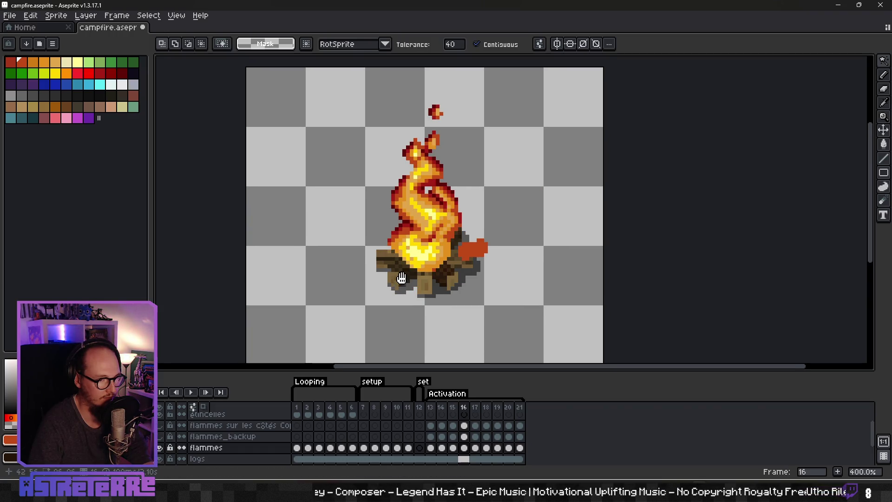
Delete the red blob right of the fire on frame 16, then return to frame 15
click(483, 253)
key(Delete)
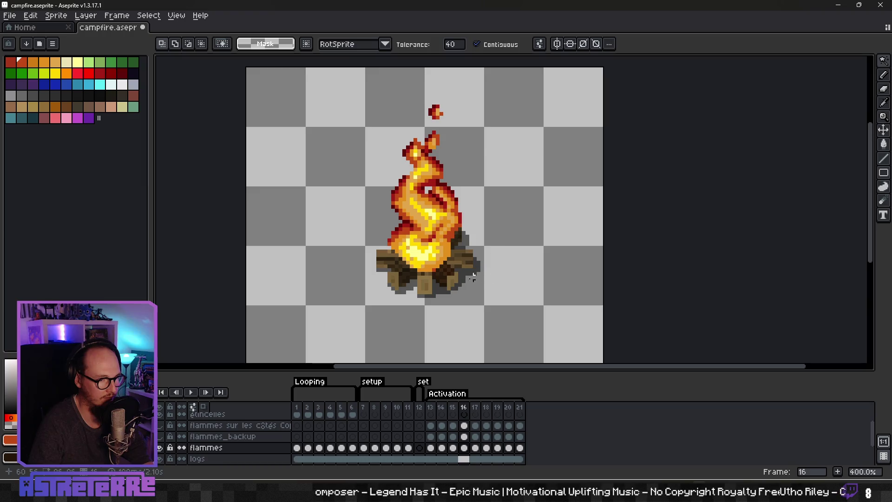
key(Left)
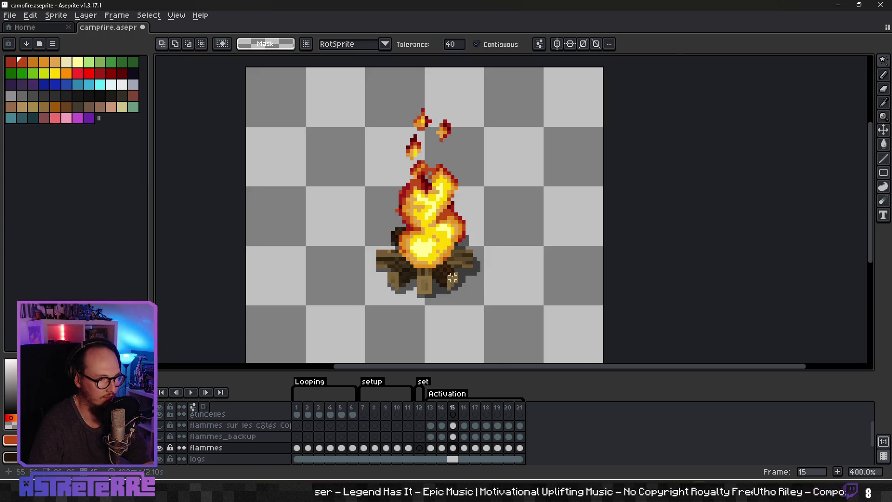
scroll(453, 278, up, 1)
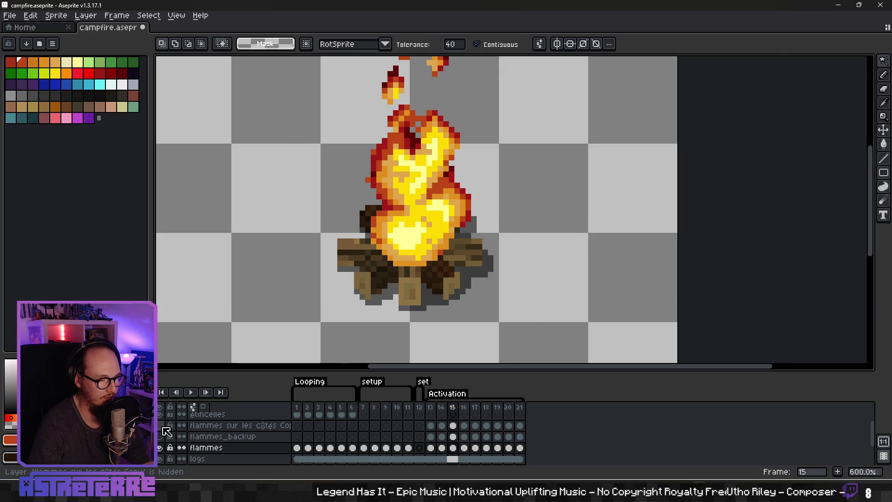
Show the side-flames copy layer again and sample a colour from the canvas for the Pencil
click(159, 425)
scroll(488, 259, up, 4)
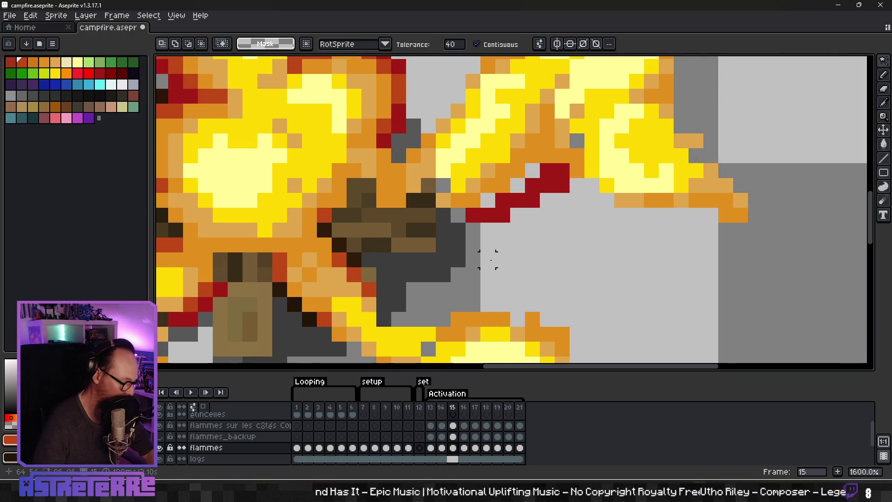
scroll(488, 259, down, 3)
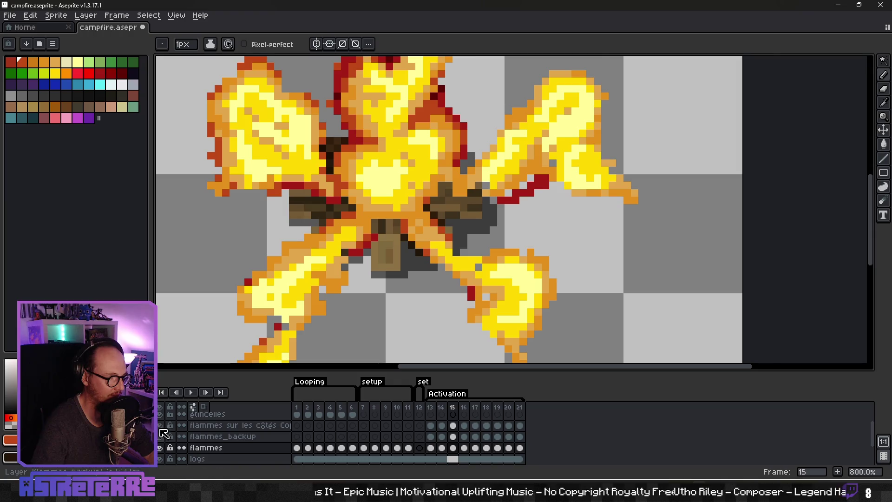
scroll(380, 272, down, 3)
scroll(380, 269, up, 2)
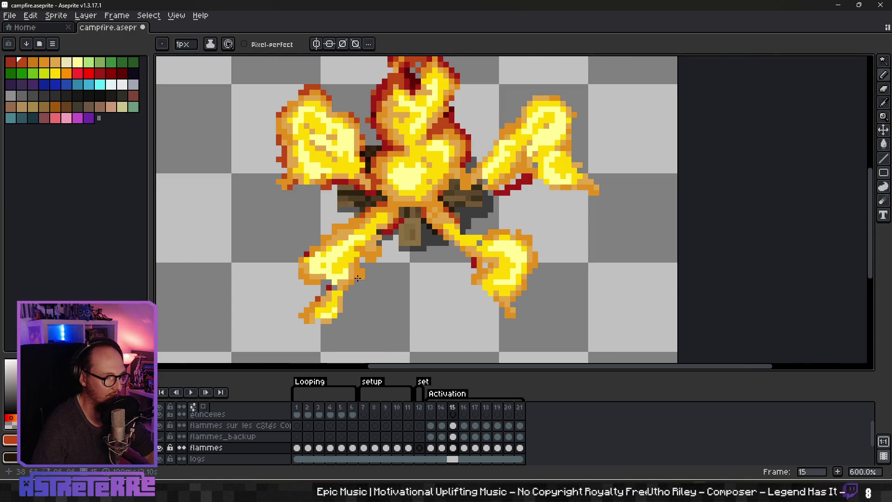
scroll(357, 278, down, 3)
key(i)
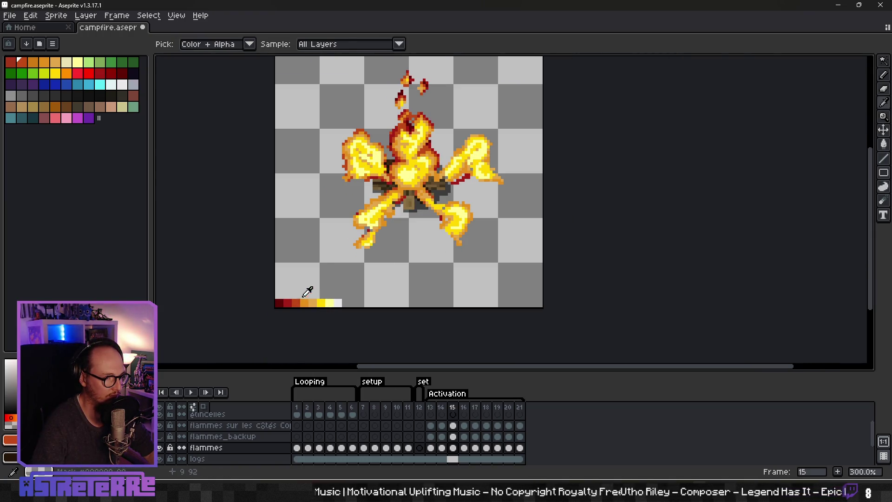
key(b)
scroll(429, 178, up, 6)
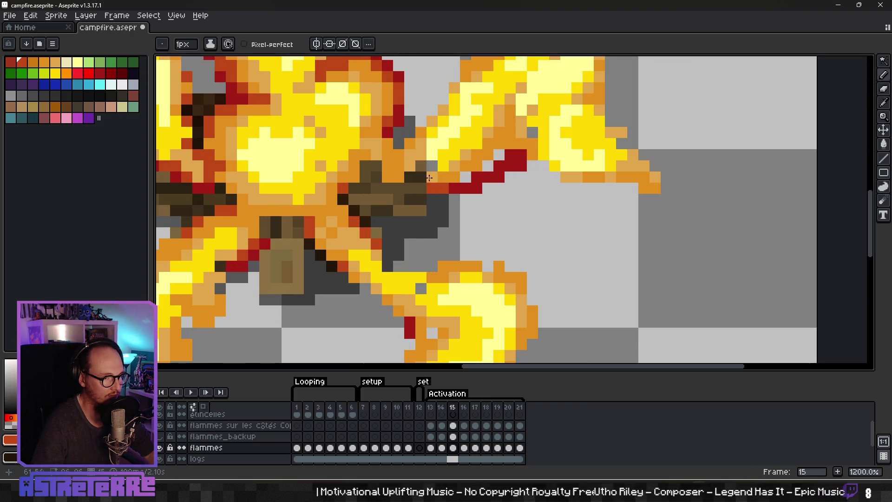
Recolour dark pixels near the logs orange-red, then undo that stroke
mouse_move(430, 167)
mouse_down()
mouse_move(401, 185)
mouse_move(360, 187)
mouse_up()
scroll(377, 268, down, 4)
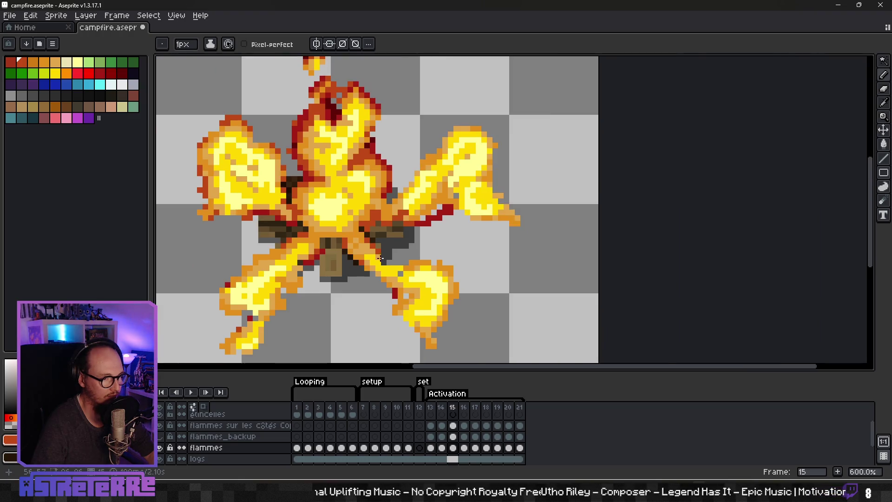
scroll(381, 273, up, 4)
scroll(381, 273, down, 3)
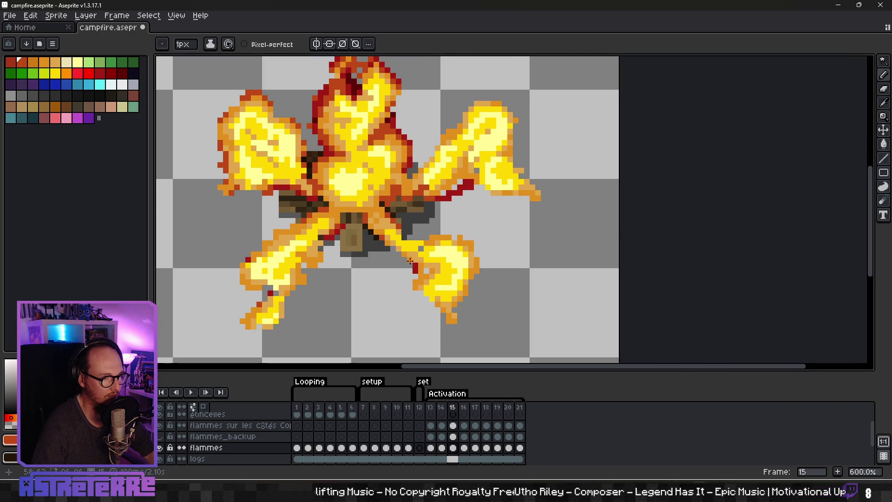
scroll(427, 271, up, 4)
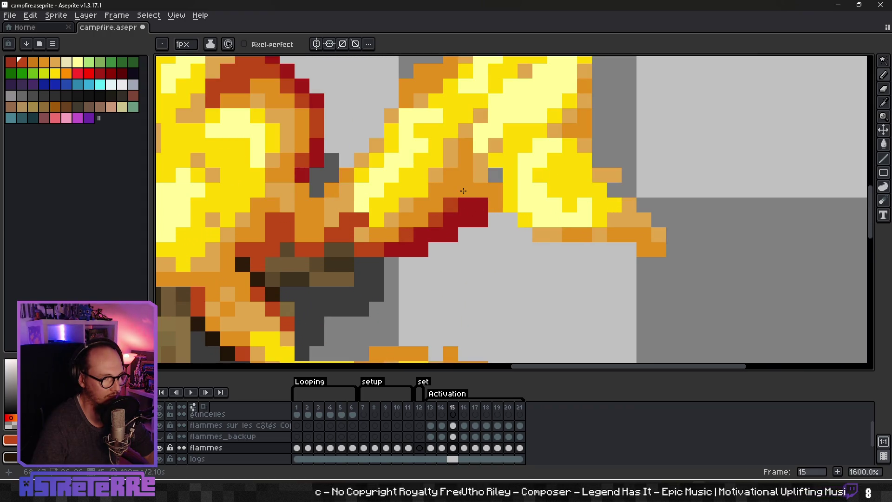
scroll(466, 188, down, 4)
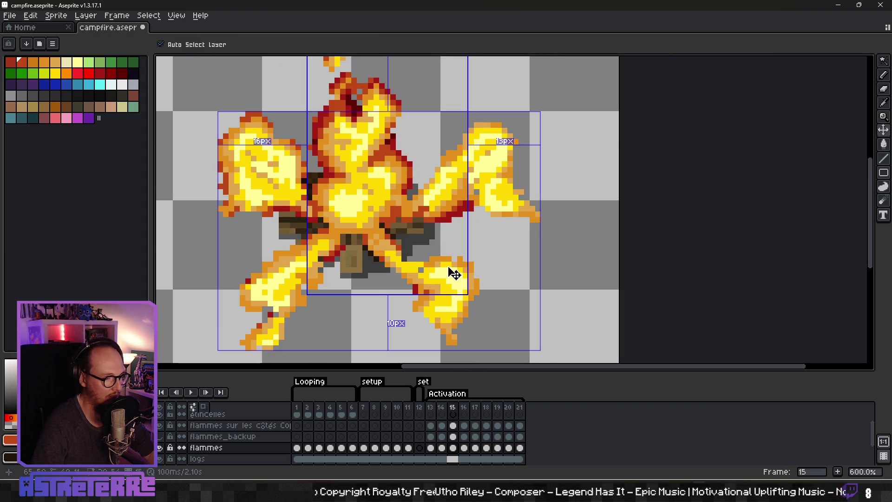
key(ctrl+z)
key(ctrl+z)
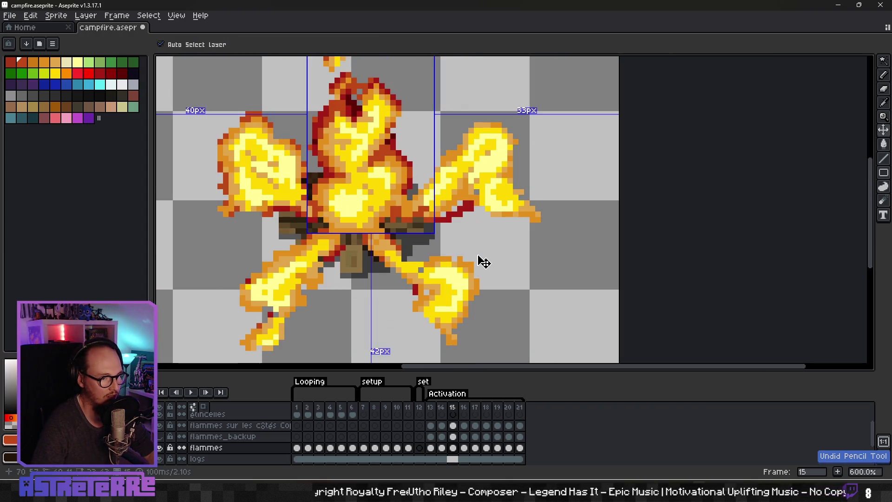
Activate the side-flames layer on frame 16, clear the selection, and return to frame 15
key(period)
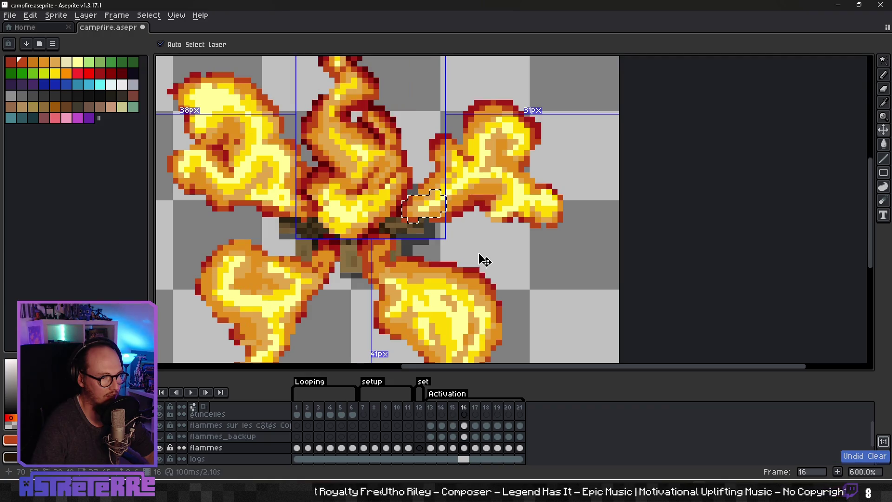
key(b)
click(464, 425)
key(v)
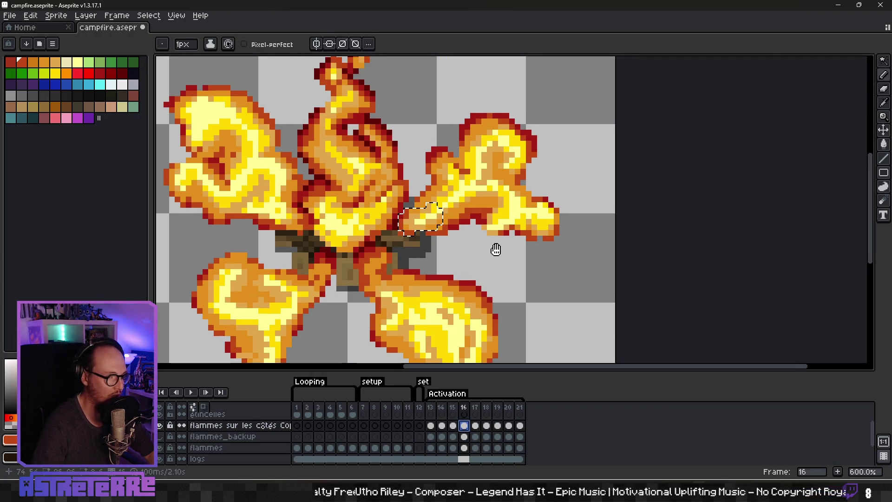
key(ctrl+d)
key(b)
key(comma)
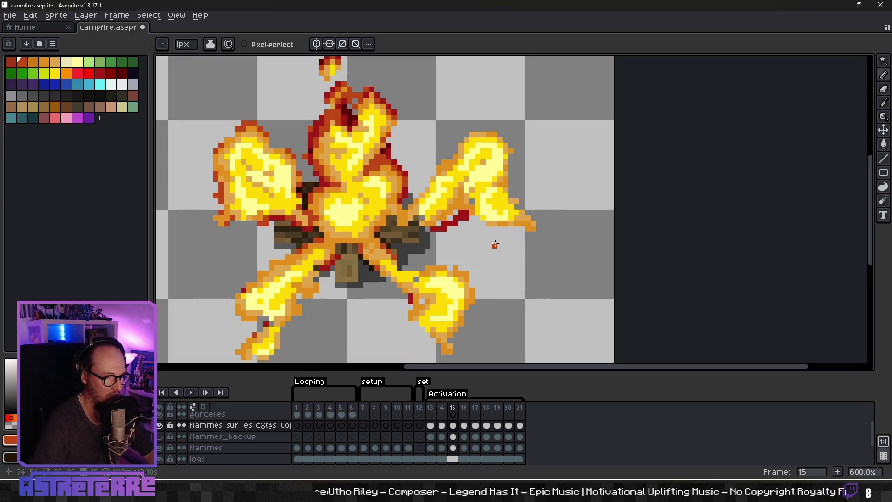
Repaint the right flame's red streak and extend a red-orange streak toward the logs
scroll(460, 213, up, 3)
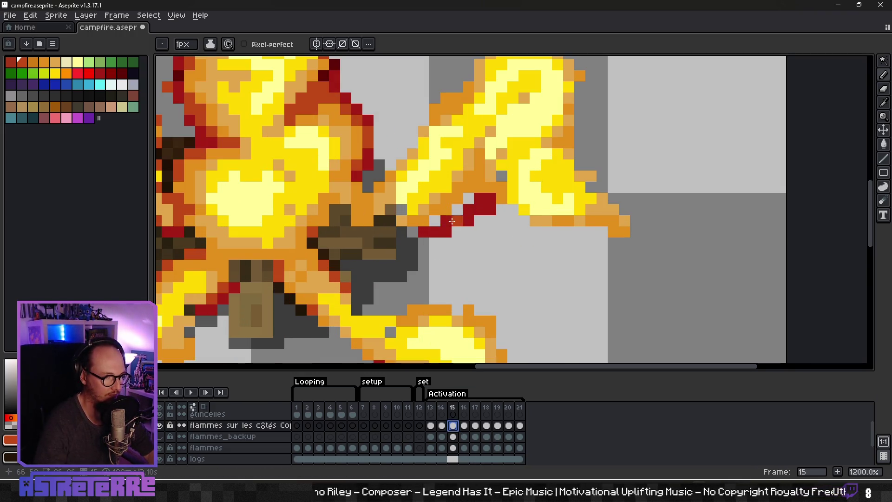
click(469, 198)
click(502, 198)
click(479, 188)
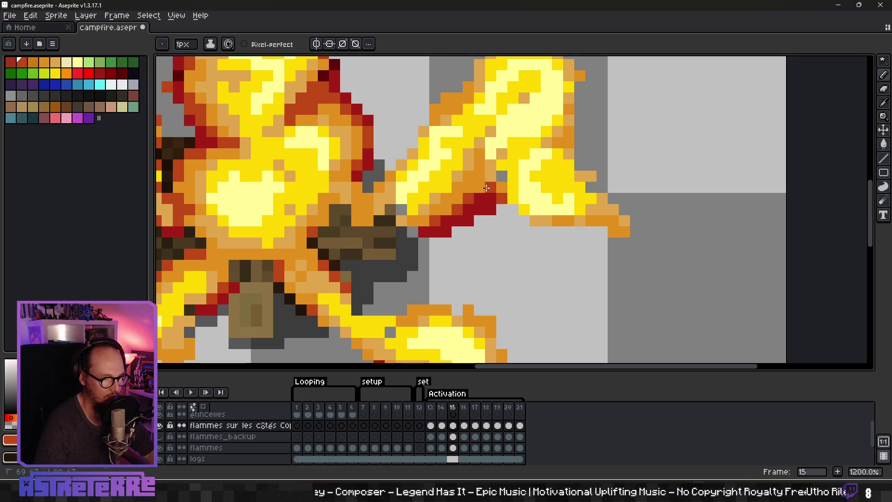
drag(420, 226, 342, 213)
click(335, 221)
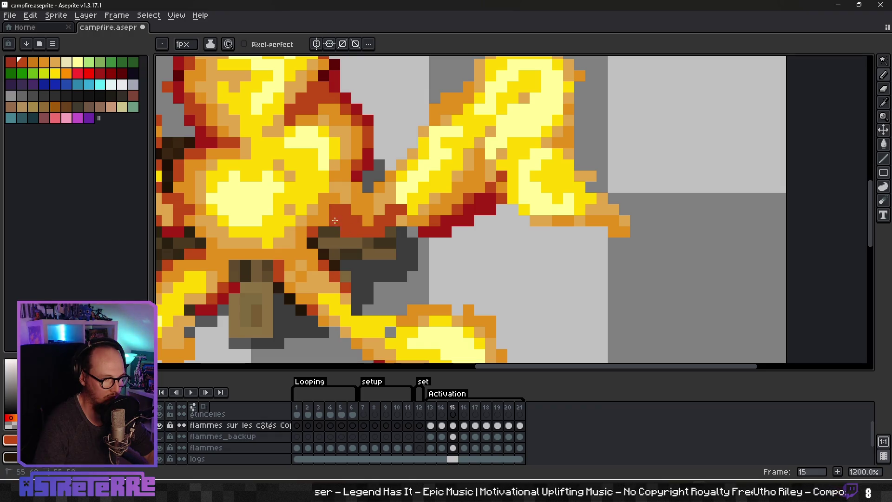
Add red-orange edge pixels to the lower-left side flame on frame 15
scroll(330, 220, down, 6)
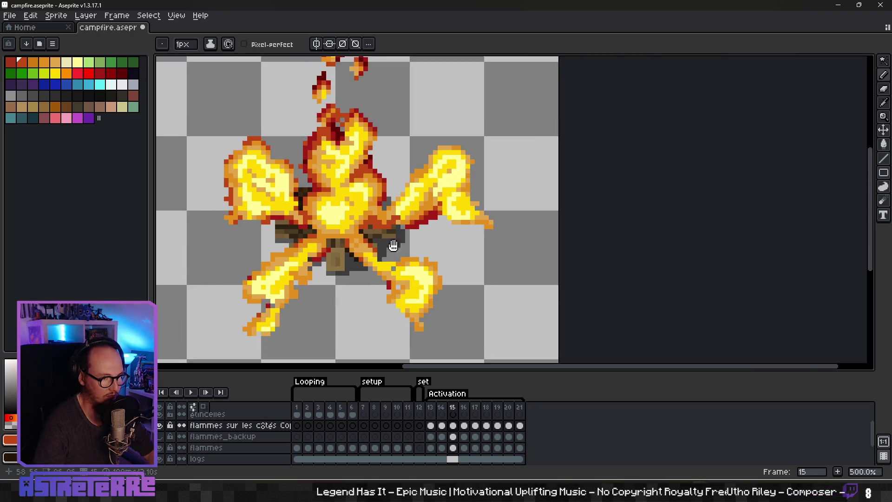
scroll(432, 254, up, 4)
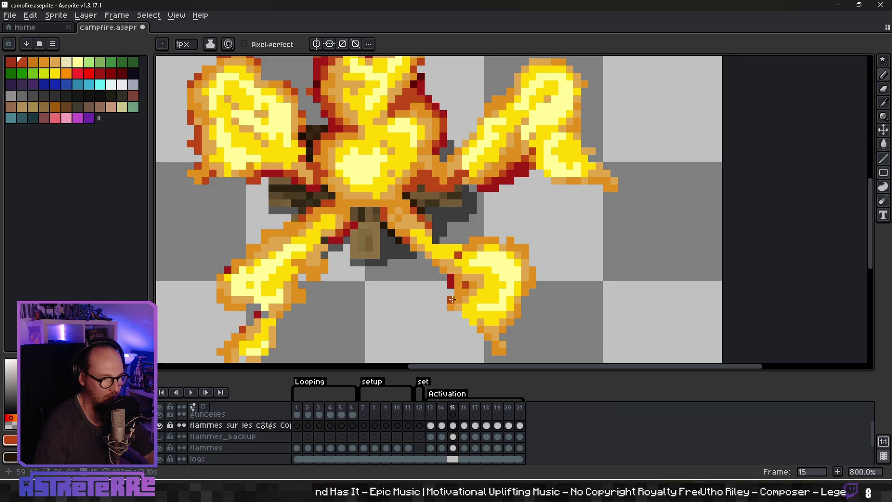
scroll(444, 278, down, 5)
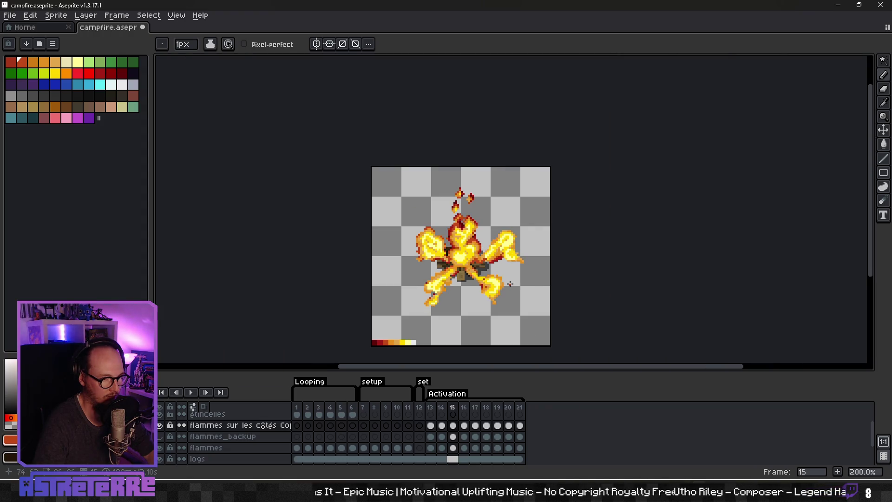
scroll(464, 284, up, 4)
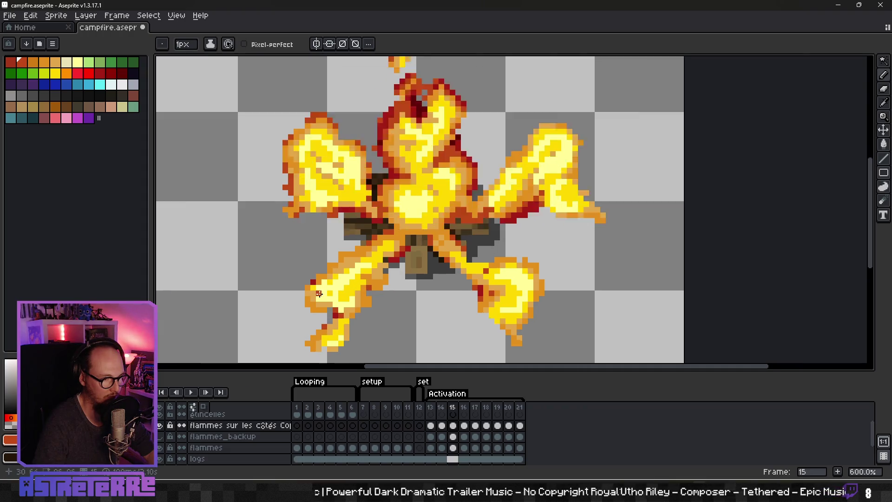
scroll(292, 276, up, 6)
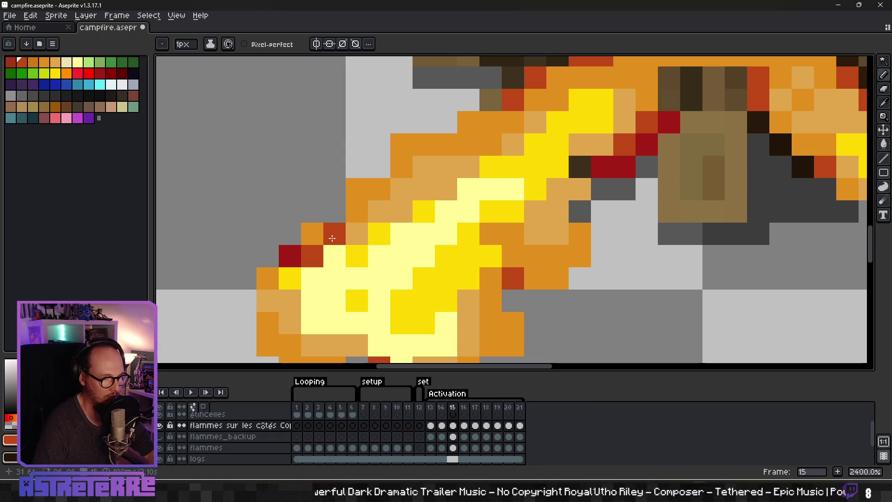
click(315, 239)
click(357, 188)
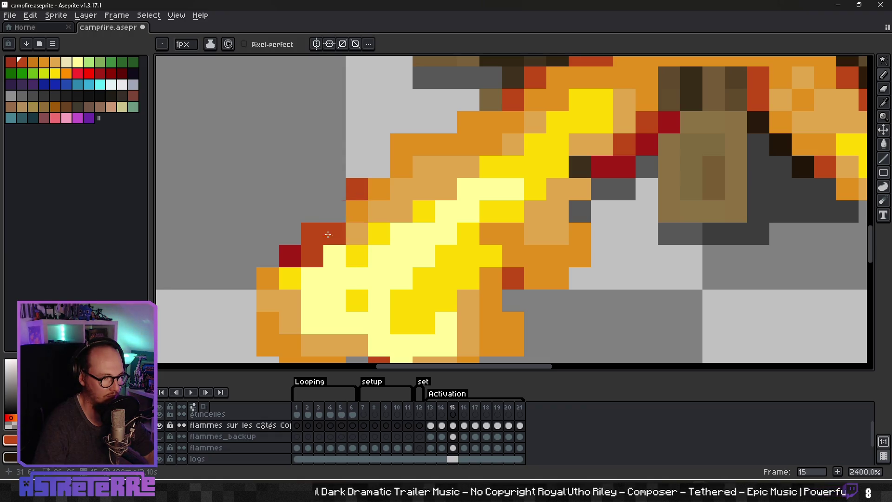
Step forward through the Activation frames to frame 17
scroll(488, 183, down, 7)
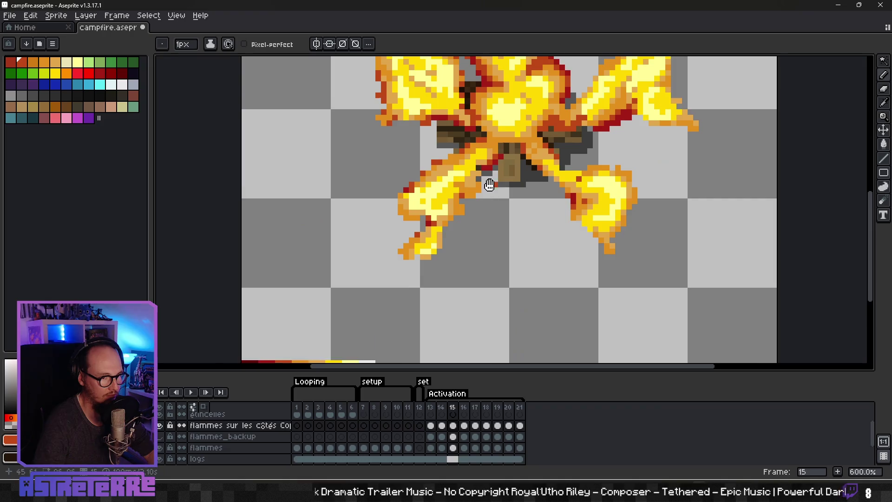
scroll(460, 266, up, 1)
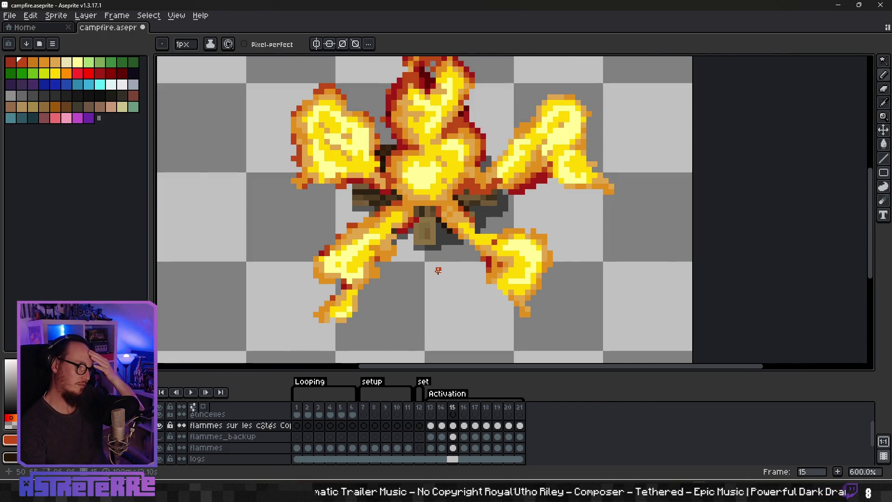
scroll(544, 206, down, 5)
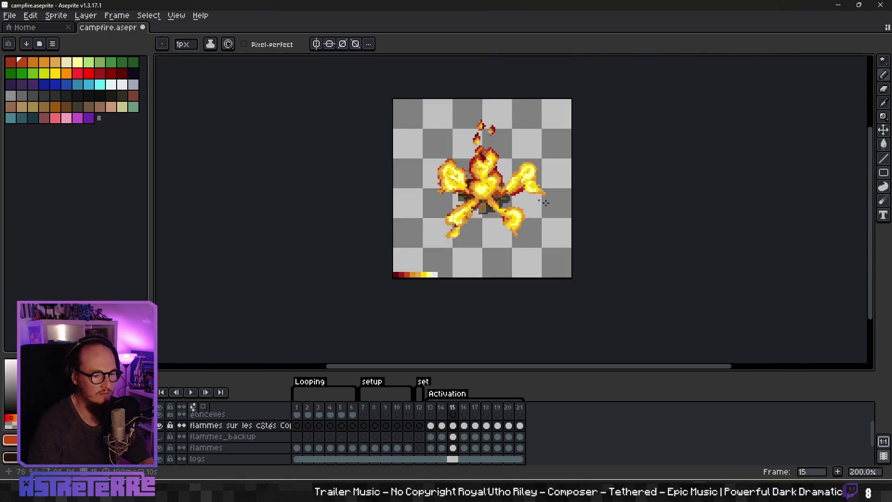
key(.)
scroll(532, 204, up, 4)
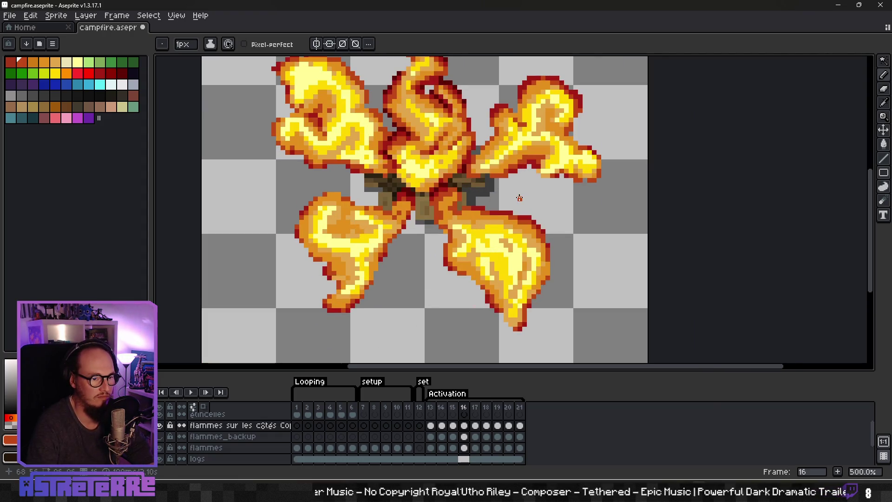
key(period)
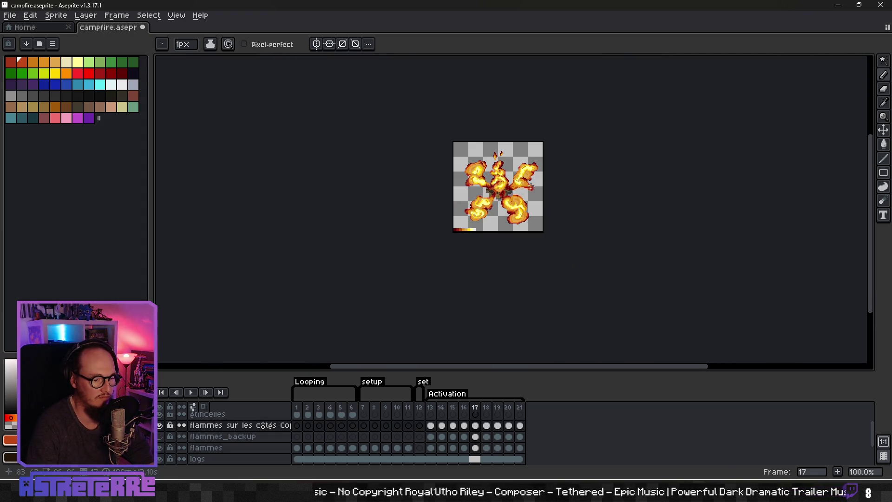
click(190, 392)
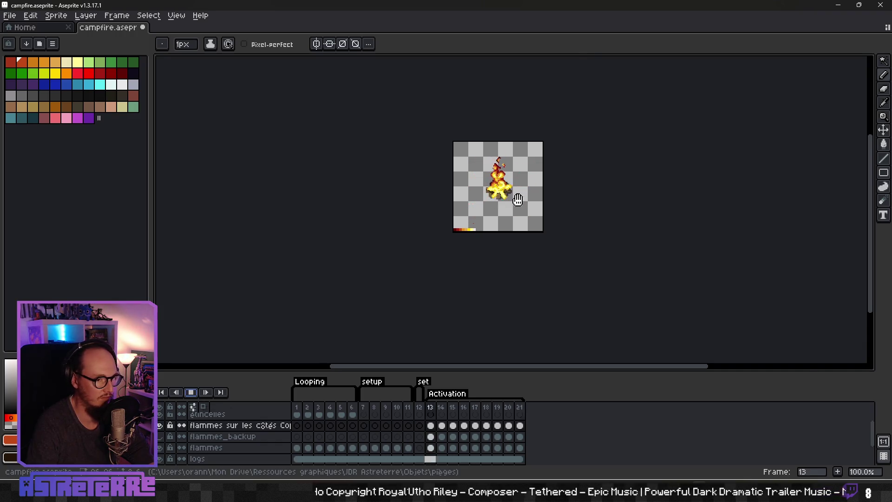
scroll(514, 199, up, 4)
scroll(508, 240, down, 1)
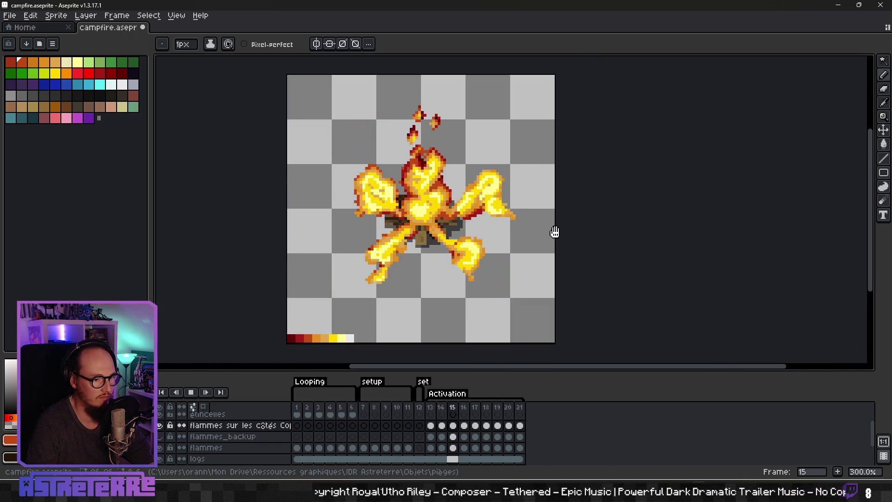
scroll(554, 231, down, 2)
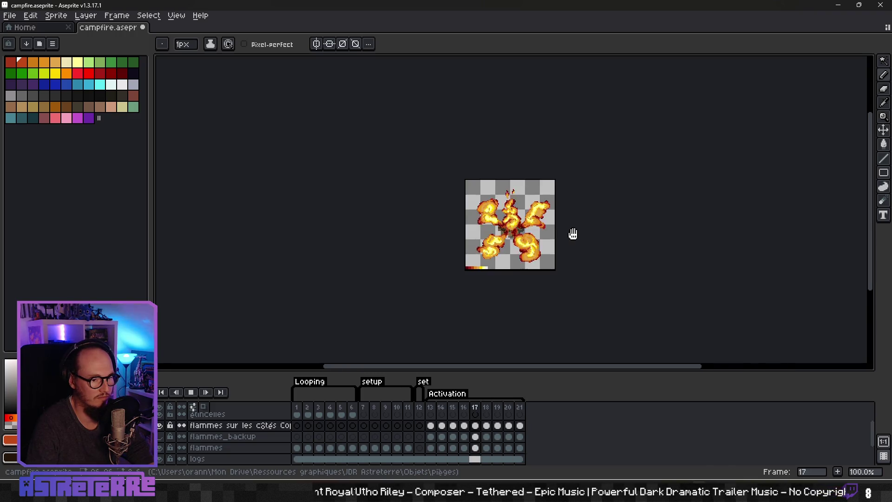
drag(573, 233, 508, 232)
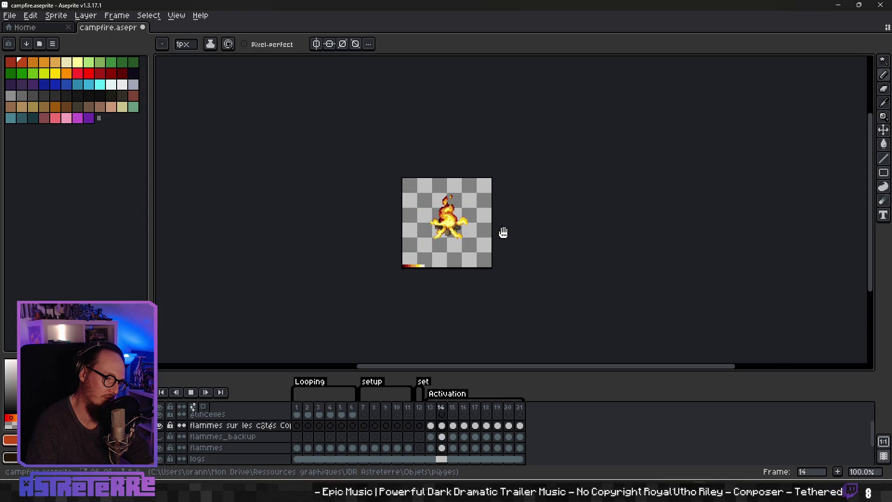
drag(502, 233, 454, 231)
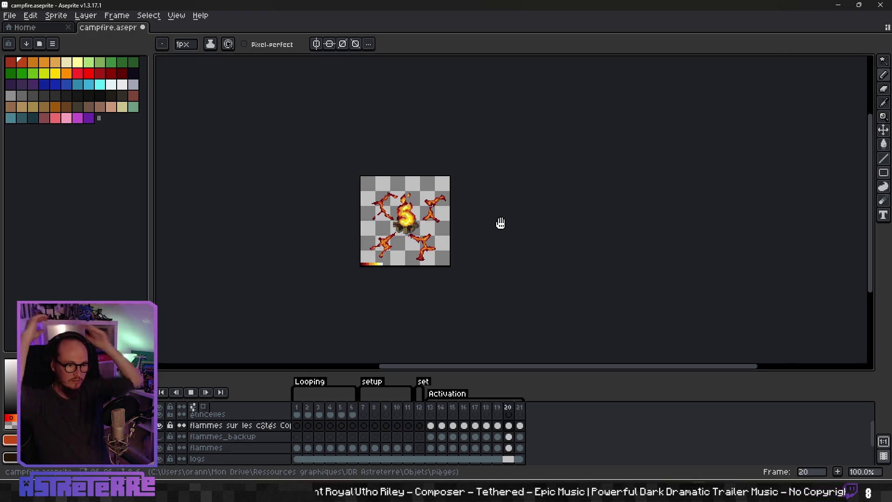
click(191, 392)
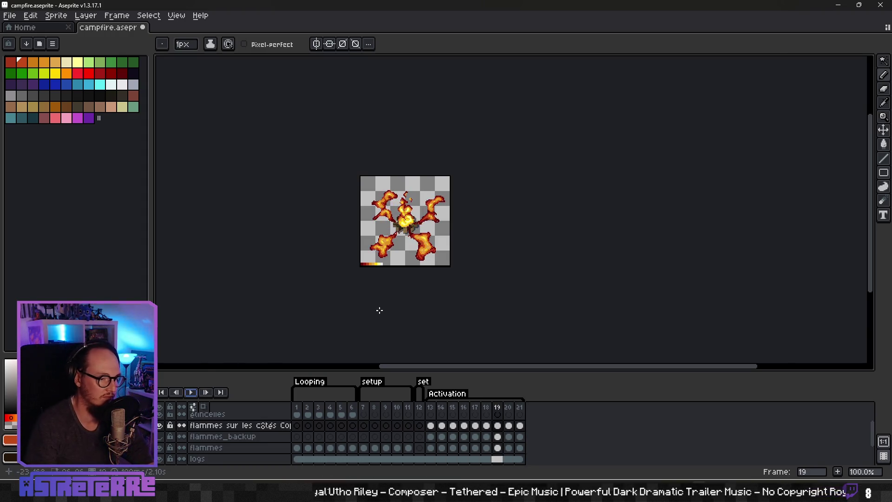
Set the 'flammes sur les côtés Copy' layer to 80% opacity and preview the fainter flames
scroll(424, 238, up, 3)
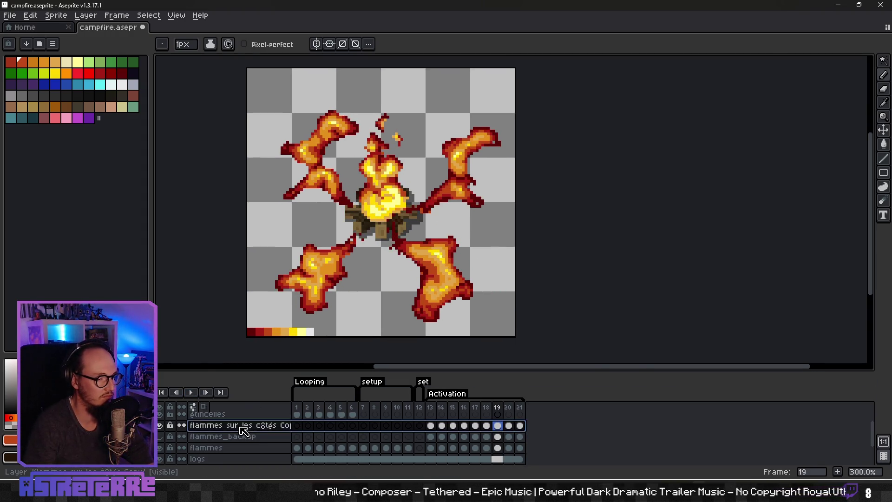
double_click(244, 430)
drag(528, 275, 505, 275)
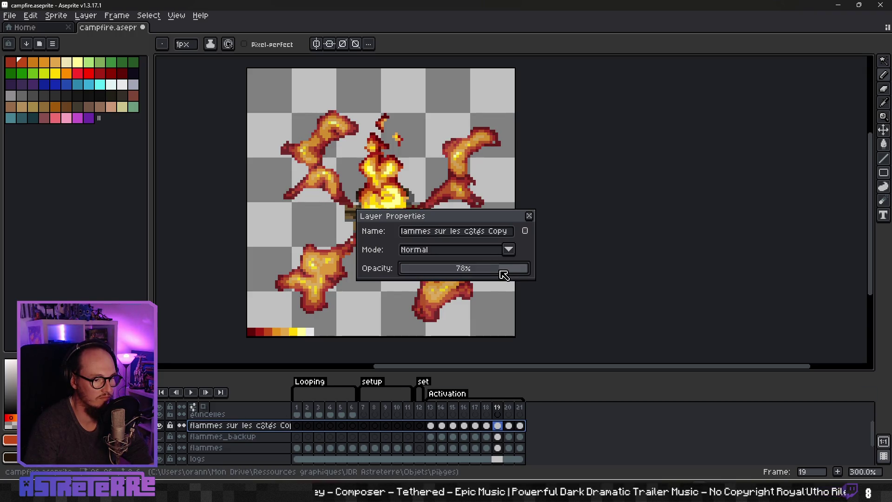
click(529, 216)
scroll(514, 235, down, 2)
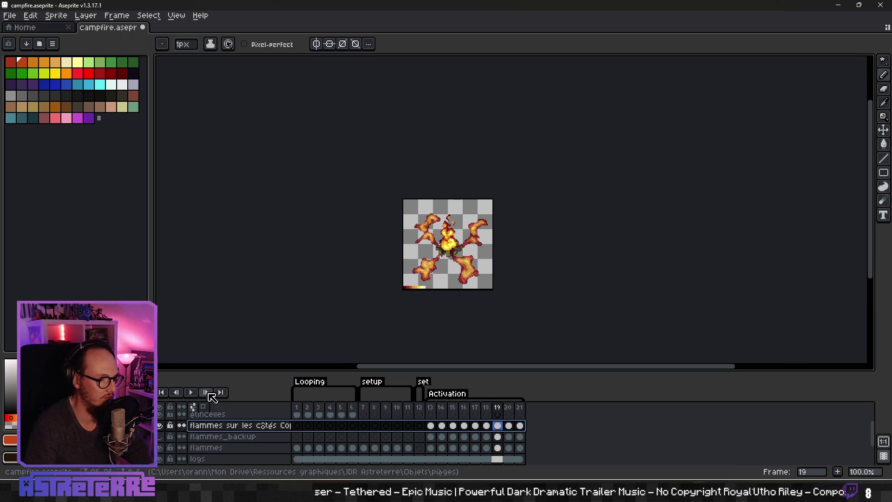
click(191, 392)
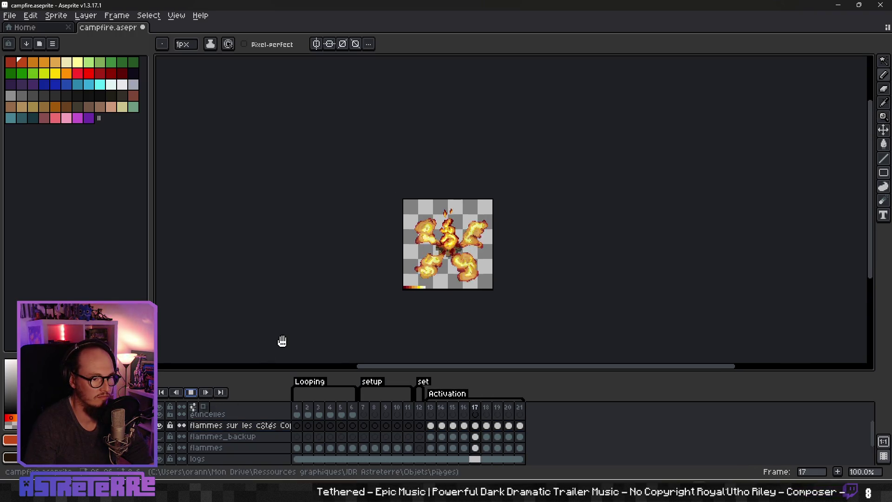
click(191, 393)
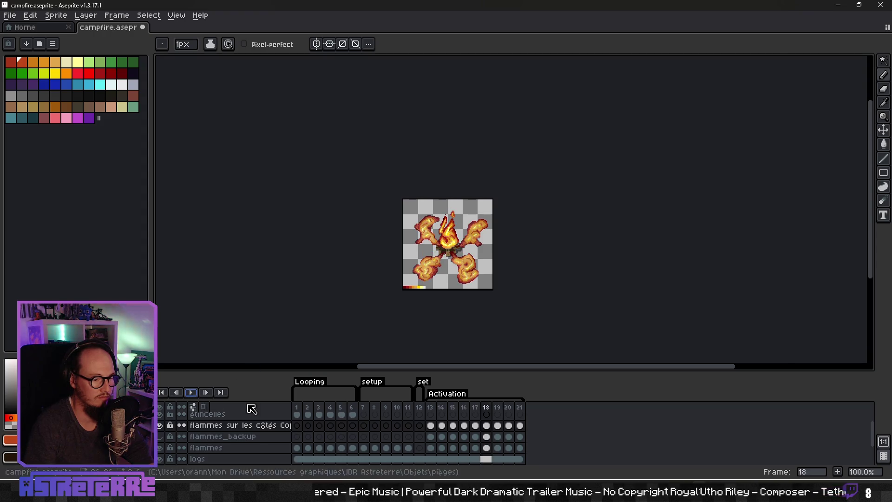
Jump to frame 13, hide the palette layer, and select frame 13 on étincelles 2
click(430, 425)
scroll(469, 284, up, 3)
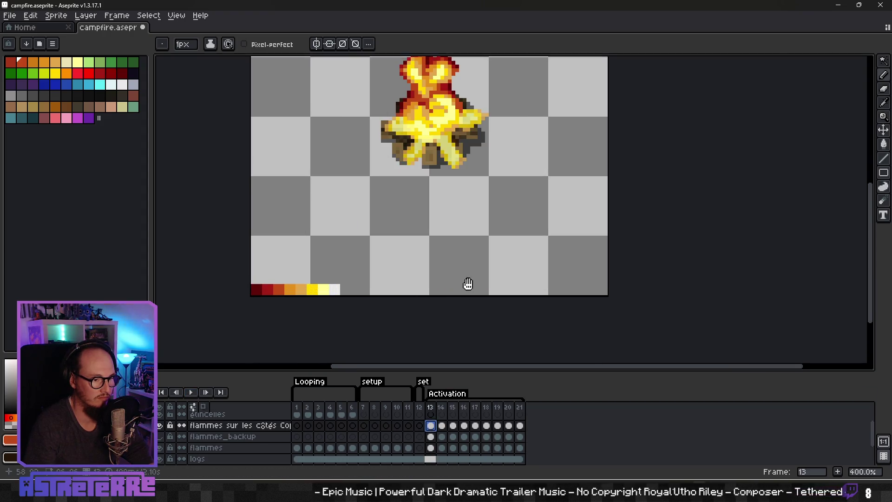
drag(468, 283, 464, 313)
scroll(195, 447, down, 2)
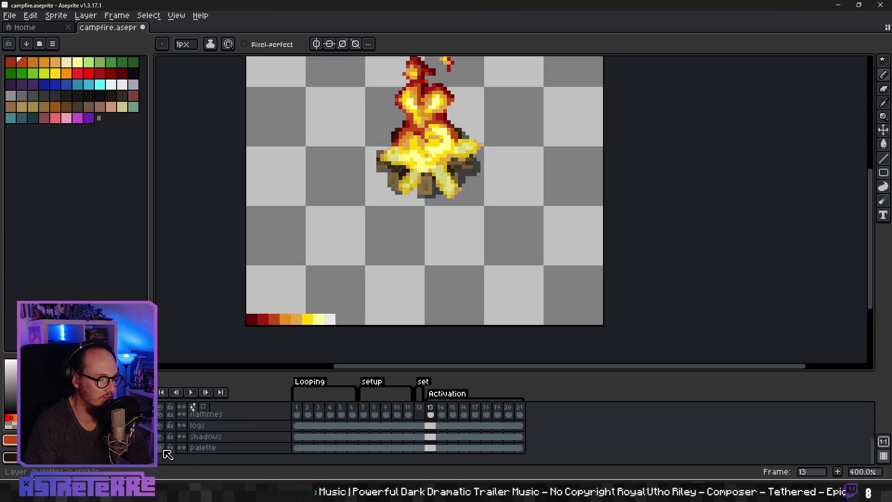
click(160, 448)
scroll(372, 435, up, 3)
click(431, 418)
Select the étincelles 2 cels for frames 13–18 and delete them
click(453, 409)
click(464, 409)
scroll(462, 279, down, 2)
scroll(460, 297, up, 1)
key(Return)
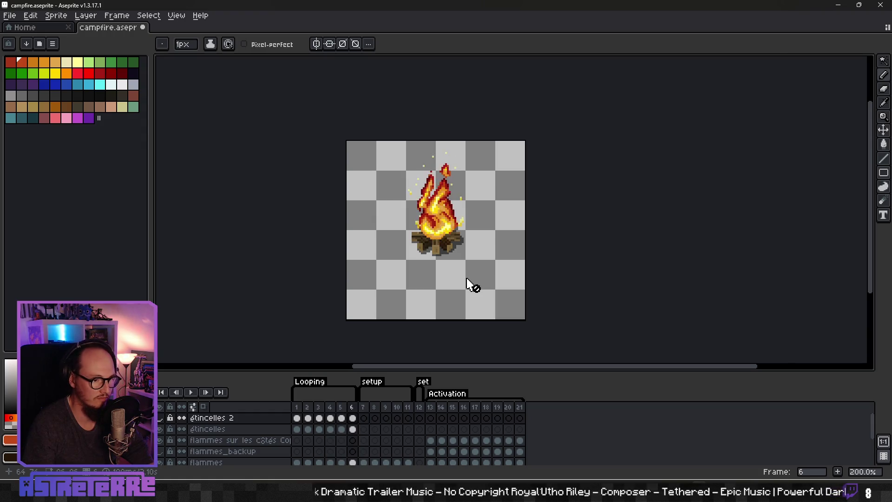
drag(300, 420, 435, 418)
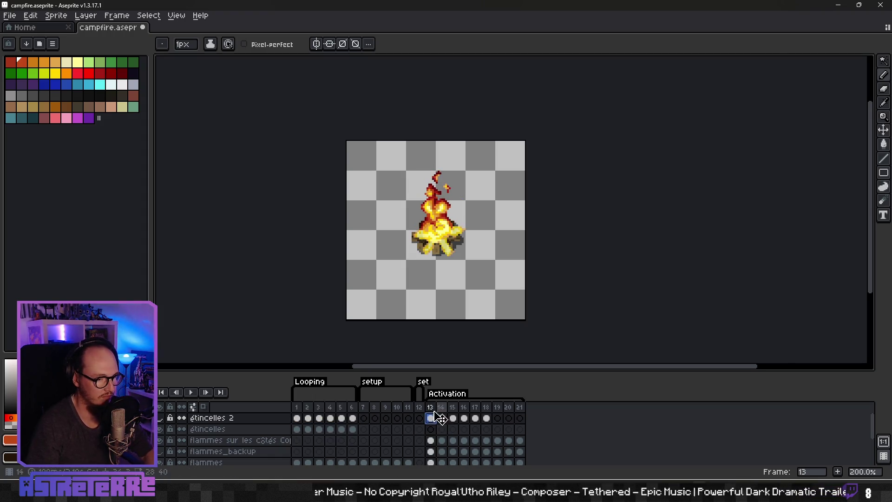
click(465, 430)
click(431, 429)
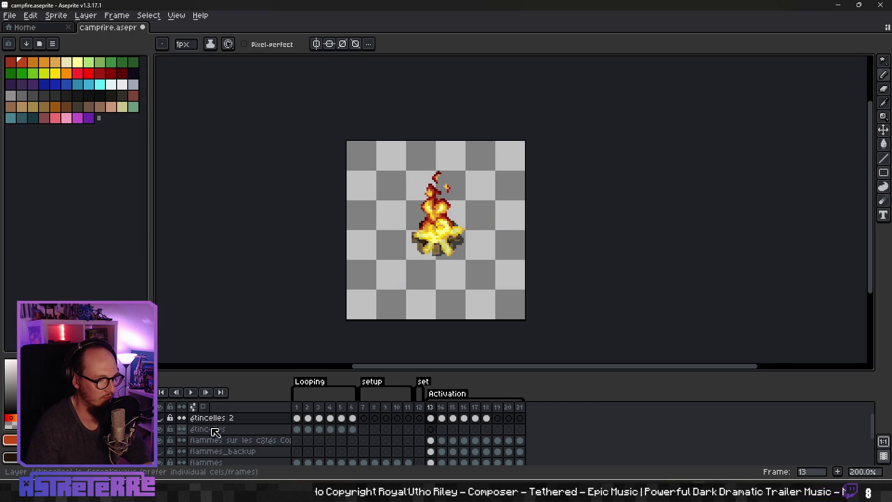
drag(431, 418, 487, 418)
key(Delete)
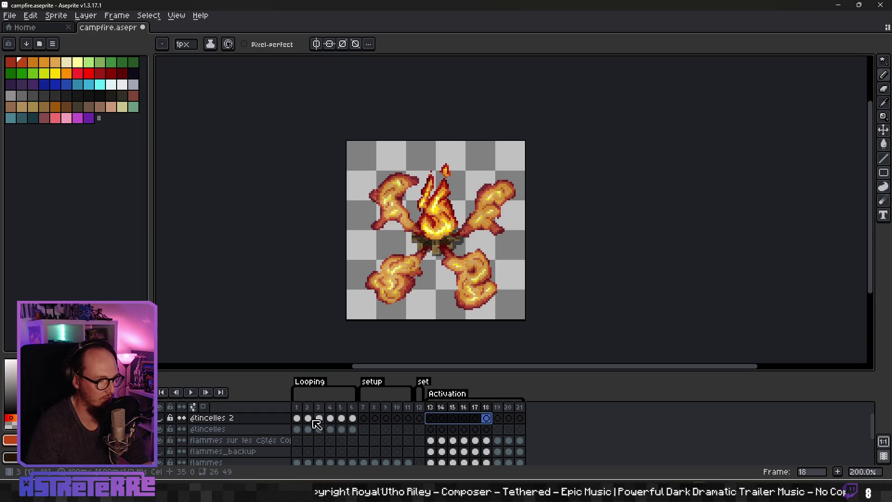
Show the étincelles layer and copy its spark cels from frames 1–6 into frames 13–18
click(296, 418)
click(160, 429)
drag(296, 429, 353, 429)
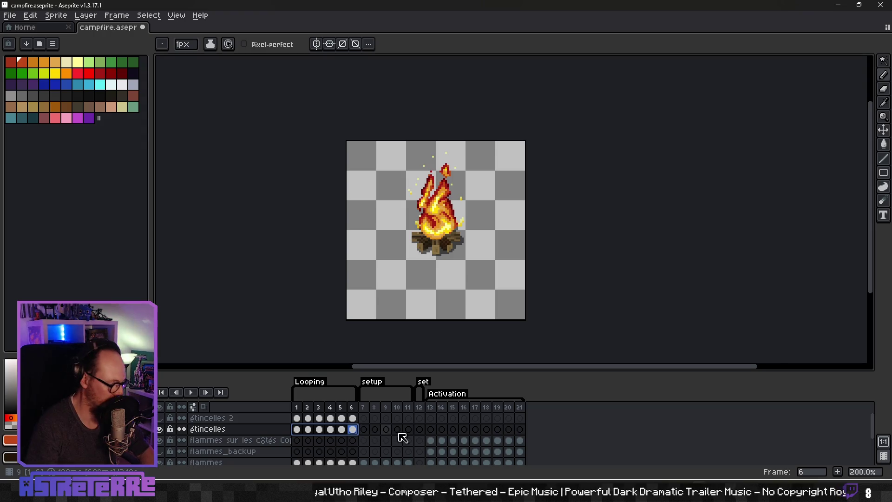
click(431, 429)
key(ctrl+v)
Step through frames 13–19 to check the copied sparks
click(441, 429)
key(Right)
key(Right)
key(Right)
key(Left)
key(Left)
key(Left)
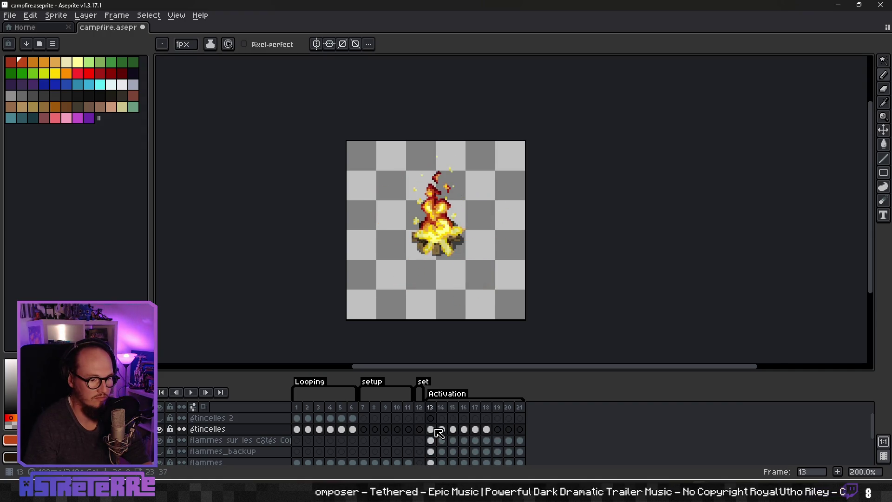
scroll(436, 295, up, 4)
scroll(433, 244, down, 3)
scroll(433, 244, up, 3)
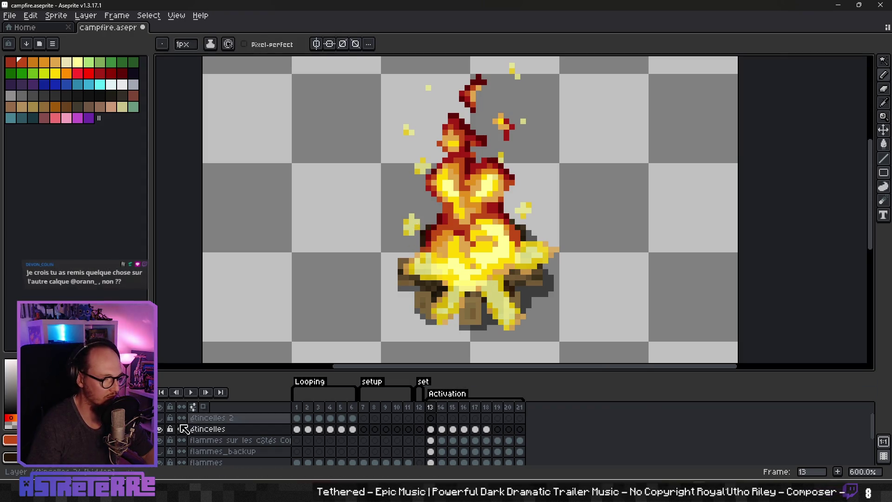
Open and close the étincelles layer properties, then step to frame 14
double_click(215, 430)
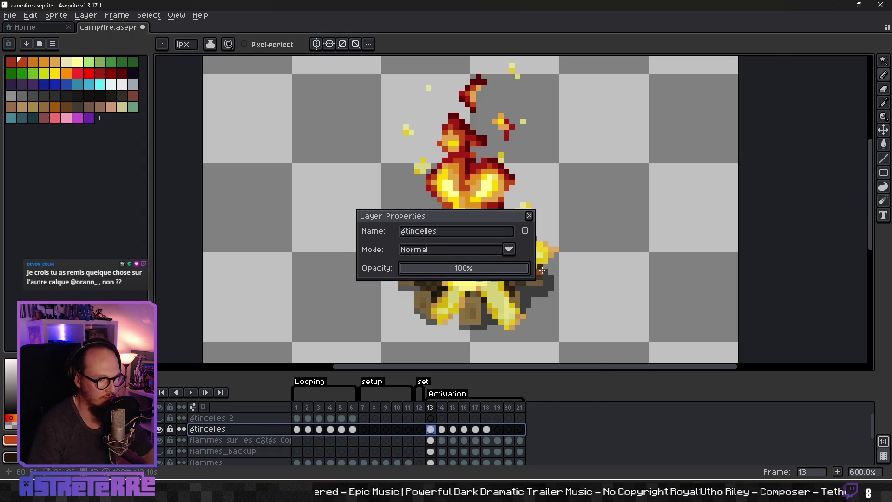
click(529, 215)
drag(533, 244, 506, 257)
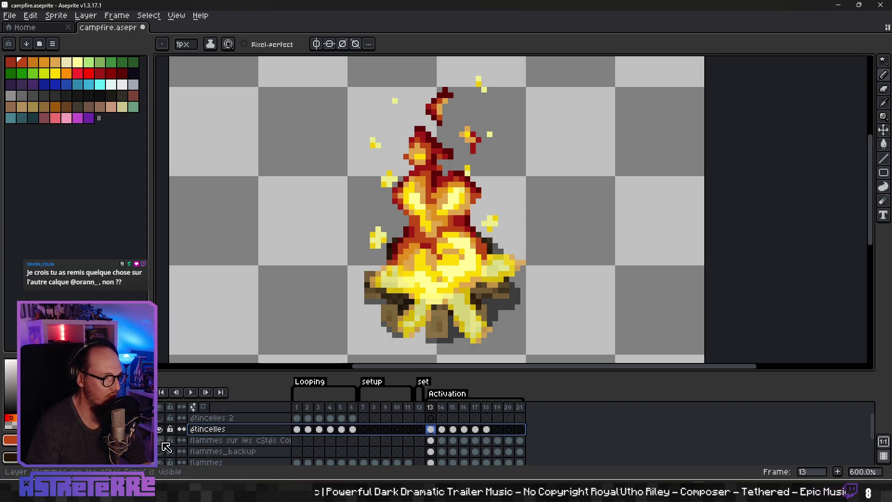
key(Right)
key(Right)
key(Right)
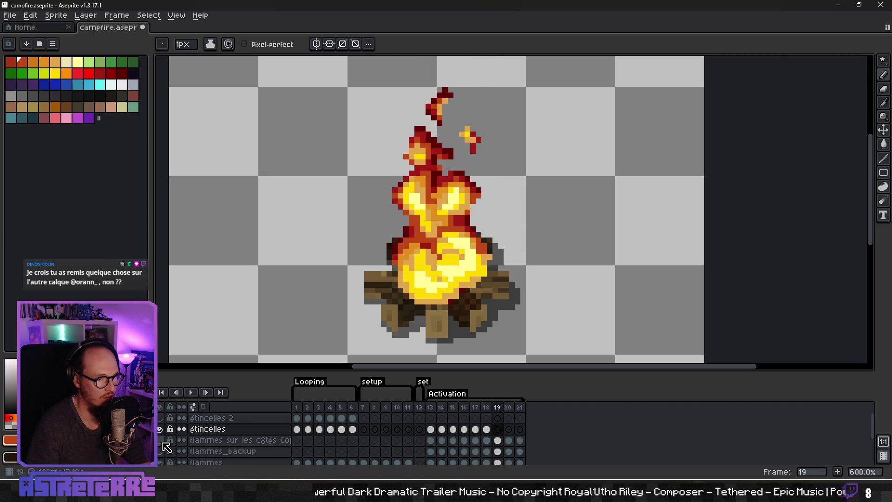
scroll(497, 325, up, 3)
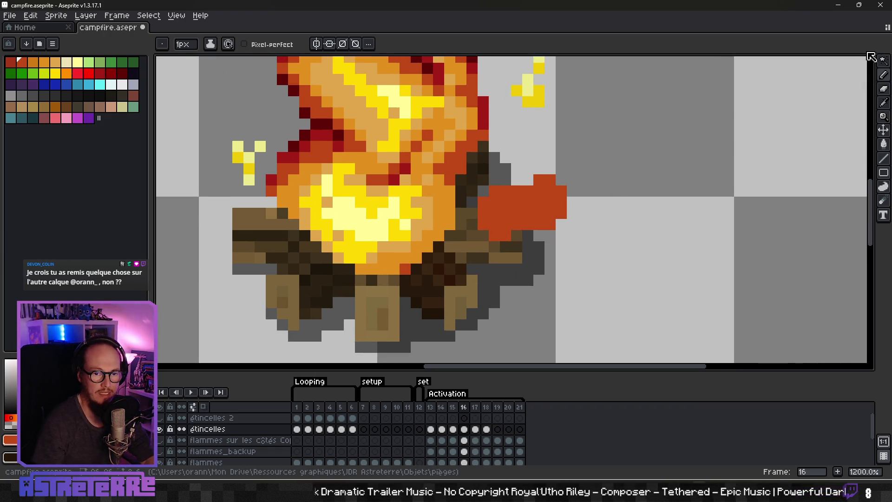
Magic Wand-select the stray red blob on the flammes layer and delete it
click(883, 60)
click(617, 224)
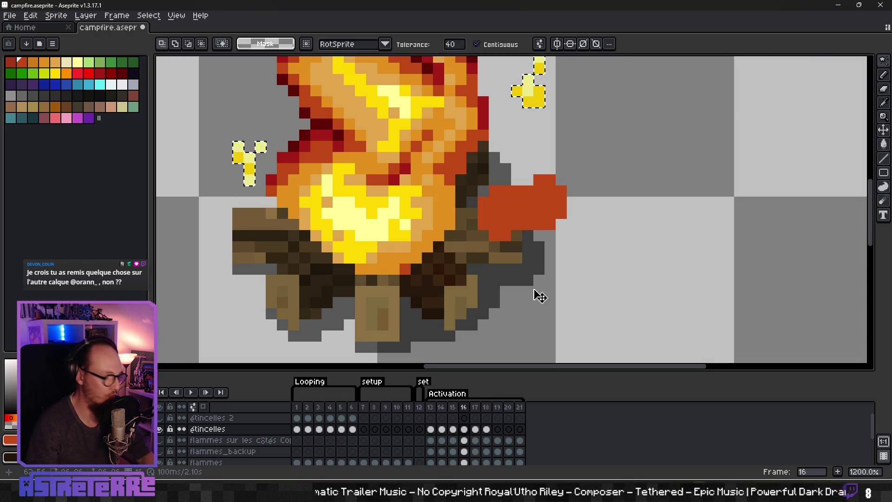
scroll(512, 319, down, 2)
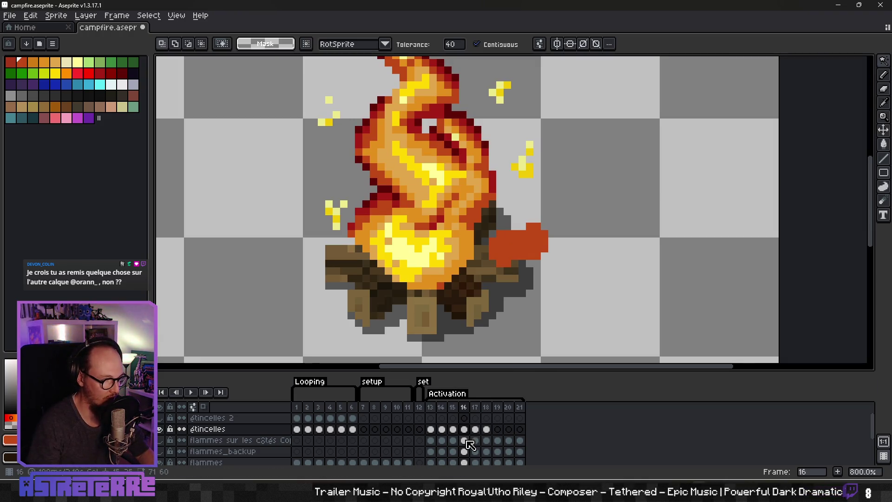
scroll(470, 445, down, 1)
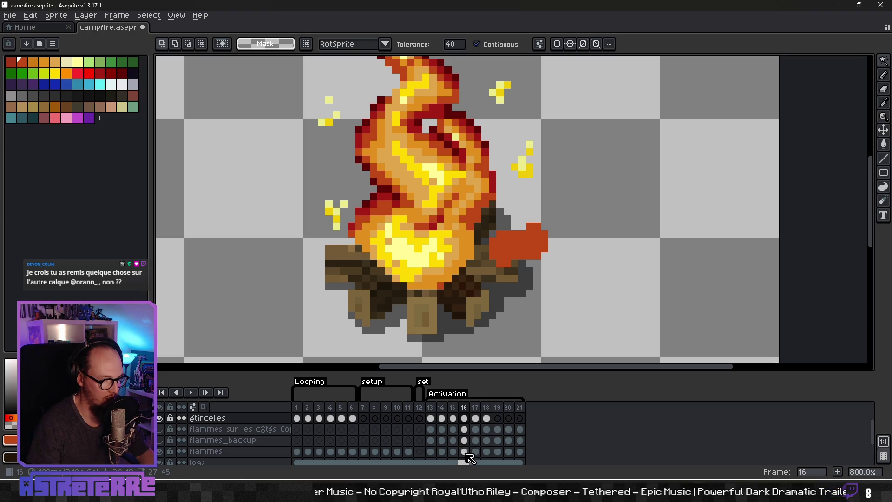
click(465, 452)
click(532, 225)
key(Delete)
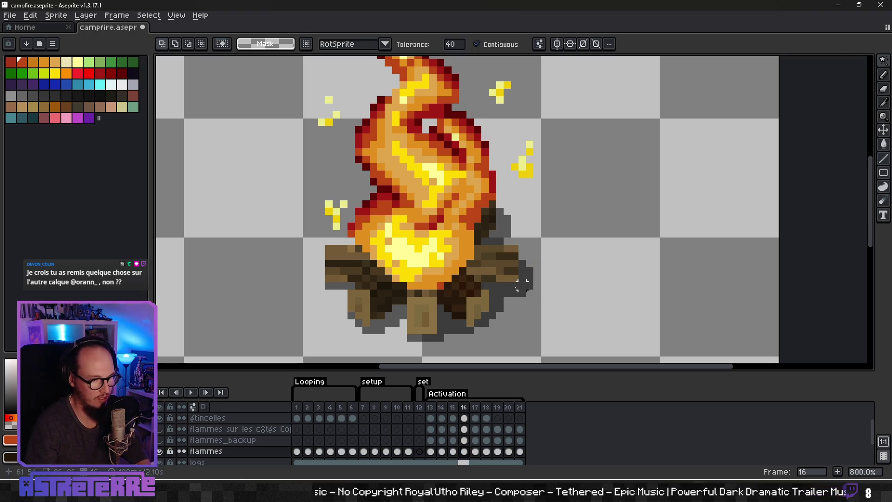
Make the side-flames cel visible on frame 16 and open that layer's properties
click(468, 432)
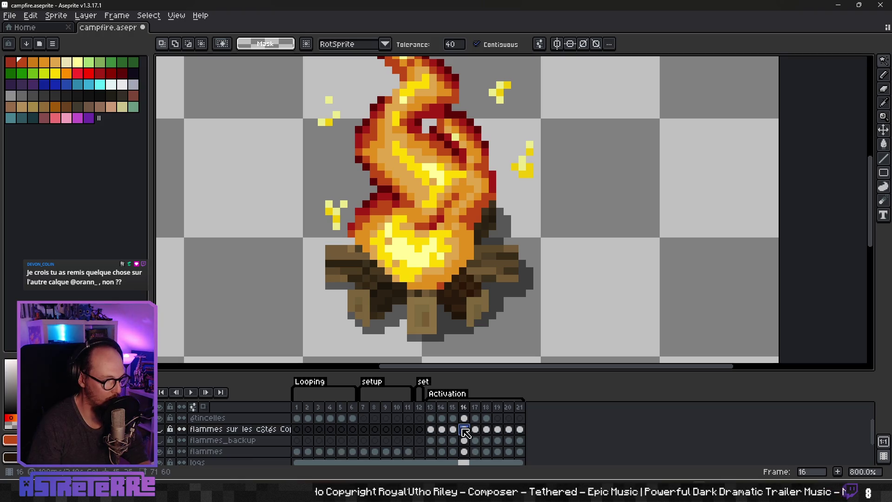
click(159, 429)
scroll(499, 225, right, 2)
scroll(492, 266, up, 1)
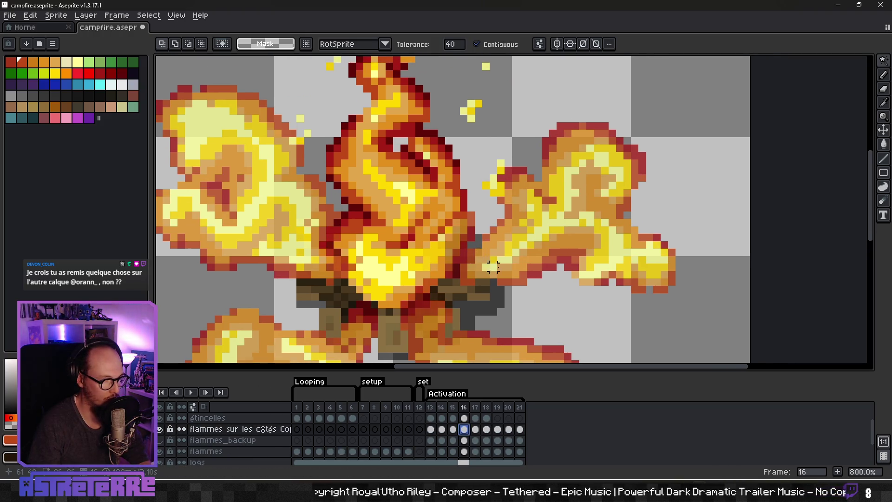
key(b)
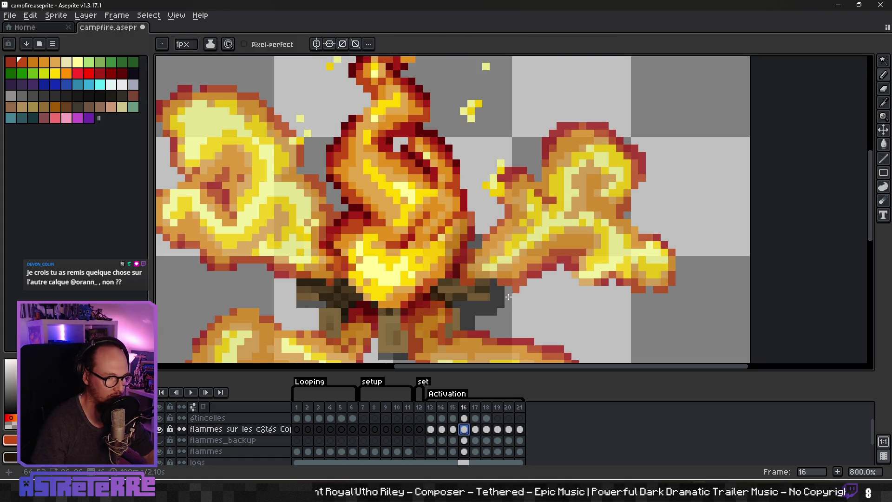
scroll(497, 301, right, 1)
scroll(496, 292, up, 1)
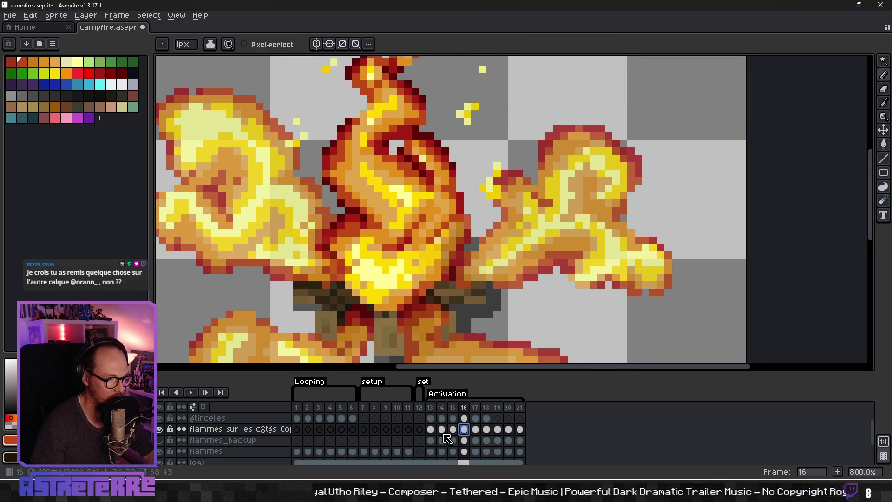
double_click(219, 429)
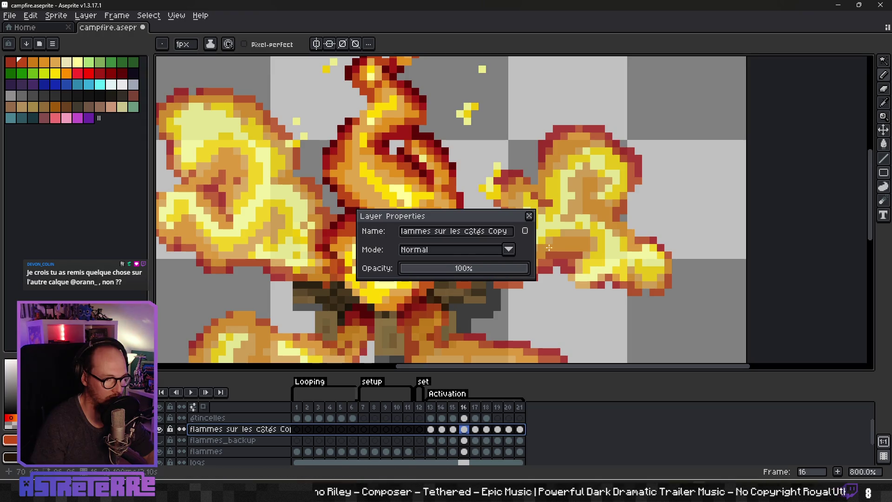
Raise the side-flames layer opacity to 100% and confirm
drag(502, 275, 529, 274)
key(Return)
key(alt)
click(478, 288)
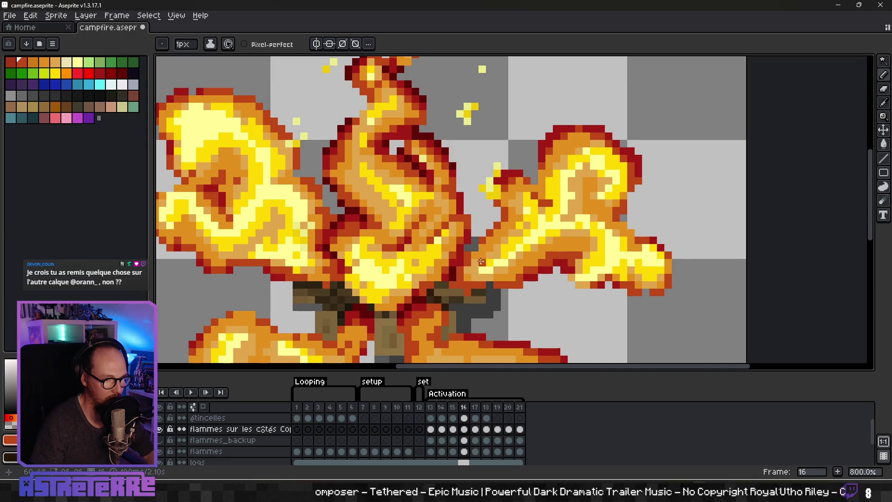
Select the étincelles spark layer at frame 13
scroll(559, 279, down, 5)
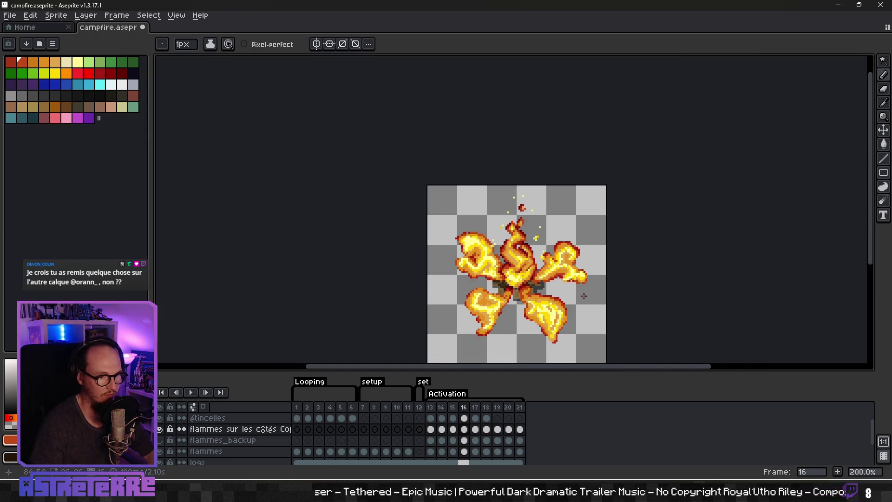
scroll(581, 260, up, 2)
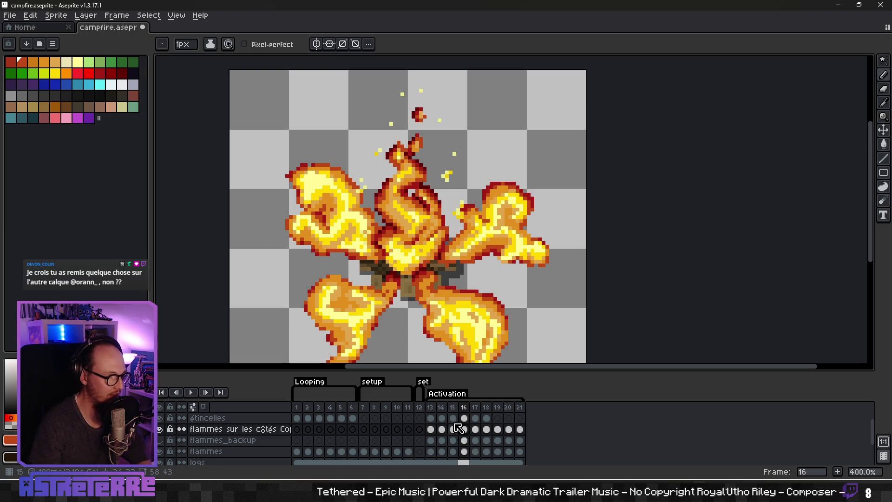
click(464, 419)
click(442, 418)
On étincelles frame 13, pick the pale spark yellow and recentre the fire
click(431, 418)
scroll(396, 241, up, 2)
scroll(396, 241, down, 4)
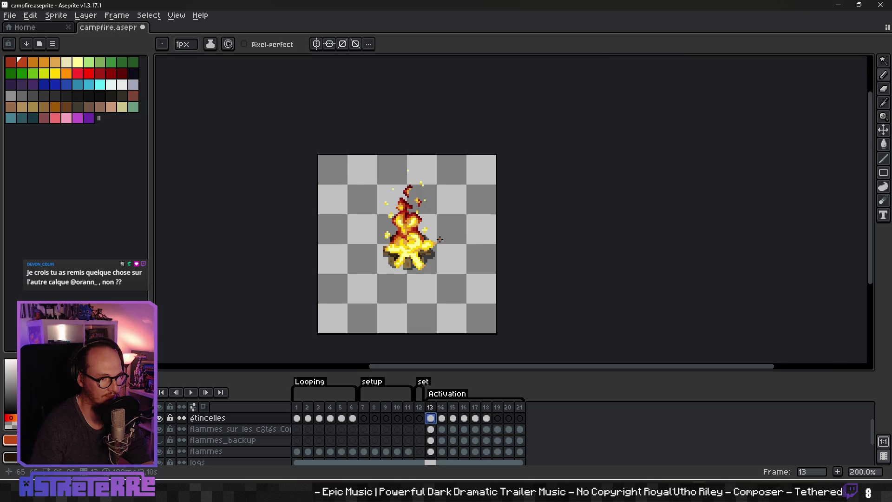
scroll(354, 236, up, 3)
scroll(354, 236, up, 1)
alt+click(331, 227)
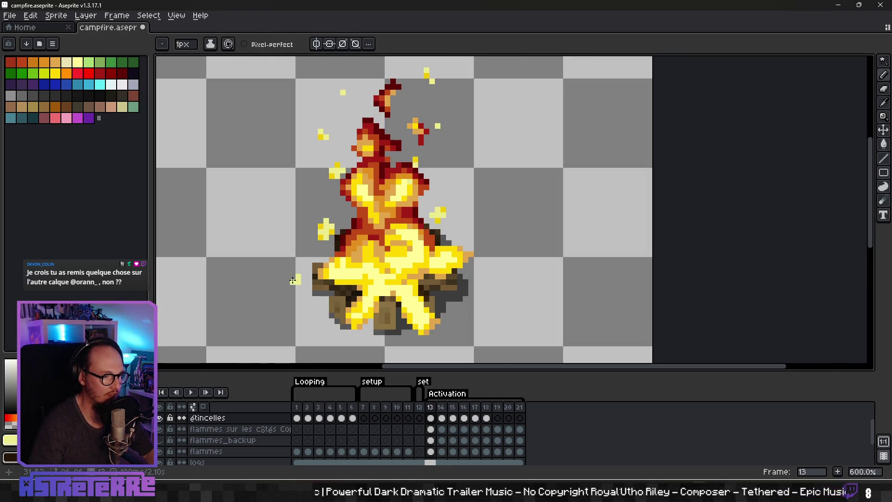
drag(332, 314, 323, 239)
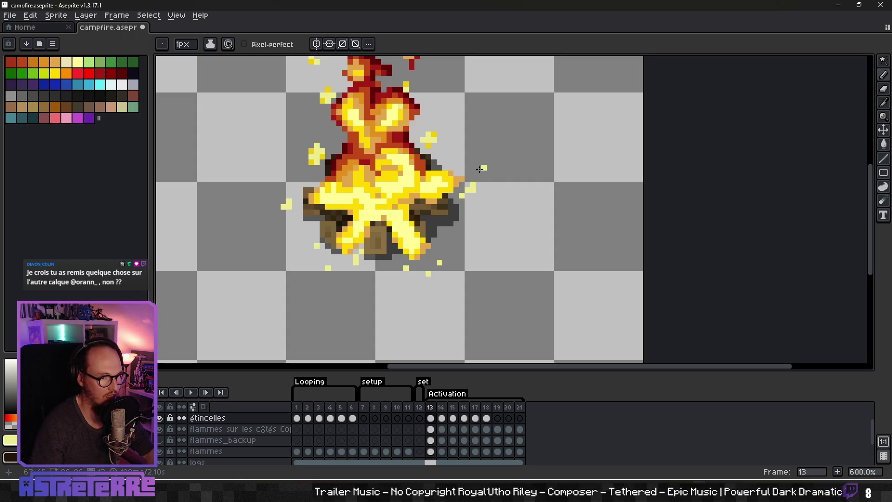
scroll(473, 250, down, 4)
scroll(485, 240, up, 2)
Compare frames 13 and 14, then add two yellow sparks left of the fire on frame 14
key(Right)
key(Left)
key(Right)
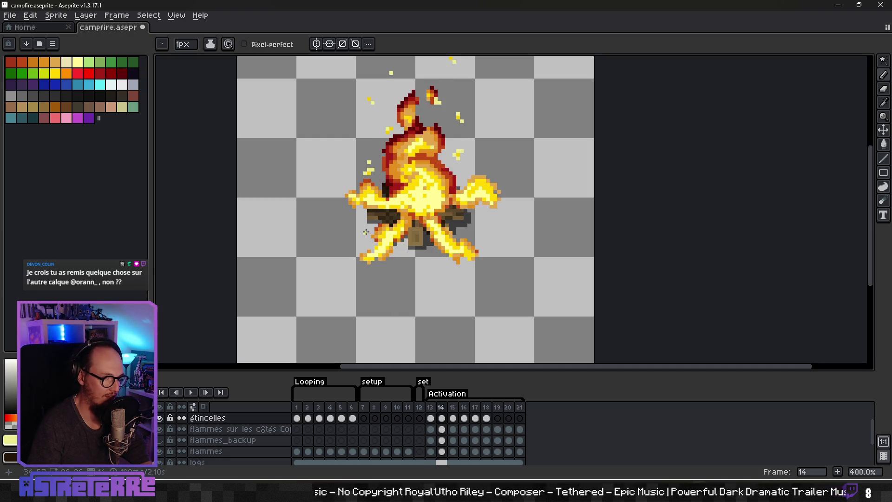
key(Left)
key(Right)
key(Left)
key(Right)
key(Left)
key(Right)
click(335, 205)
click(329, 204)
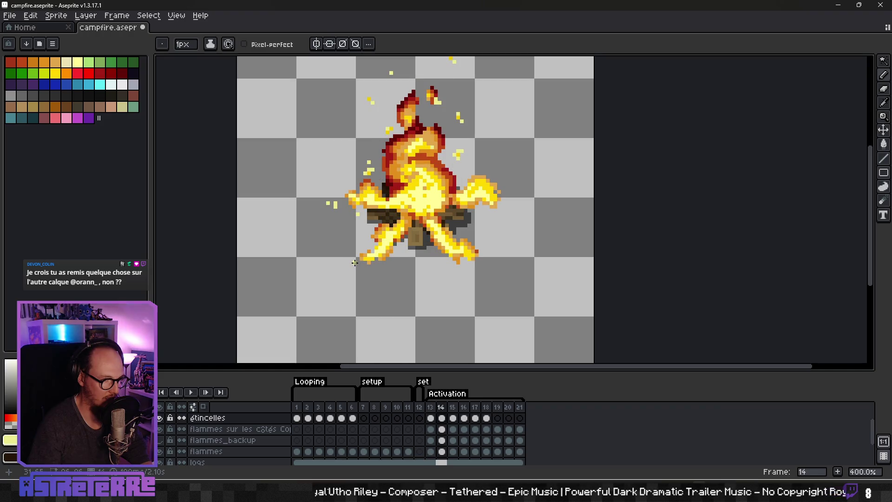
Preview frames 12–14, then add two more yellow spark pixels right of the flames
key(Left)
key(Right)
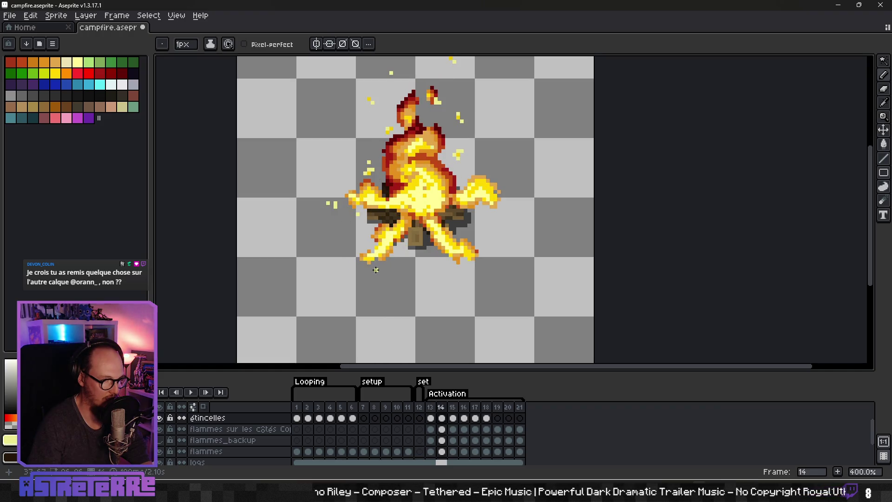
key(Left)
key(Right)
key(Left)
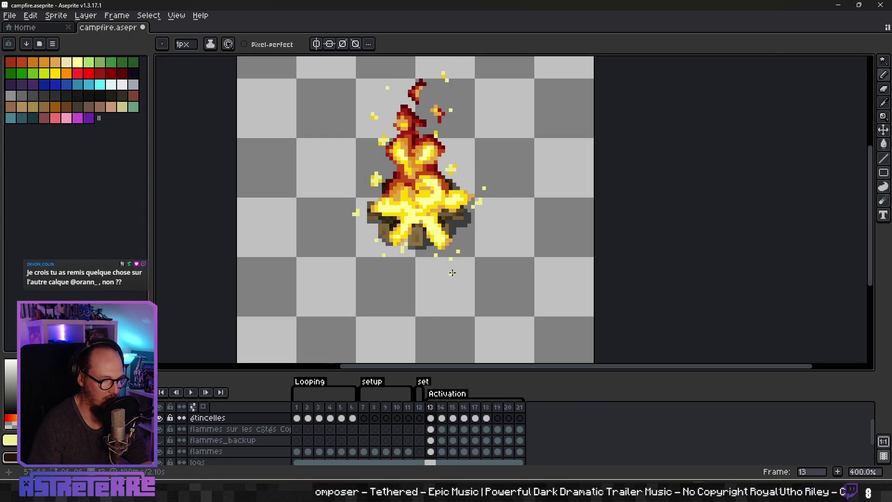
key(Right)
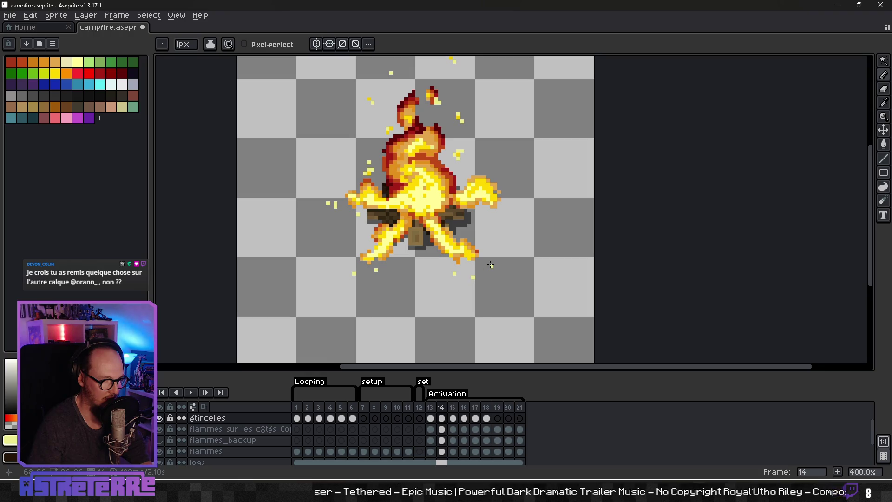
key(Left)
key(Left)
key(Right)
key(Right)
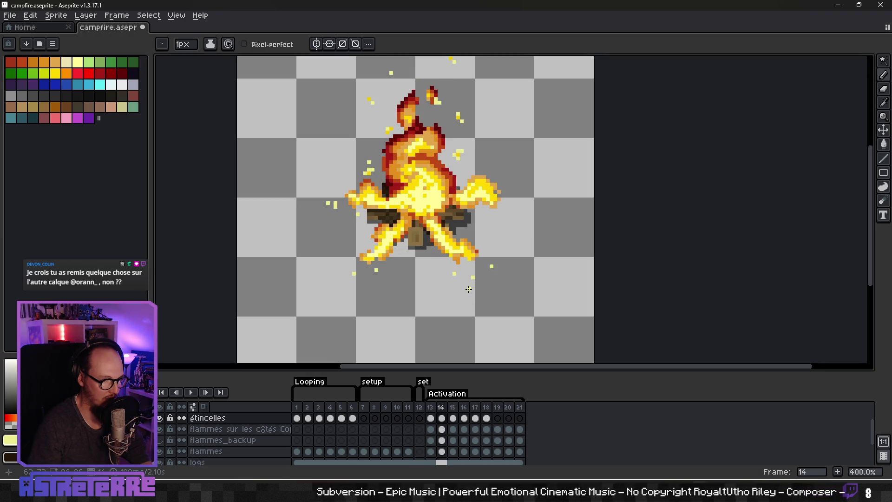
key(Left)
key(Left)
key(Right)
key(Right)
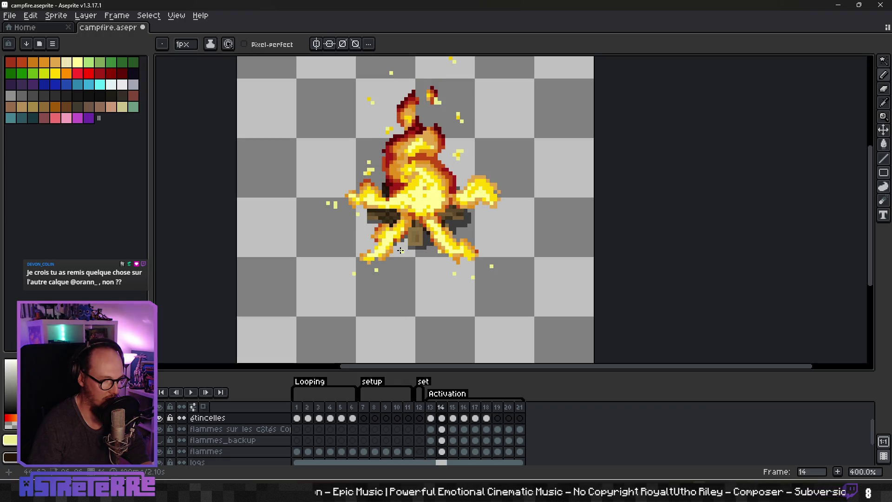
key(Left)
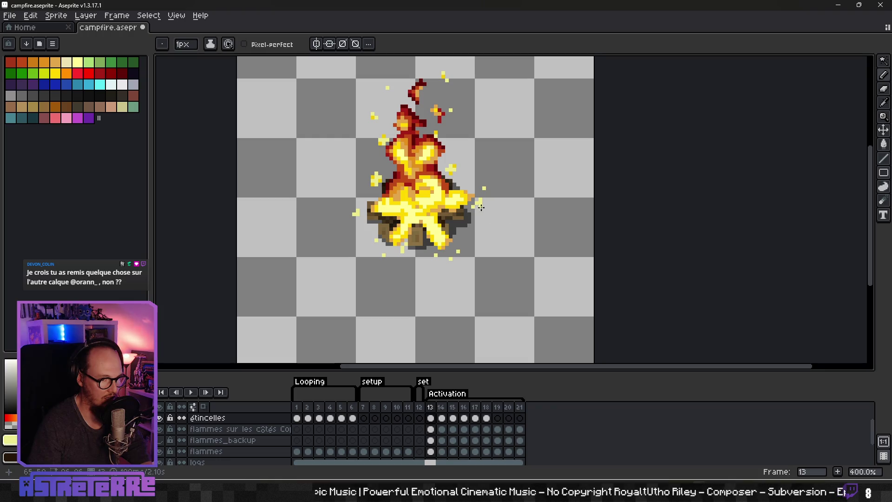
key(Right)
click(491, 210)
click(514, 185)
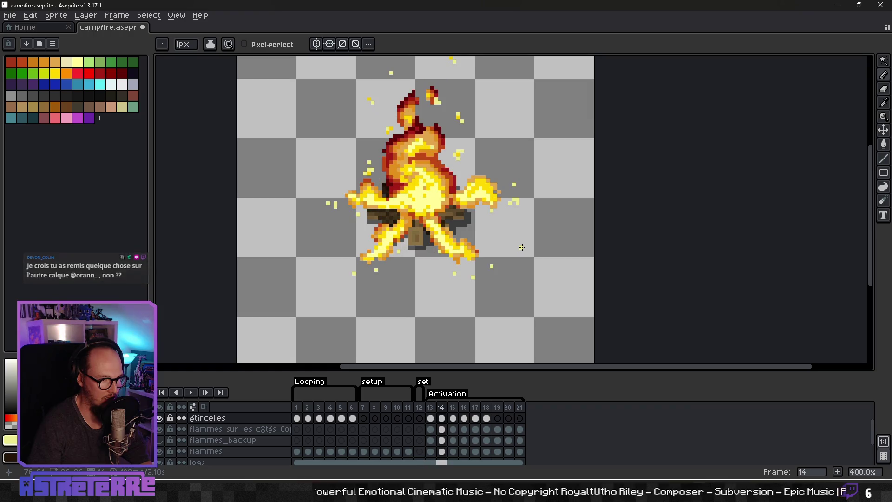
Add five yellow spark pixels around the flames on frame 15, flipping frames to check placement
key(Right)
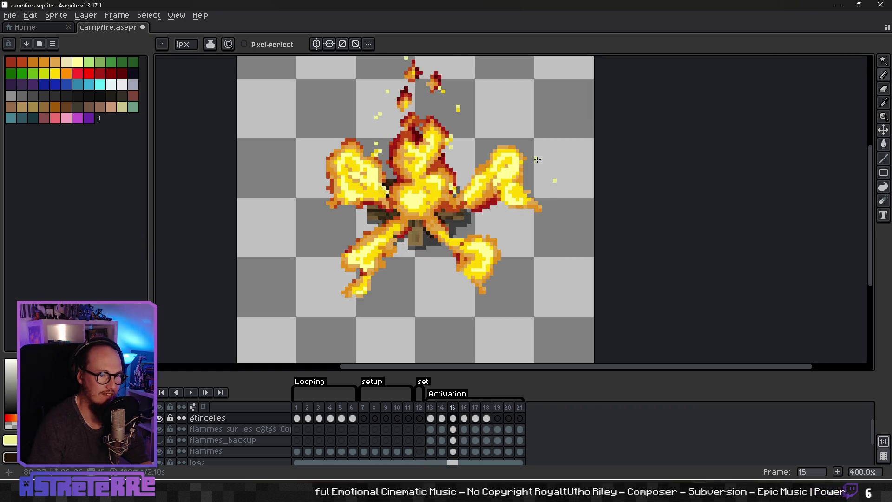
key(Left)
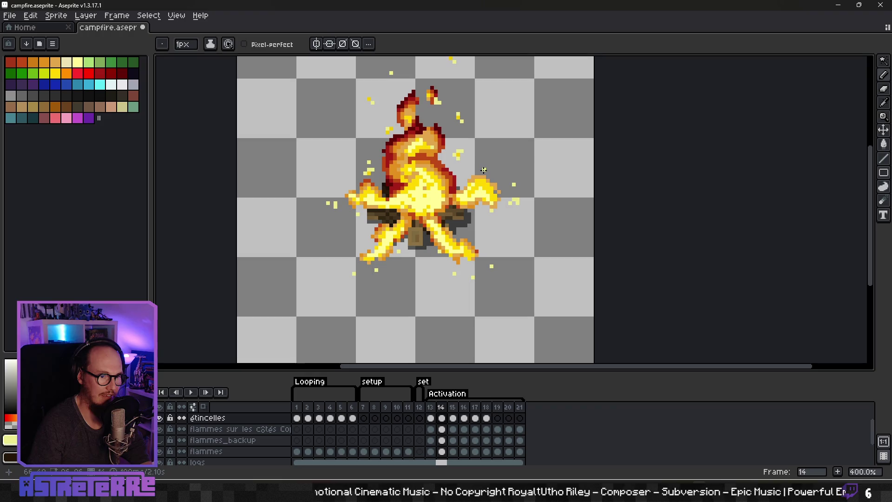
key(Right)
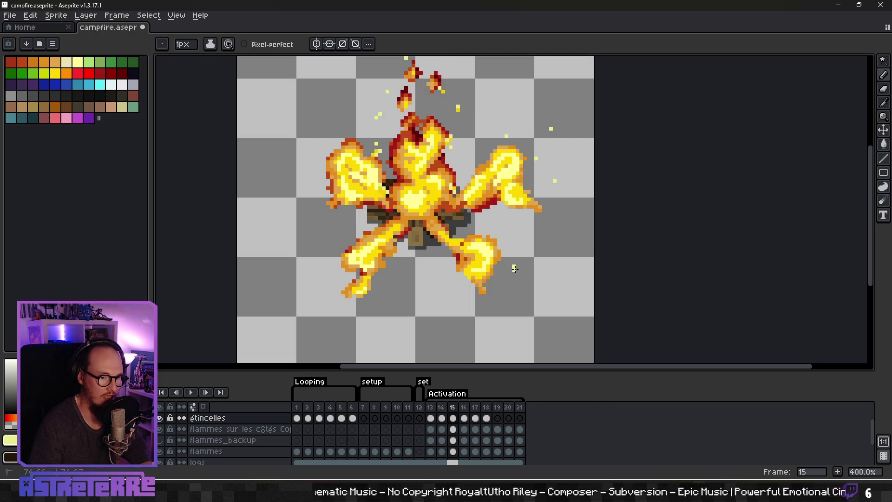
click(496, 303)
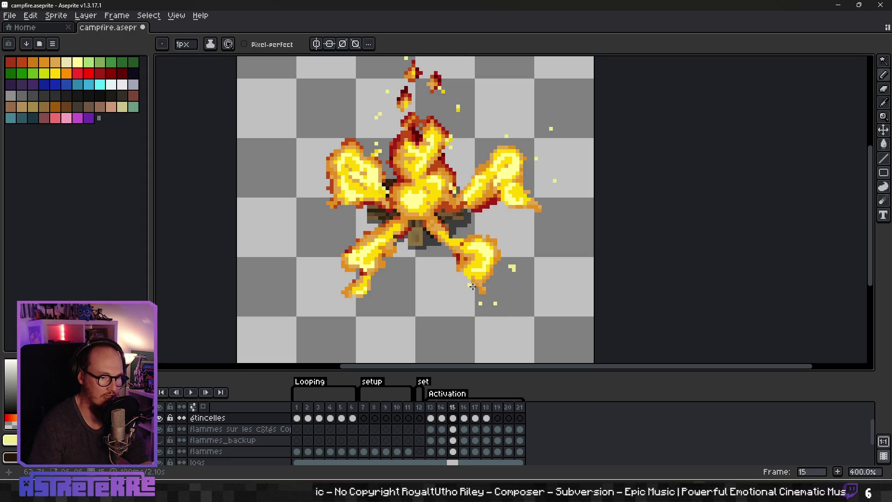
key(Left)
key(Right)
click(403, 262)
key(Left)
key(Right)
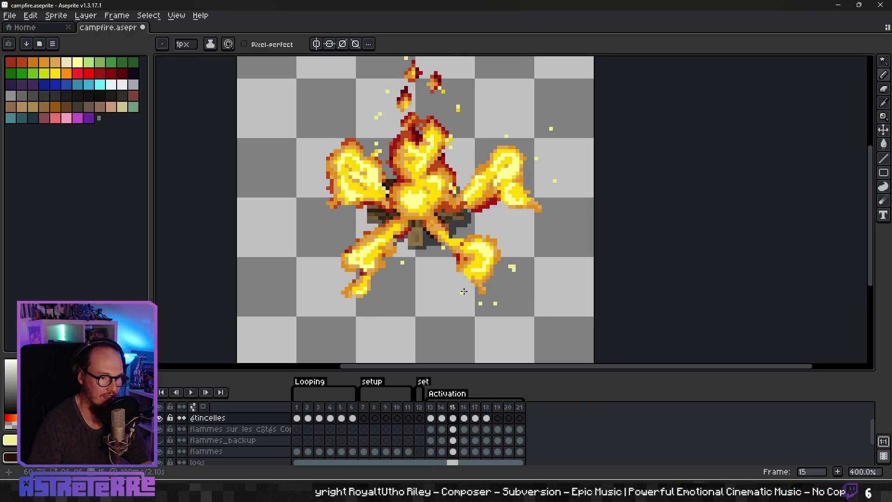
key(Left)
key(Right)
click(466, 284)
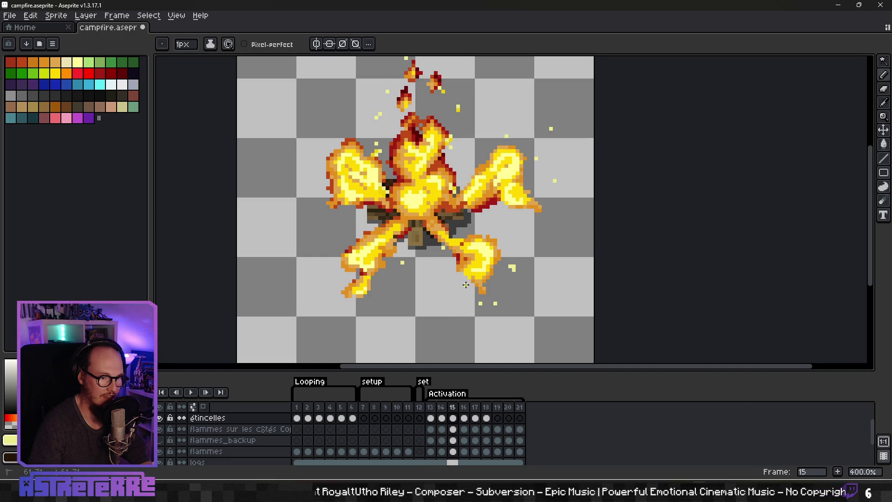
click(380, 289)
key(Left)
key(Right)
key(Left)
key(Right)
key(Left)
key(Right)
click(316, 189)
key(Left)
key(Right)
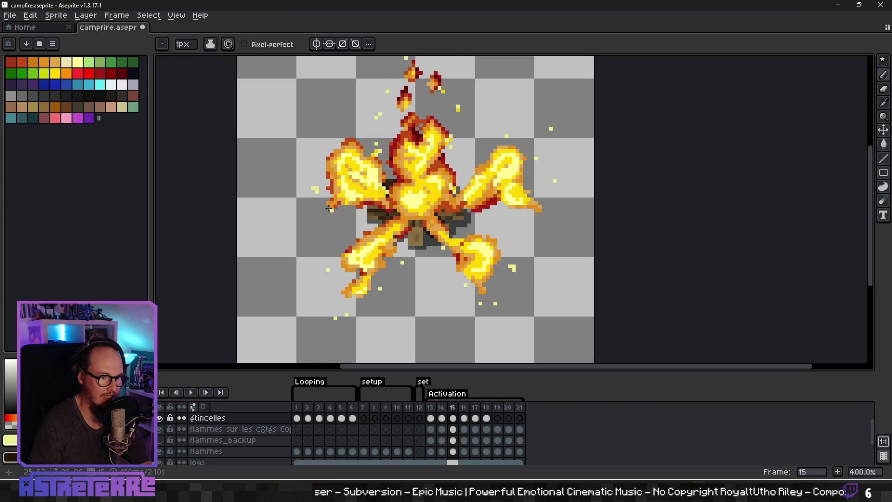
Place four yellow spark pixels to the right of the flames on frame 16
key(Left)
key(Right)
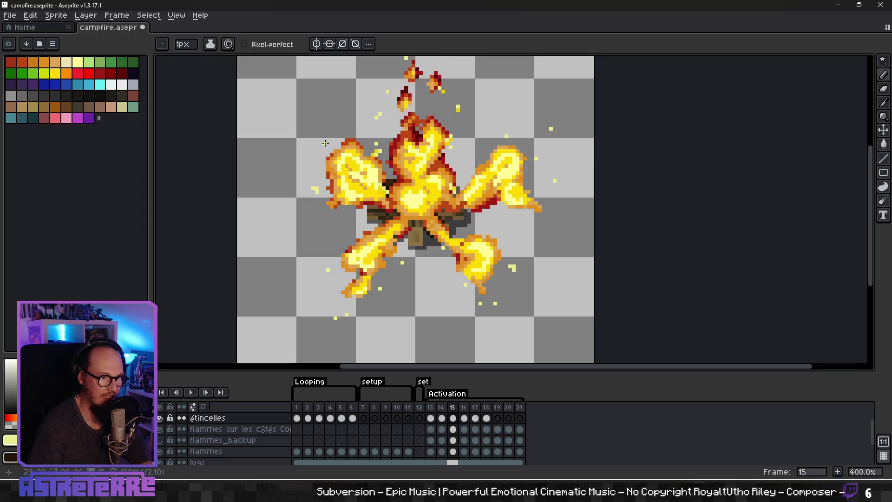
key(Left)
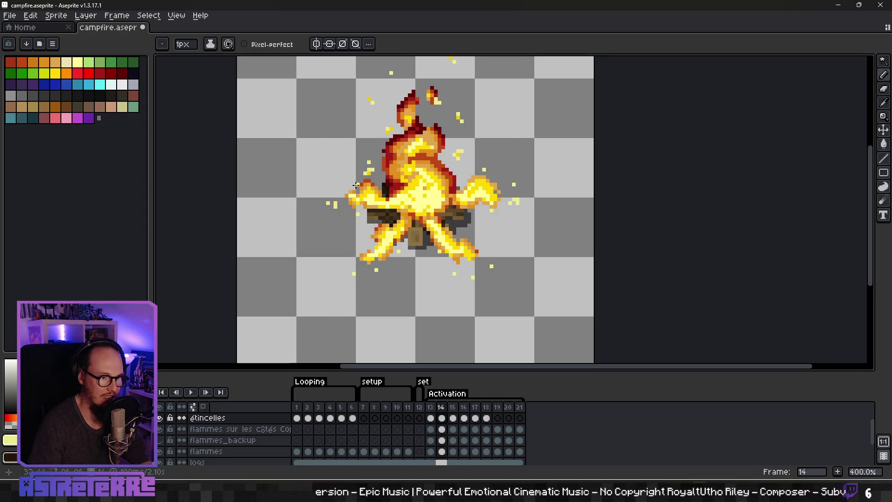
key(Right)
key(Left)
key(Left)
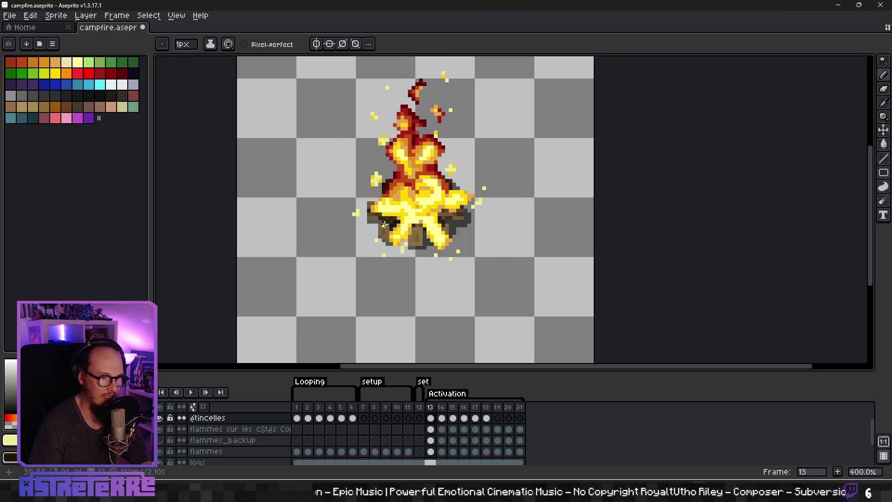
key(Right)
key(Right)
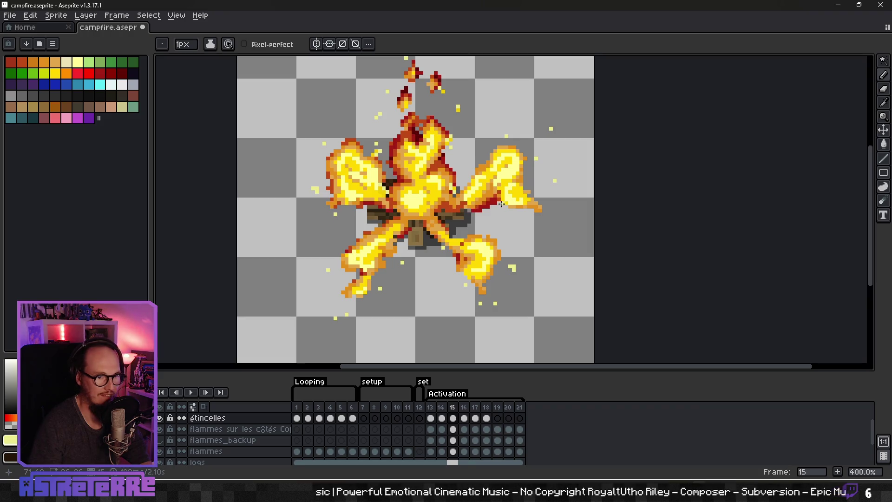
key(Right)
click(499, 129)
click(533, 118)
click(562, 170)
click(570, 206)
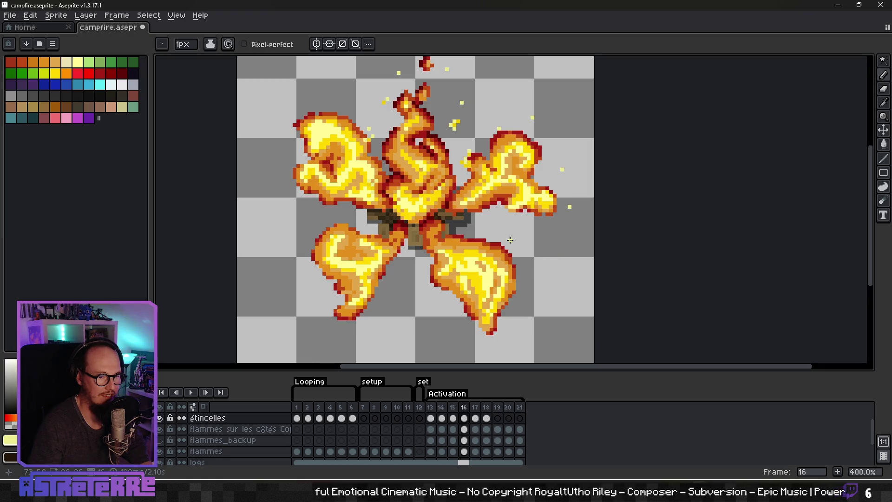
Toggle between frames 15 and 16 to compare the spark positions
key(Left)
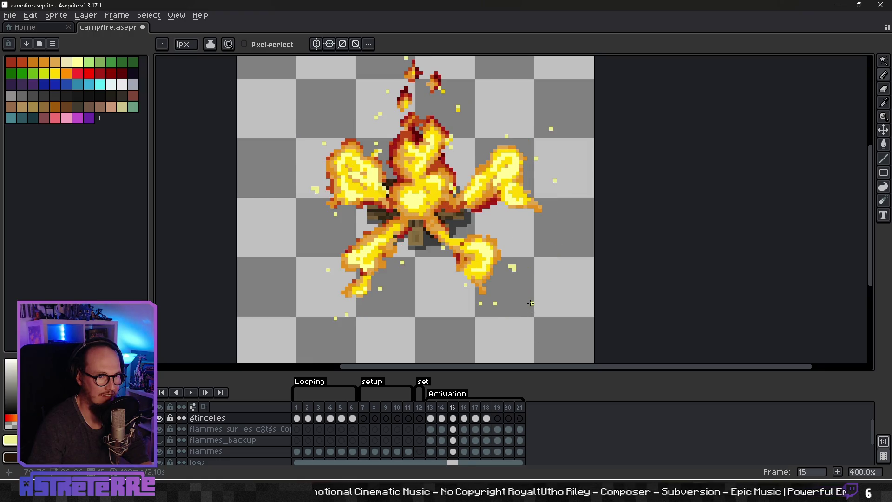
key(Right)
key(Left)
key(Left)
key(Left)
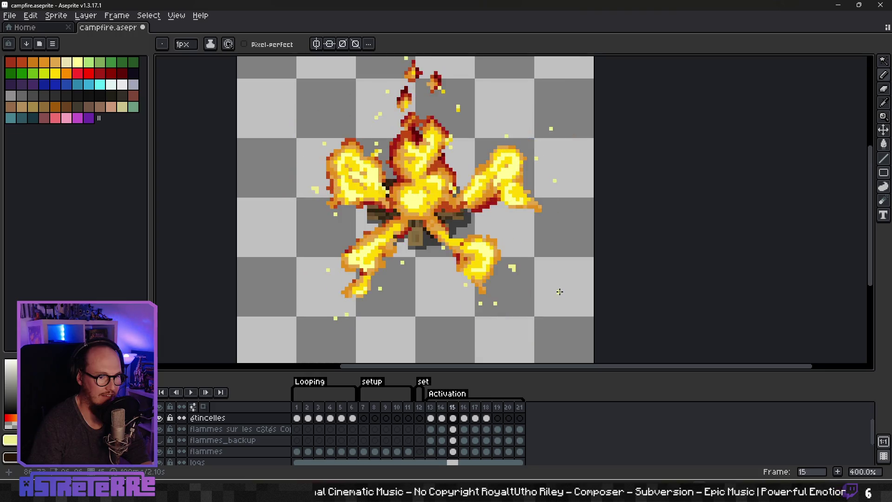
key(Right)
key(Right)
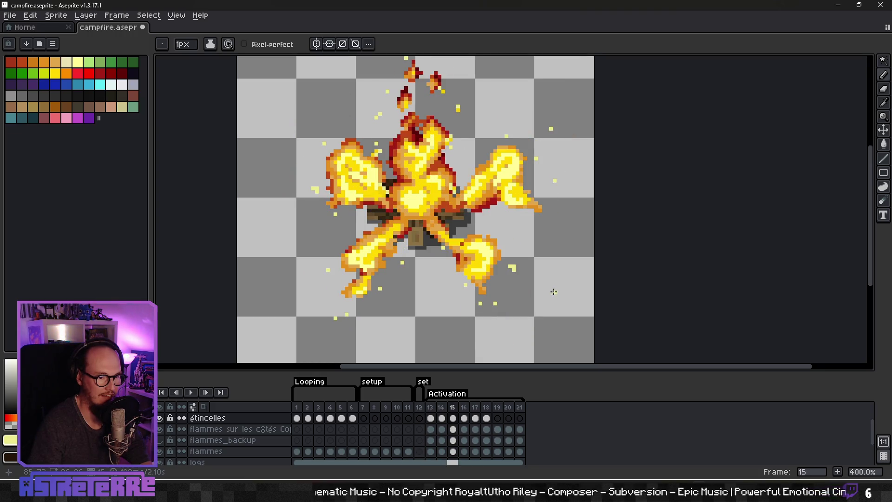
key(Right)
key(Left)
key(Right)
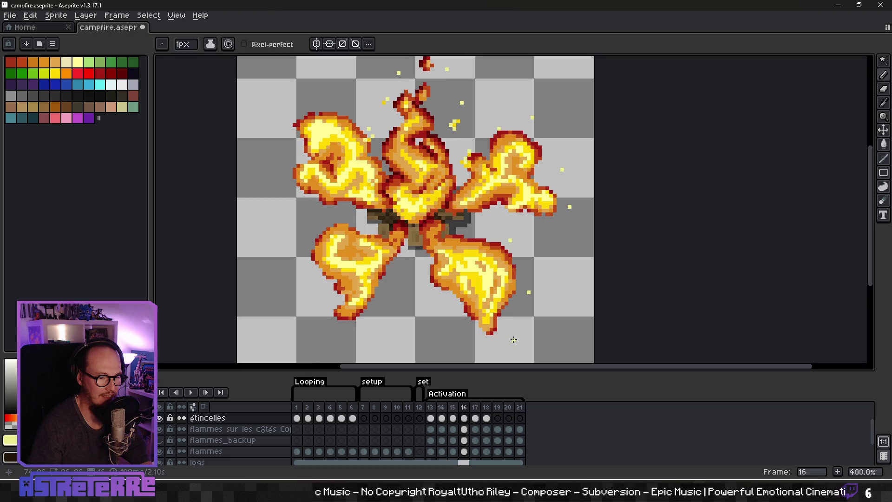
key(Left)
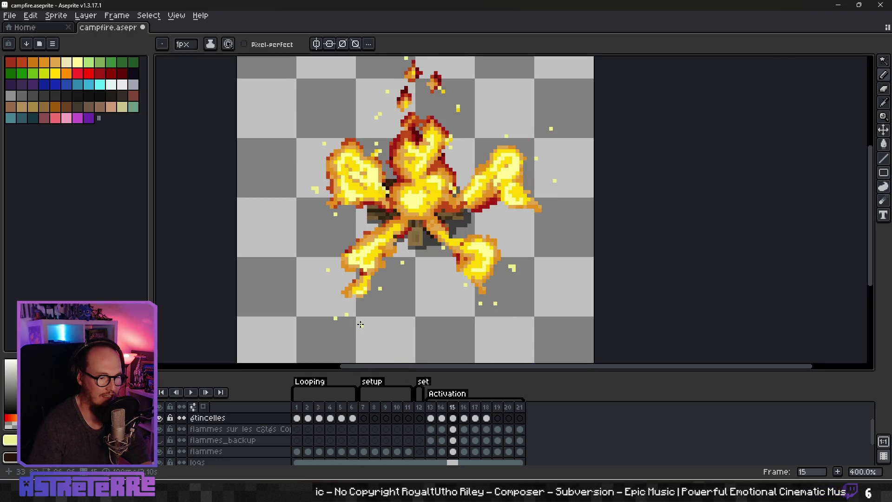
key(Right)
key(Left)
key(Right)
key(Left)
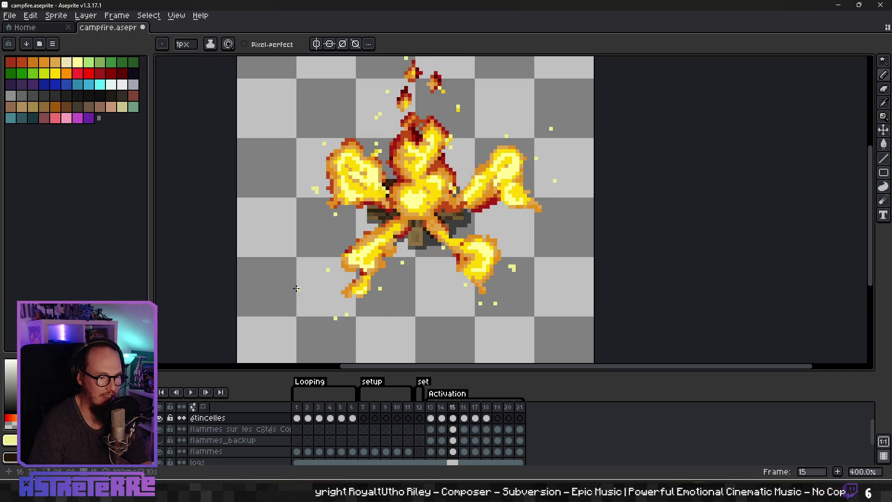
key(Right)
key(Left)
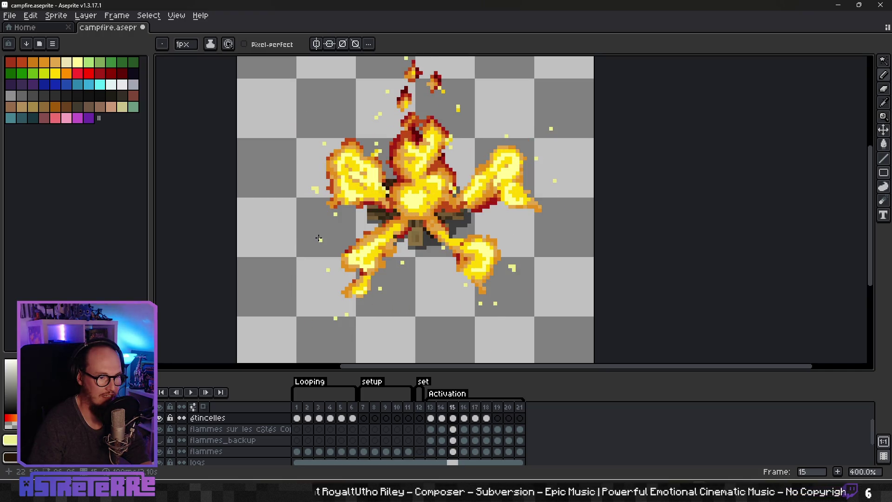
key(Right)
key(Left)
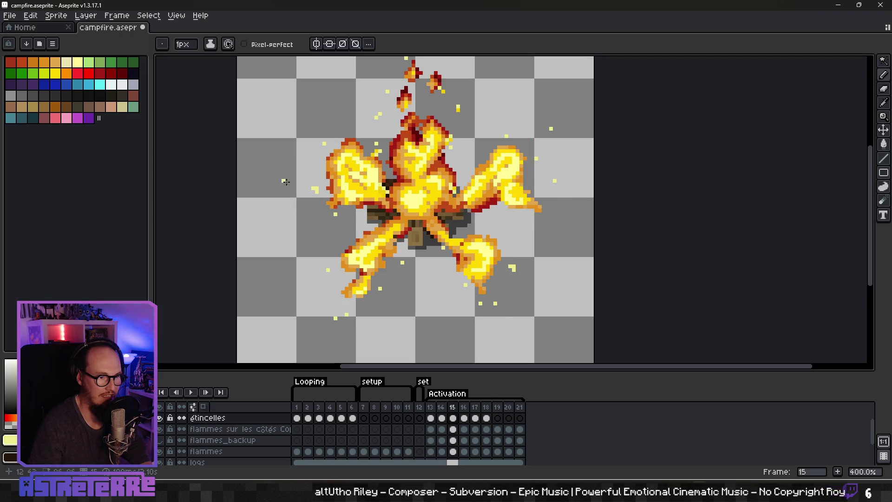
key(Right)
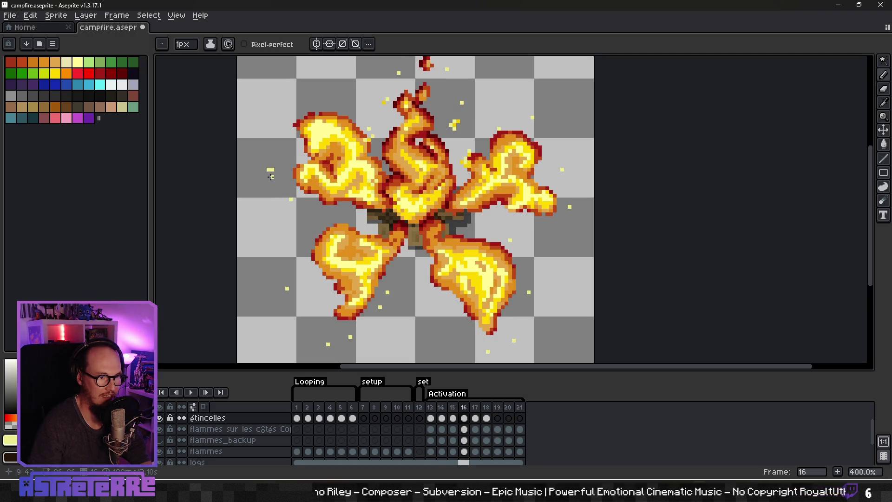
key(Left)
key(Right)
key(Left)
key(Right)
key(Left)
key(Right)
key(Left)
key(Left)
Review the sparks on frame 17's big burst against frames 15–18, shifting the view down
key(Right)
key(Right)
key(Right)
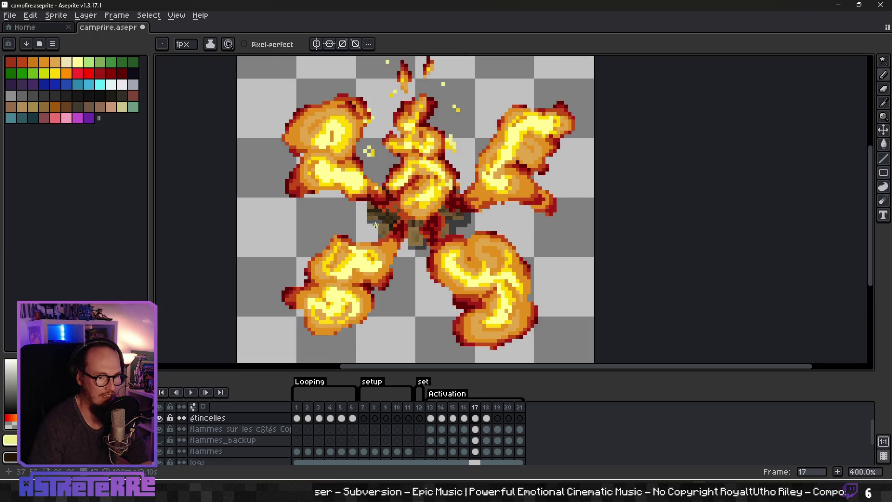
key(Left)
key(Right)
key(Right)
key(Left)
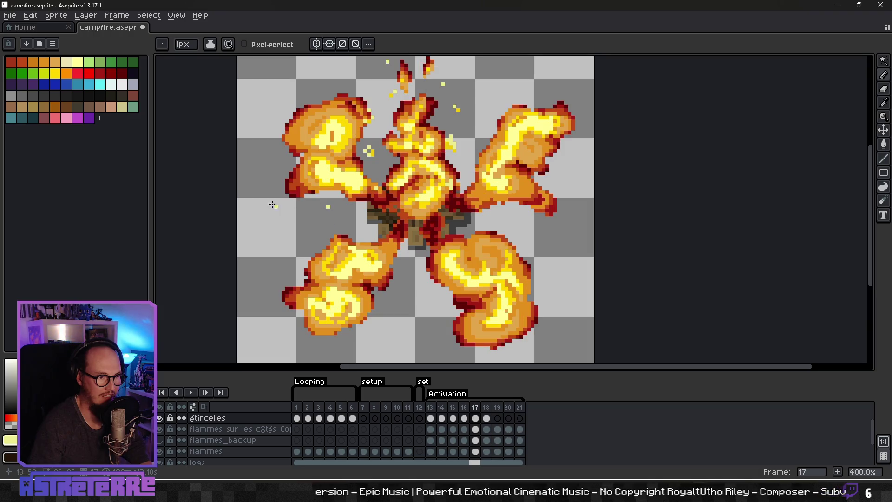
key(Left)
key(Right)
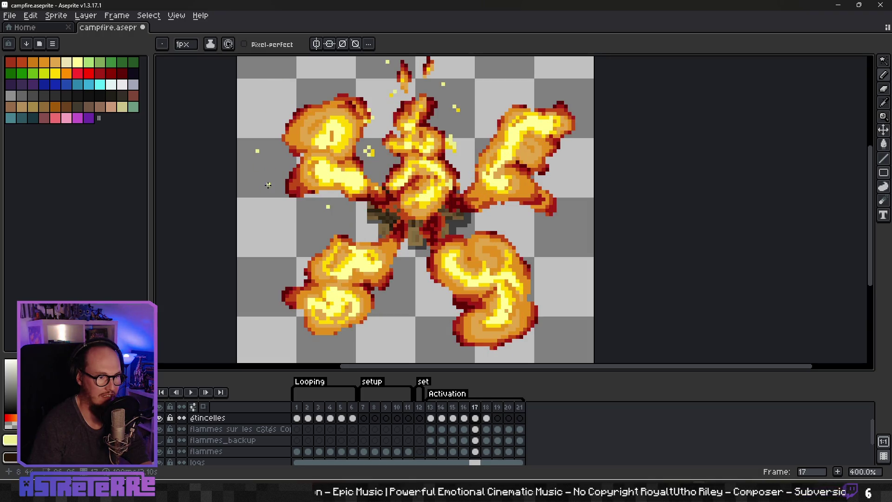
key(Left)
key(Right)
key(Left)
key(Right)
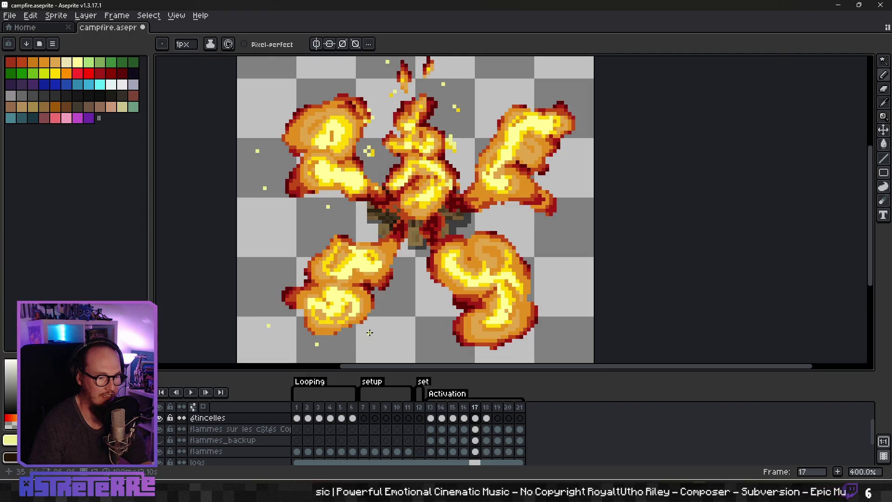
key(Left)
key(Right)
key(Left)
key(Right)
key(Left)
key(Left)
key(Right)
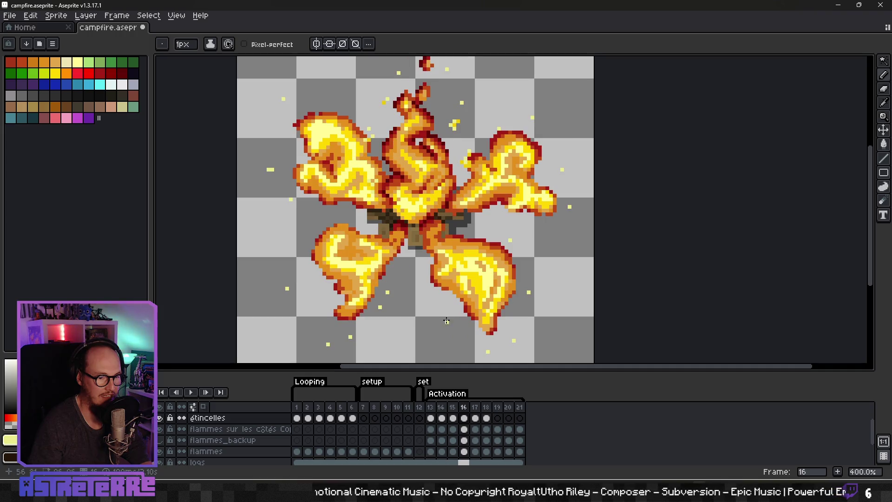
key(Left)
key(Right)
key(Right)
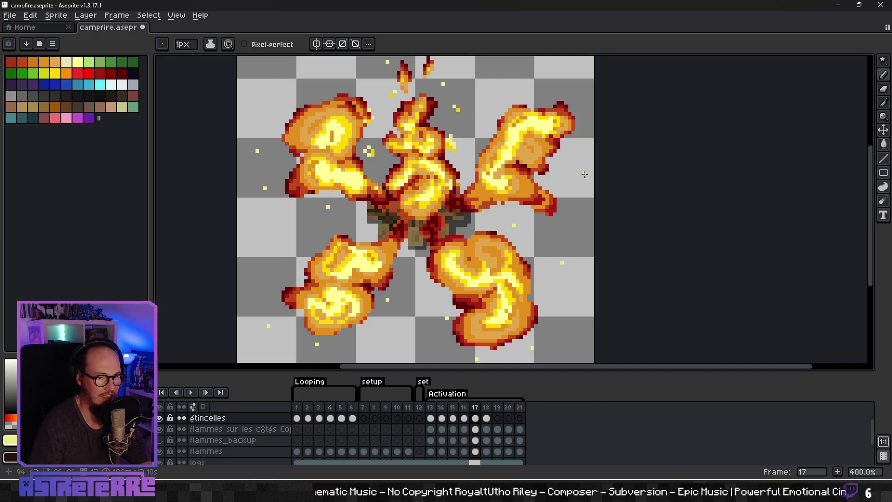
key(Left)
key(Right)
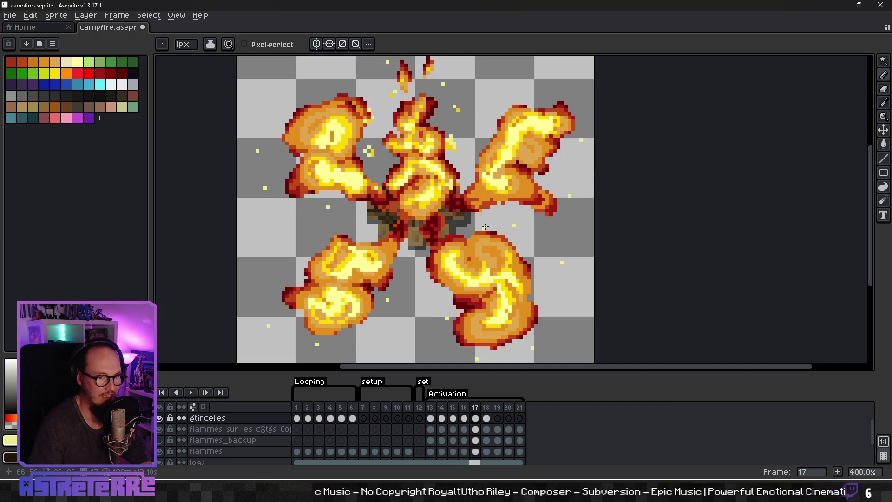
drag(483, 175, 485, 209)
key(Left)
key(Right)
key(Left)
key(Left)
scroll(470, 273, down, 3)
key(Right)
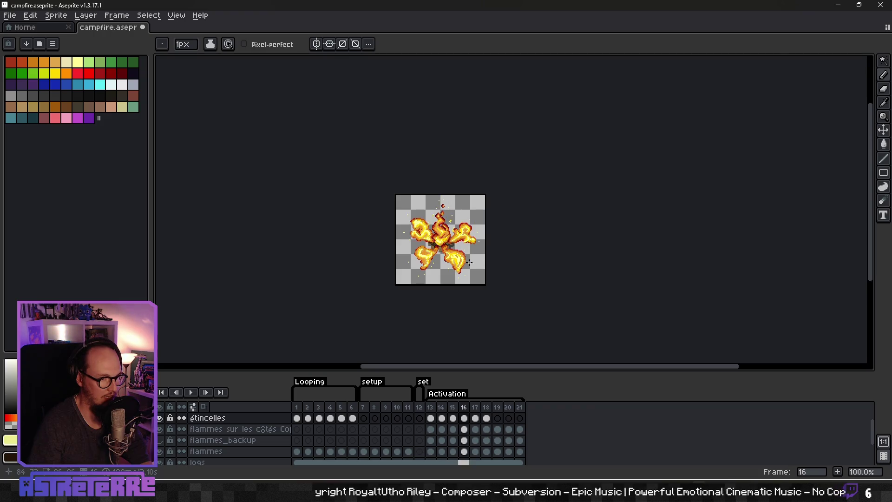
scroll(474, 274, up, 2)
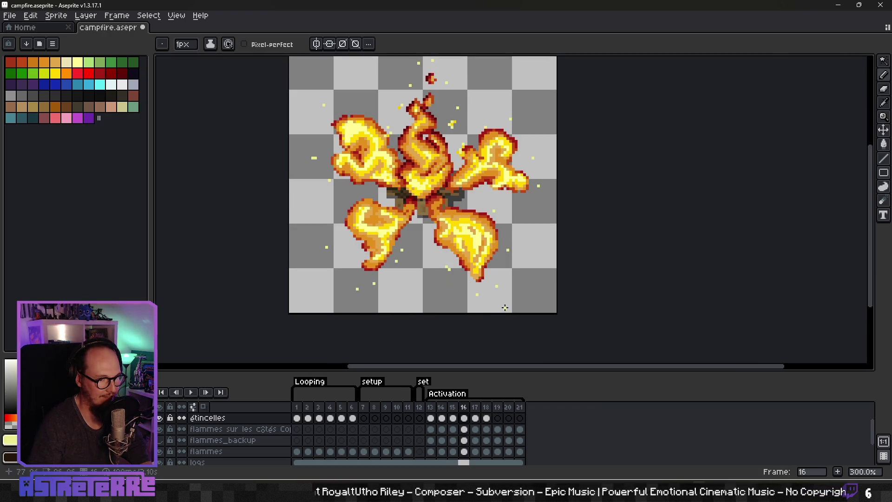
key(Right)
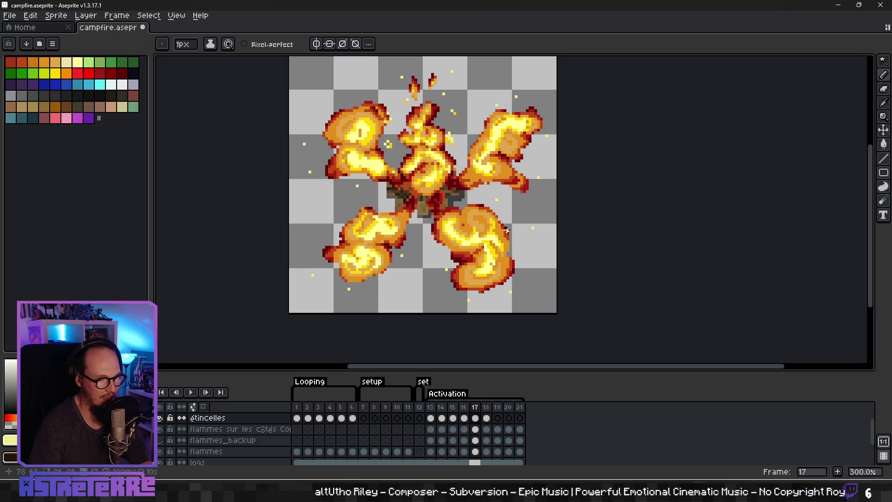
scroll(510, 268, down, 3)
key(Left)
key(Left)
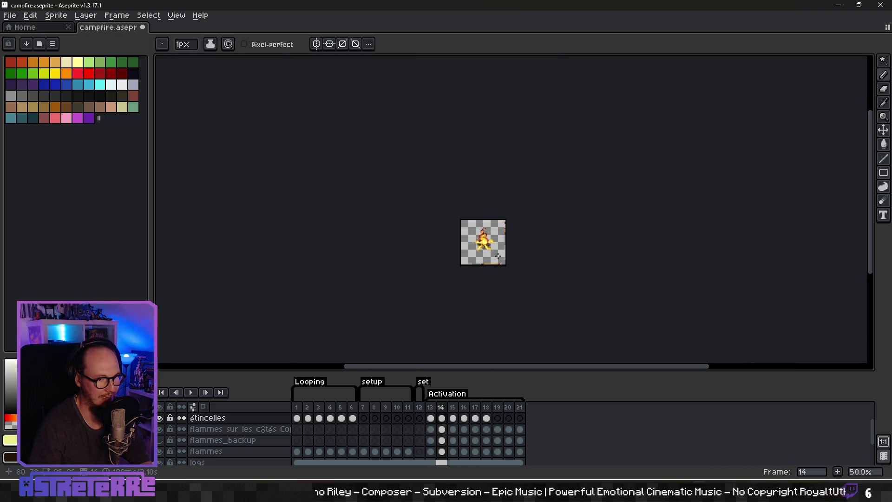
key(Right)
key(Right)
scroll(496, 253, up, 3)
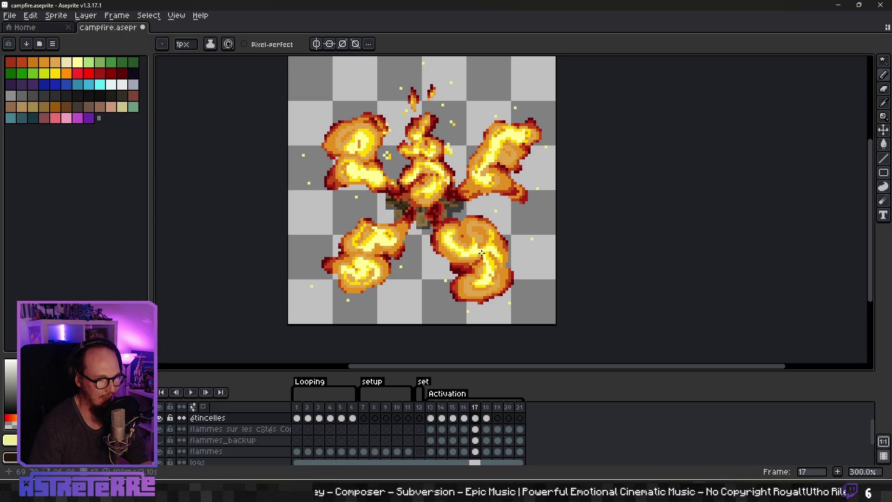
key(Right)
key(Left)
key(Right)
scroll(473, 226, down, 1)
scroll(432, 182, up, 1)
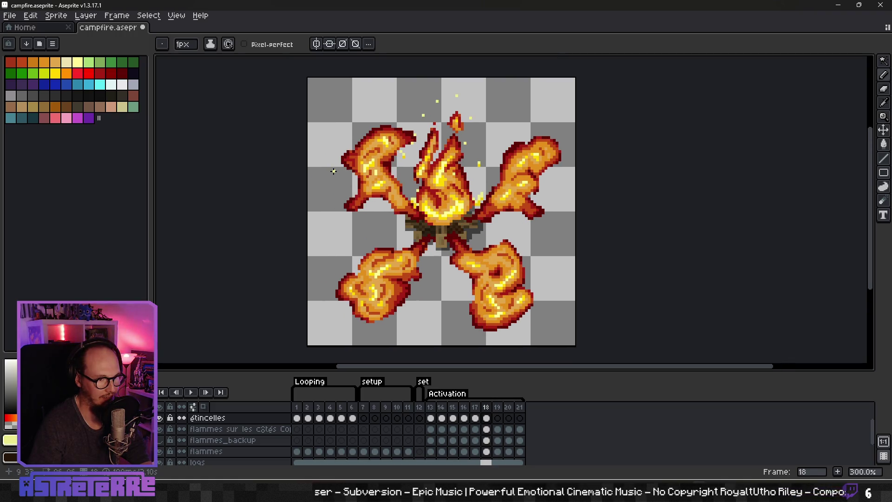
Add two spark pixels on frame 18, then three beside the right flames and bottom on frame 19
click(334, 274)
click(320, 322)
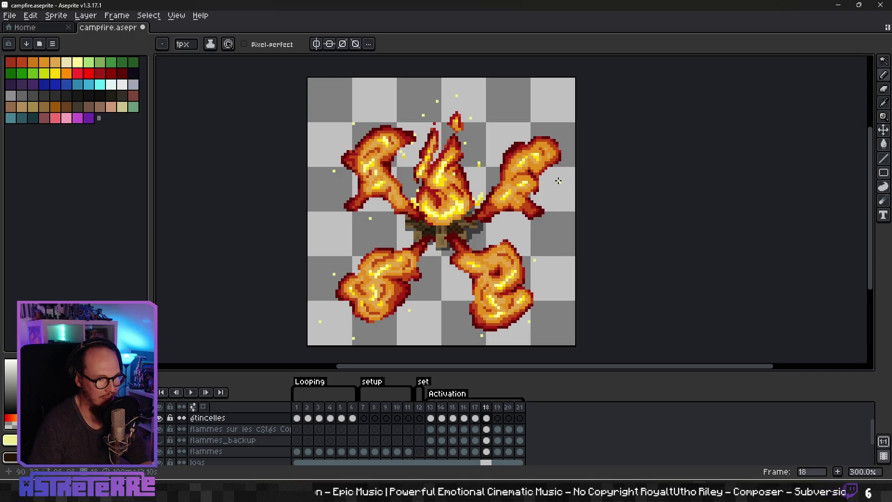
key(Right)
key(Left)
key(Right)
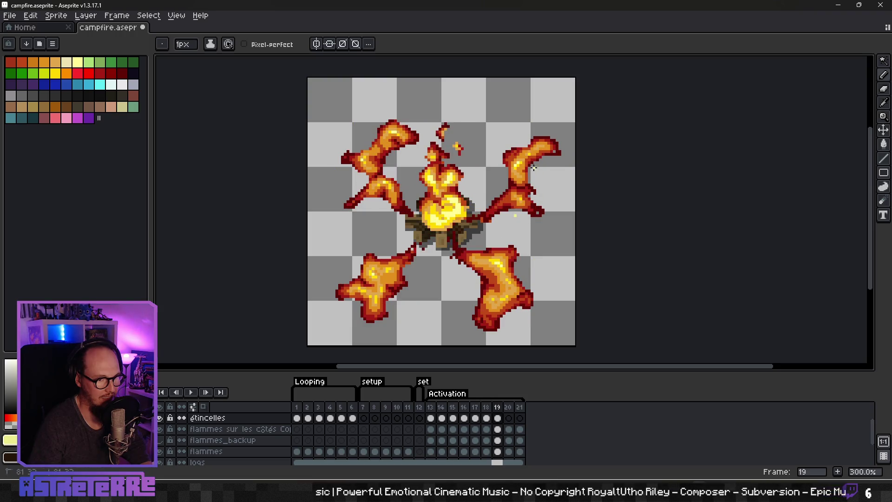
click(507, 144)
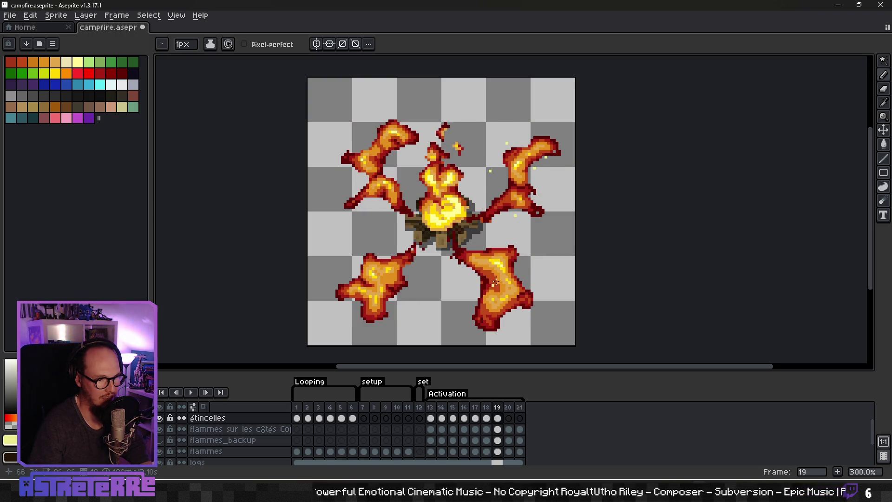
click(529, 286)
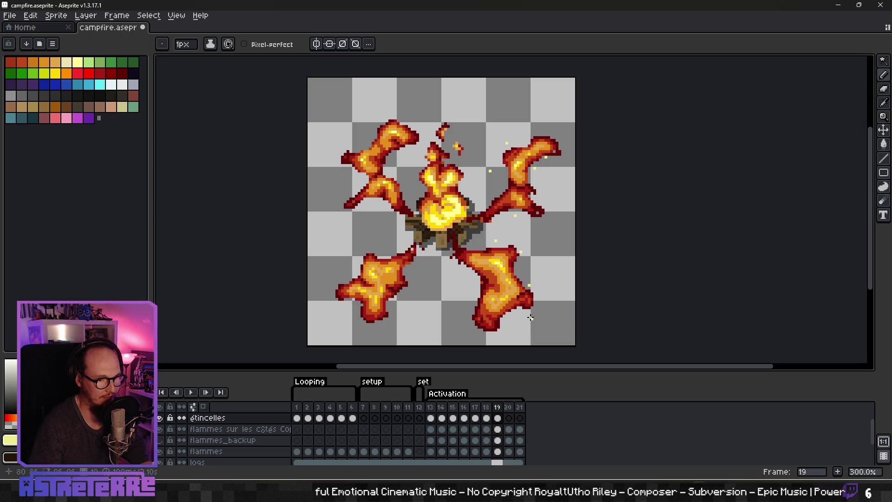
click(476, 333)
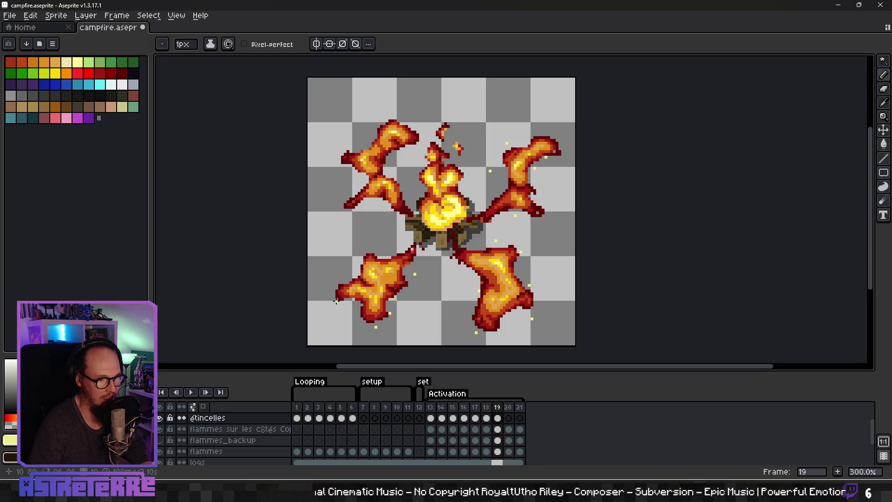
Scatter five spark pixels on frame 20: upper left, lower right, lower left twice, below the logs
key(Left)
key(Right)
key(Right)
click(351, 190)
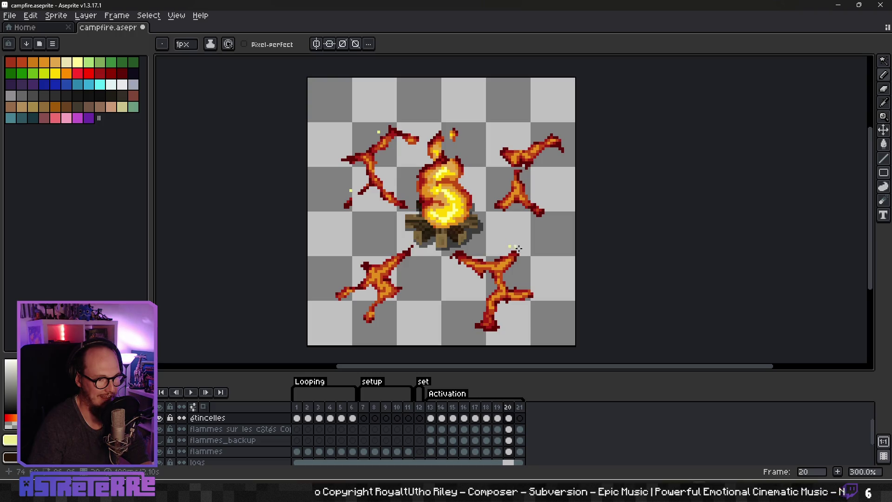
click(541, 294)
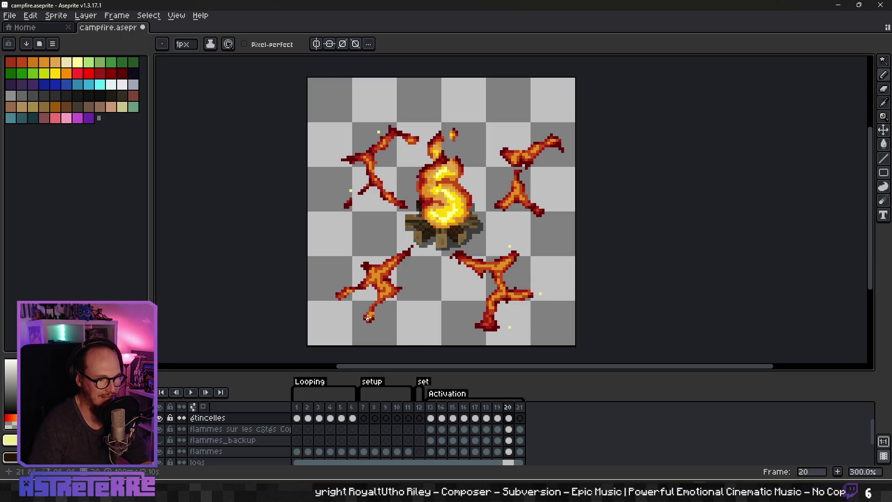
click(359, 324)
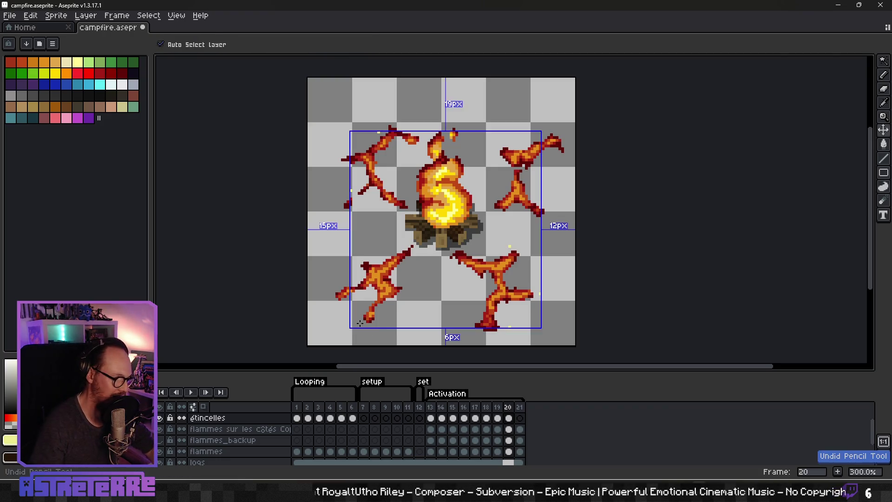
click(329, 305)
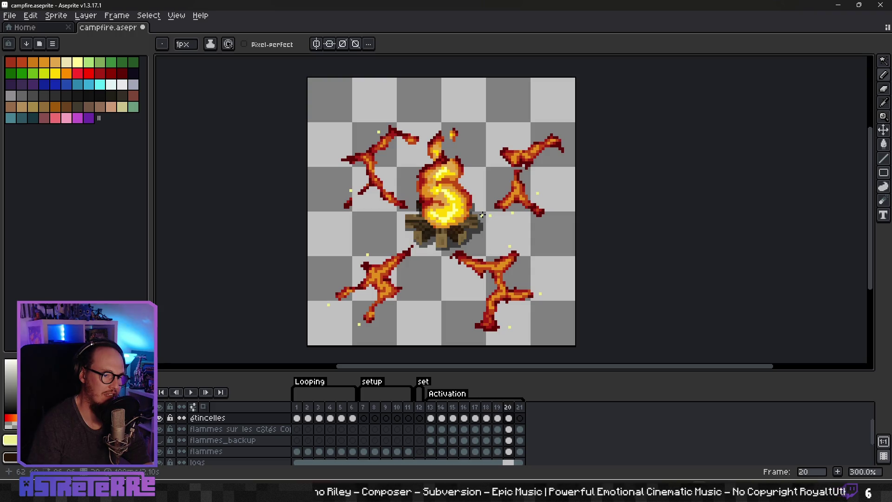
click(451, 249)
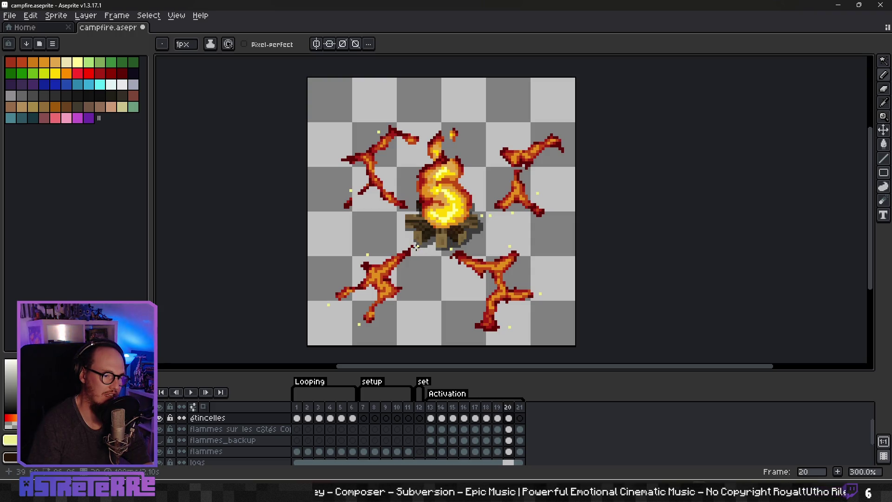
scroll(445, 272, down, 3)
key(Right)
scroll(462, 280, up, 3)
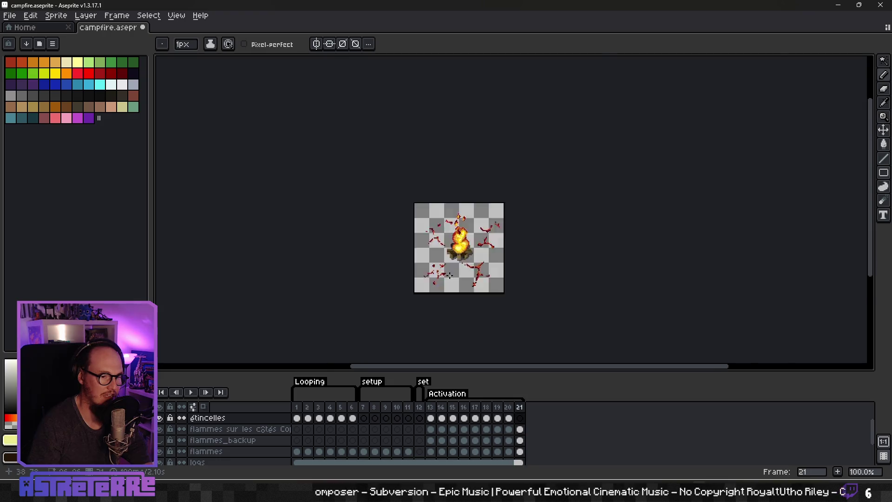
Step back through the frames and play, then stop, the campfire animation preview
key(Left)
key(Right)
scroll(464, 257, down, 3)
scroll(455, 252, up, 2)
key(Left)
key(Left)
key(Left)
key(Left)
key(Left)
click(193, 393)
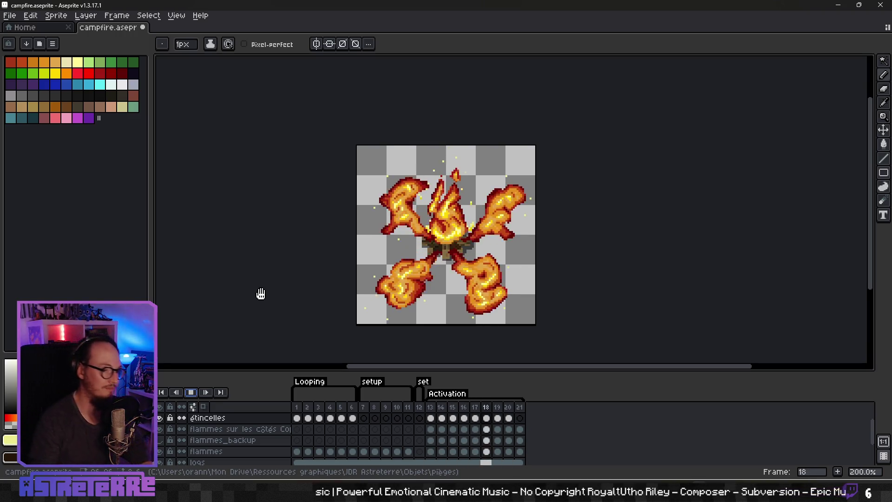
click(191, 393)
scroll(449, 260, up, 2)
key(Return)
key(Return)
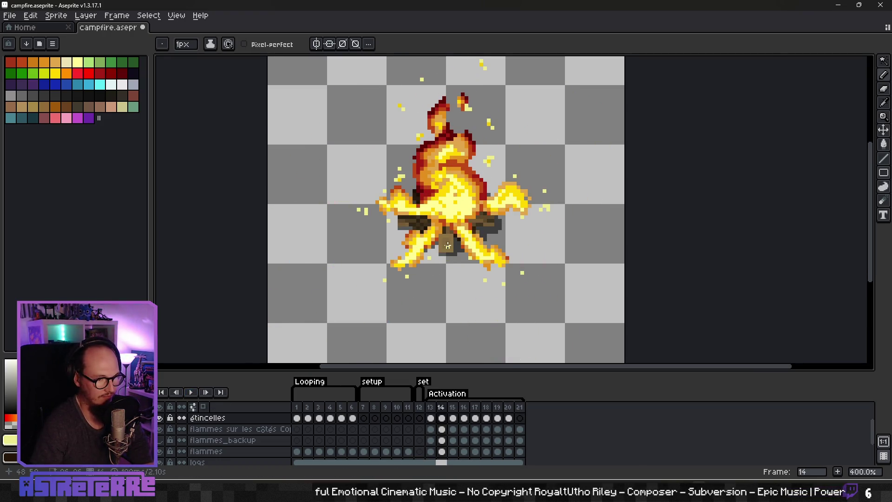
On frame 15, pick bright yellow from a spark with the Eyedropper and hide the side-flame burst layer
key(Right)
key(Right)
scroll(420, 233, up, 2)
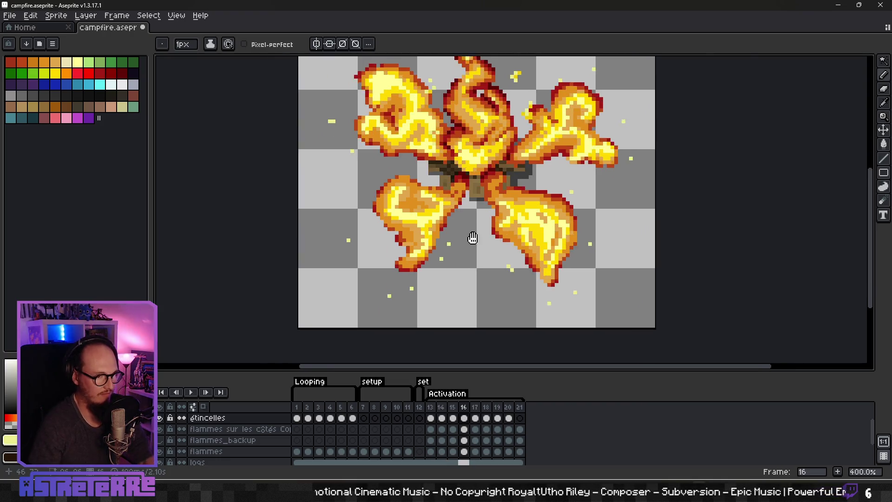
alt+click(420, 232)
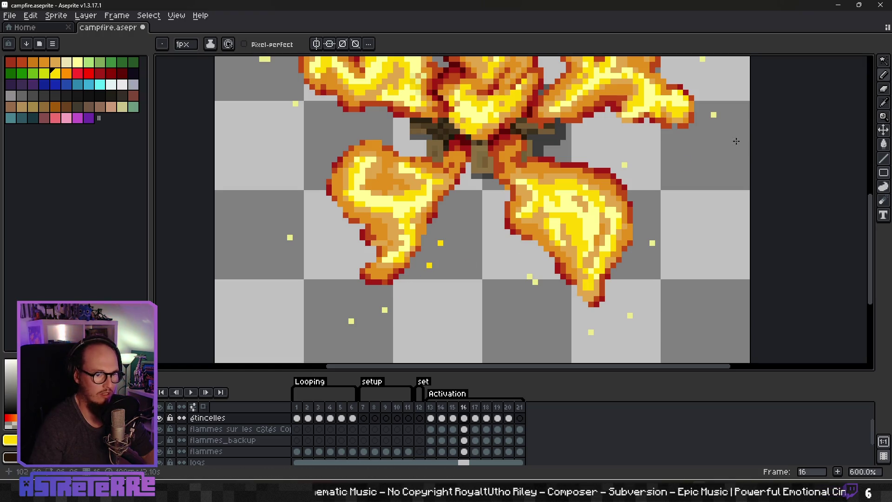
click(160, 430)
Hide the flames, logs and shadows layers so only the sparks remain visible
click(160, 451)
scroll(163, 446, down, 2)
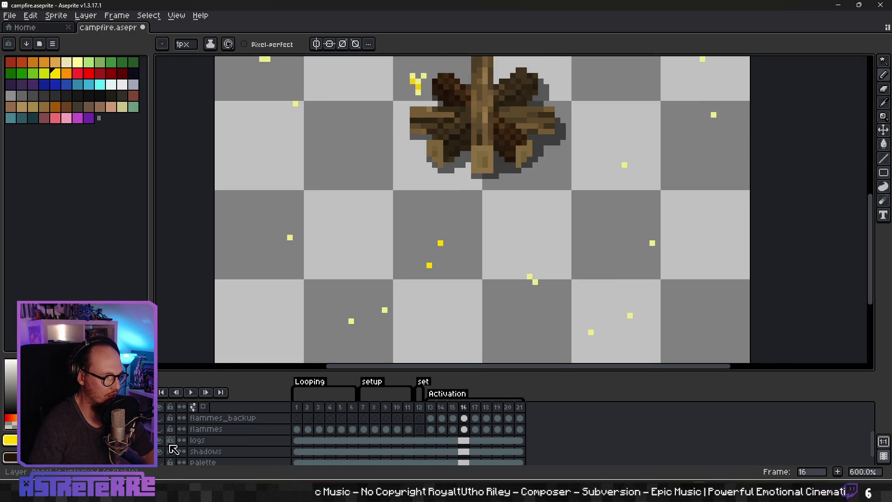
click(160, 429)
click(160, 440)
scroll(192, 439, down, 1)
scroll(454, 259, down, 3)
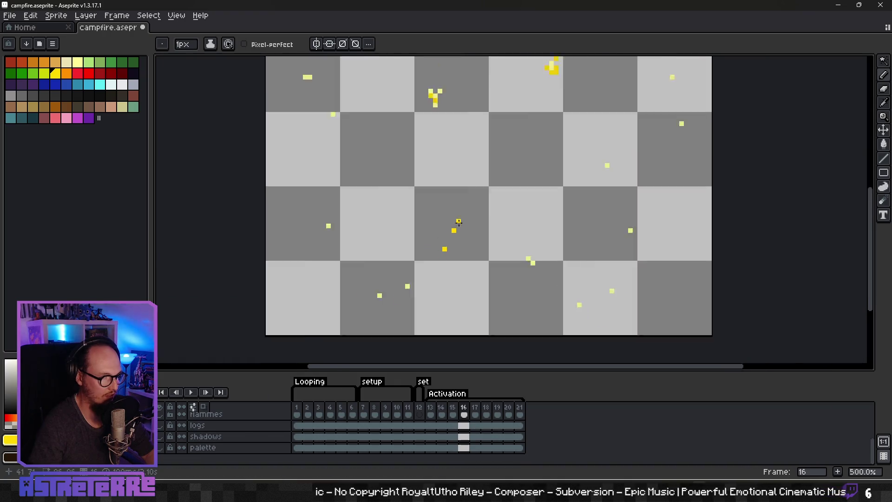
Select only the spark pixels by Magic Wand-selecting the transparent area and inverting
scroll(519, 202, right, 2)
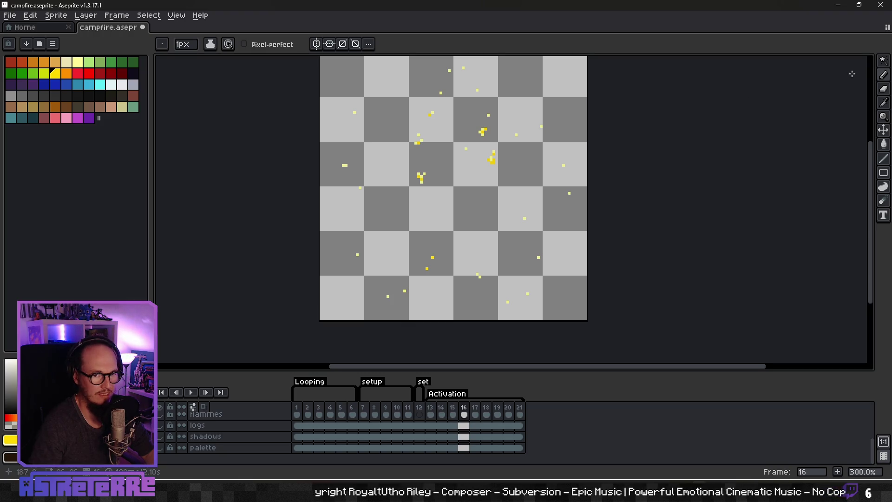
click(884, 60)
click(461, 215)
key(ctrl+shift+i)
scroll(411, 226, right, 1)
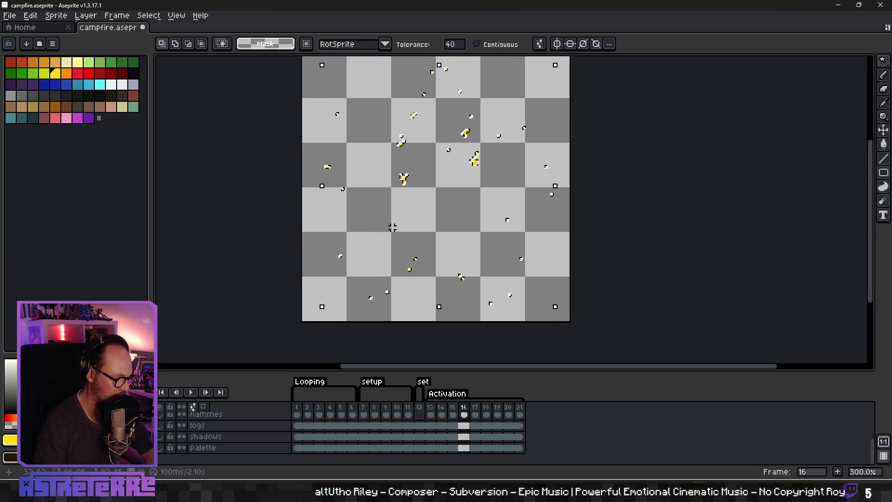
Switch to the Pencil and enlarge the brush to 22px
key(b)
key(plus)
key(plus)
key(plus)
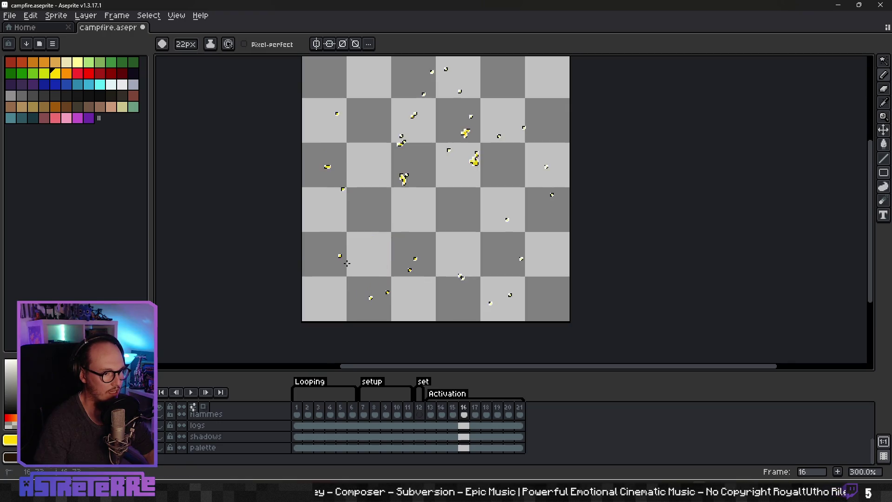
scroll(378, 295, up, 4)
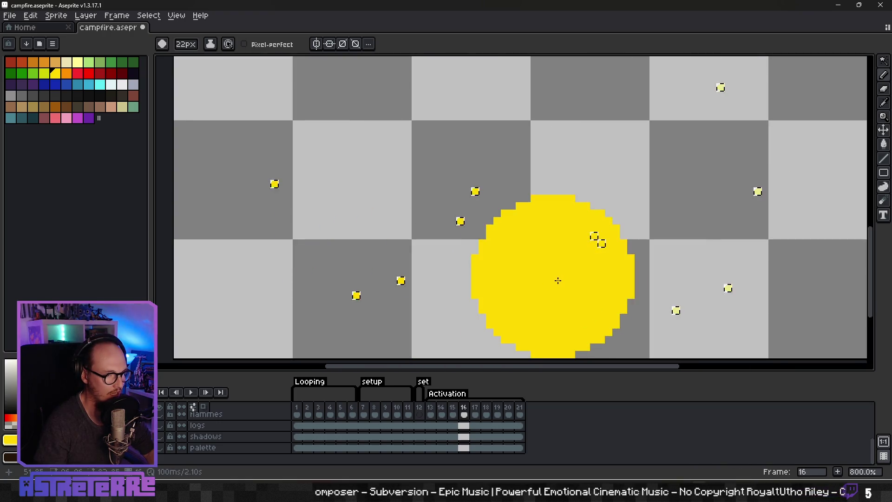
scroll(460, 305, down, 2)
scroll(602, 189, down, 2)
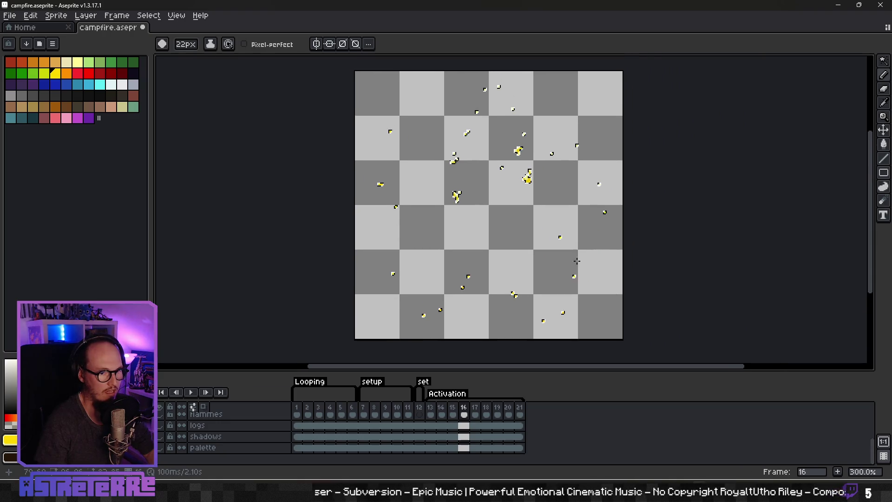
drag(545, 286, 513, 264)
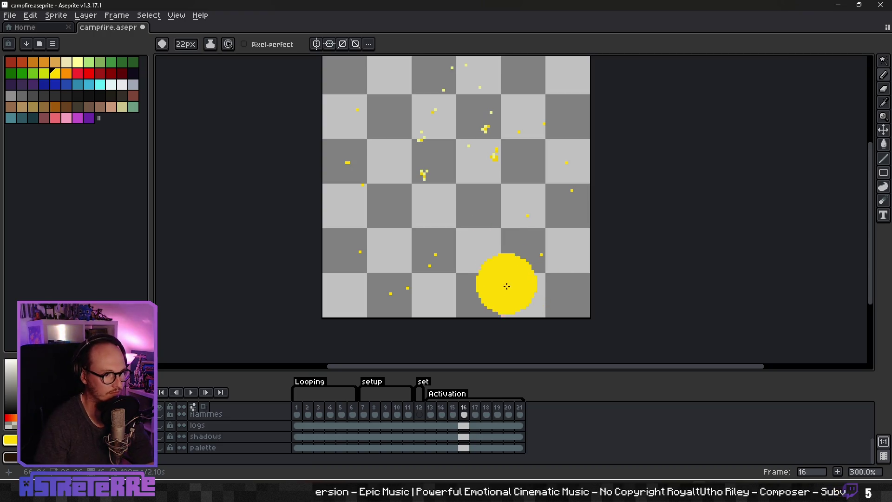
On frame 17, select just the spark pixels with Magic Wand and inverse, side flames kept hidden
key(Right)
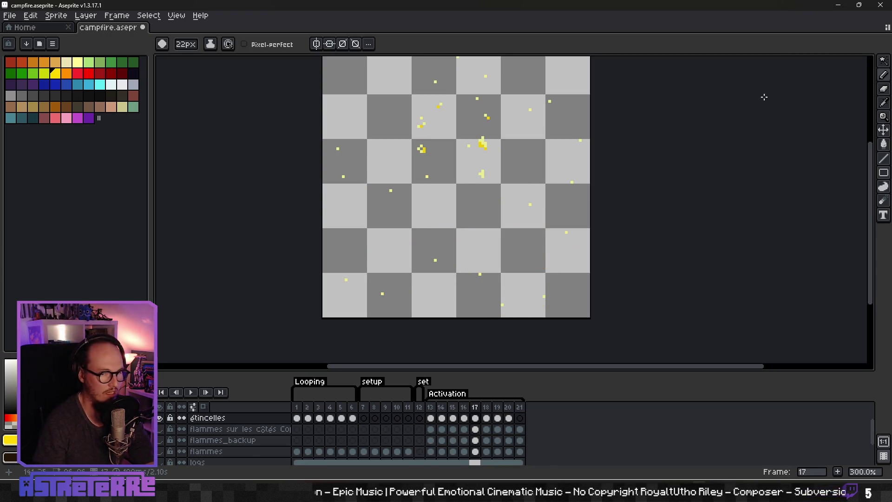
click(884, 61)
click(489, 263)
key(ctrl+shift+i)
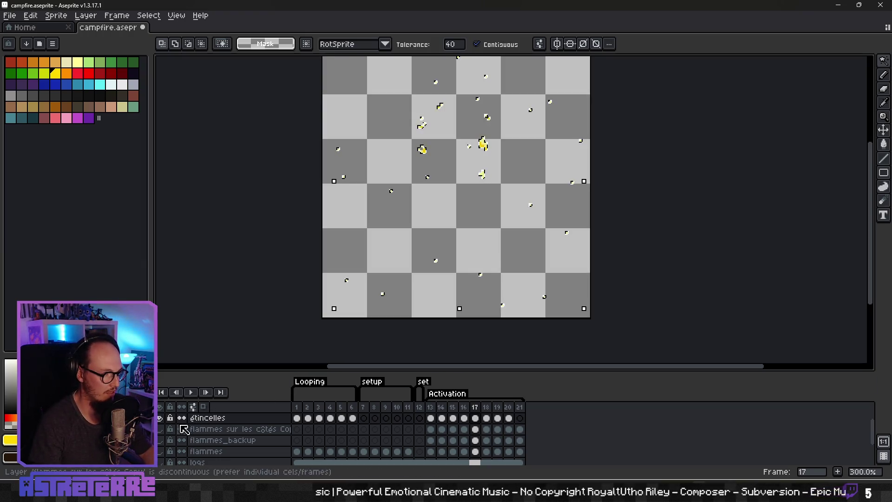
click(160, 429)
click(161, 429)
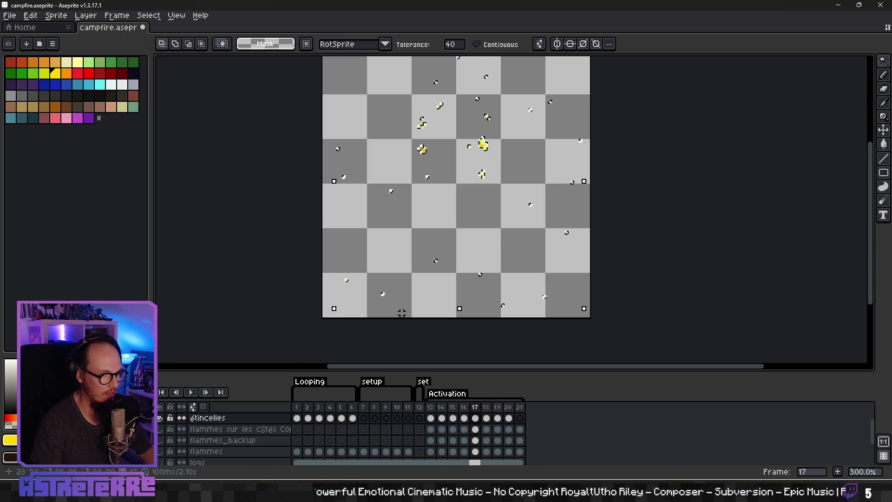
drag(491, 255, 460, 247)
key(b)
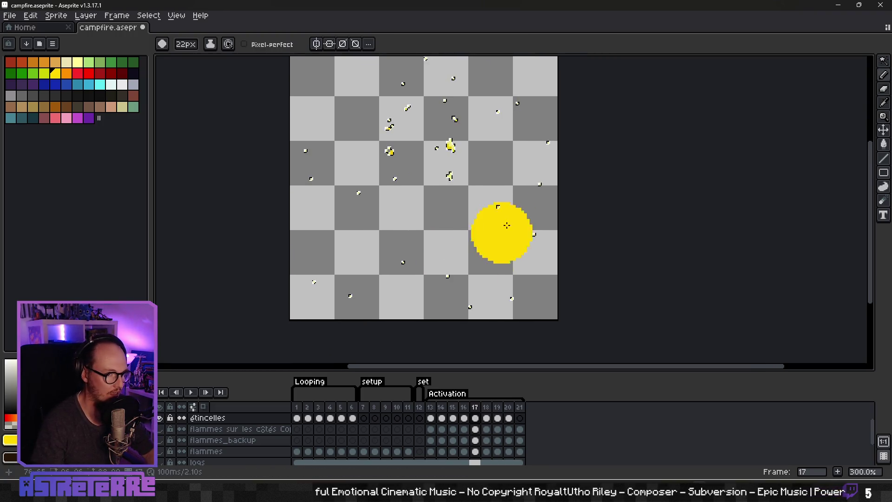
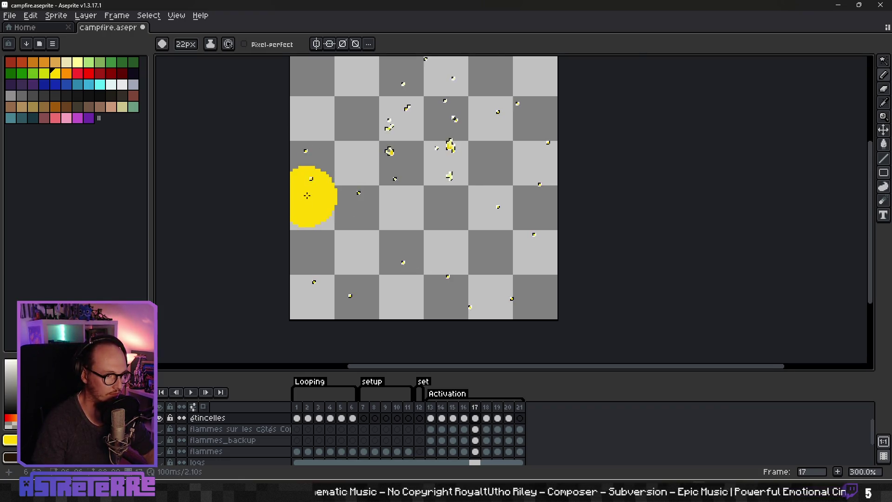
Select only the sparks on frame 18 with the Magic Wand and an inverted selection
scroll(445, 289, up, 4)
scroll(484, 284, down, 5)
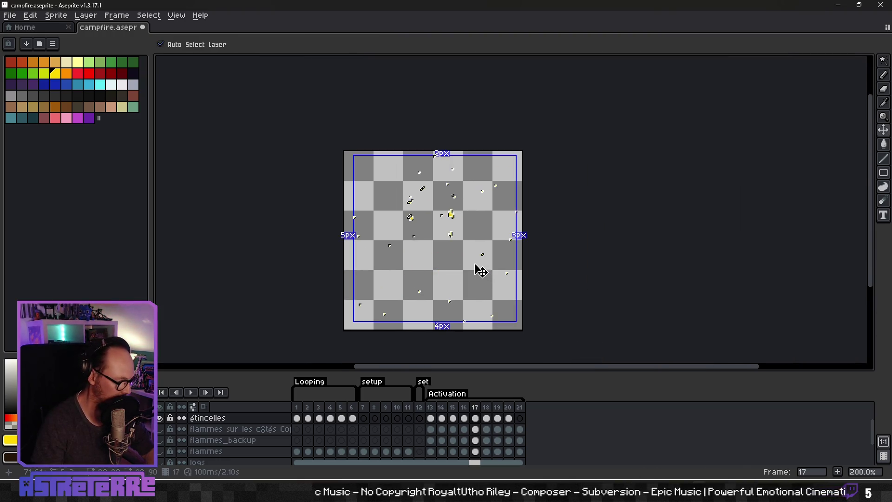
scroll(435, 274, up, 1)
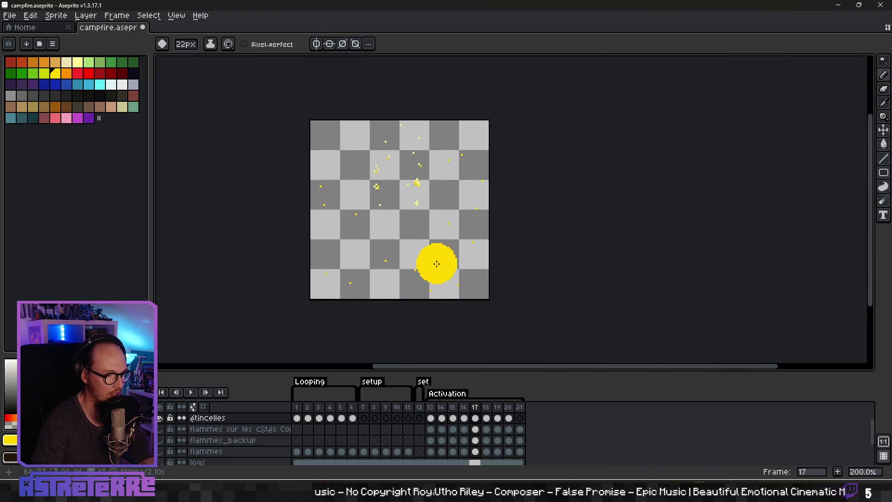
scroll(423, 257, up, 1)
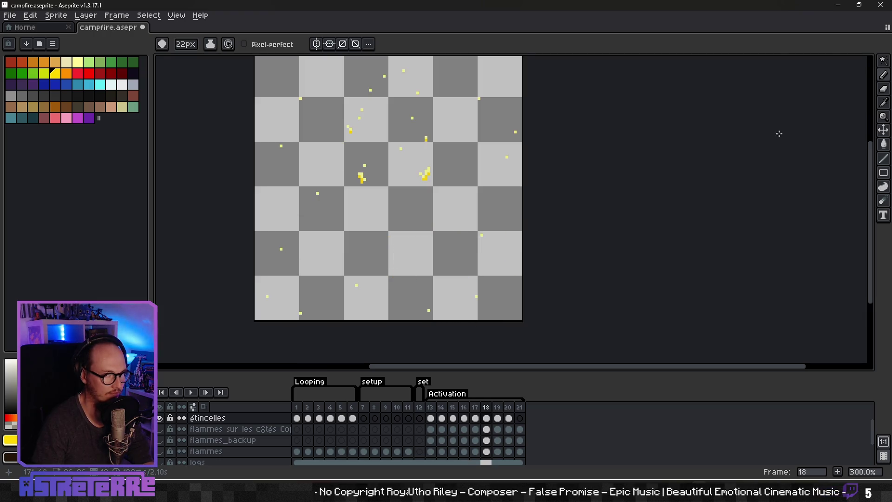
click(883, 60)
click(442, 251)
key(ctrl+shift+i)
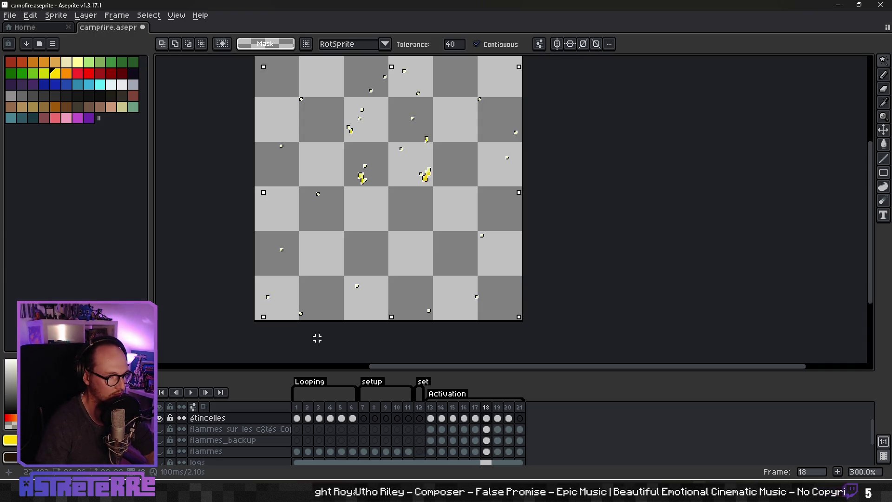
scroll(331, 295, down, 3)
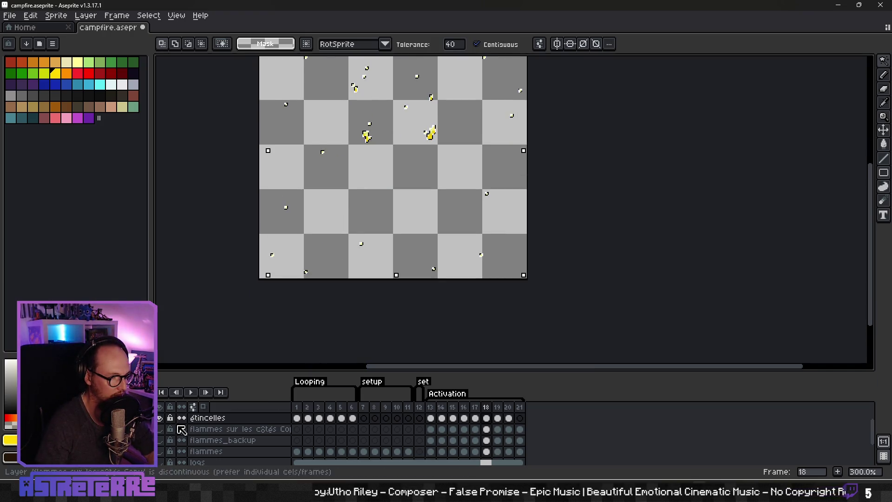
Show the flame layers for reference and sample the flames' orange as the drawing colour
click(166, 440)
click(166, 440)
click(162, 430)
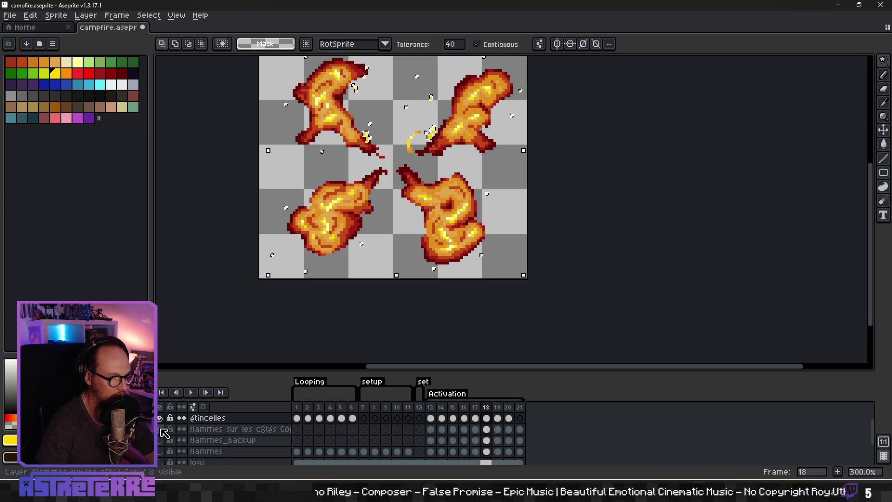
scroll(428, 220, up, 2)
key(i)
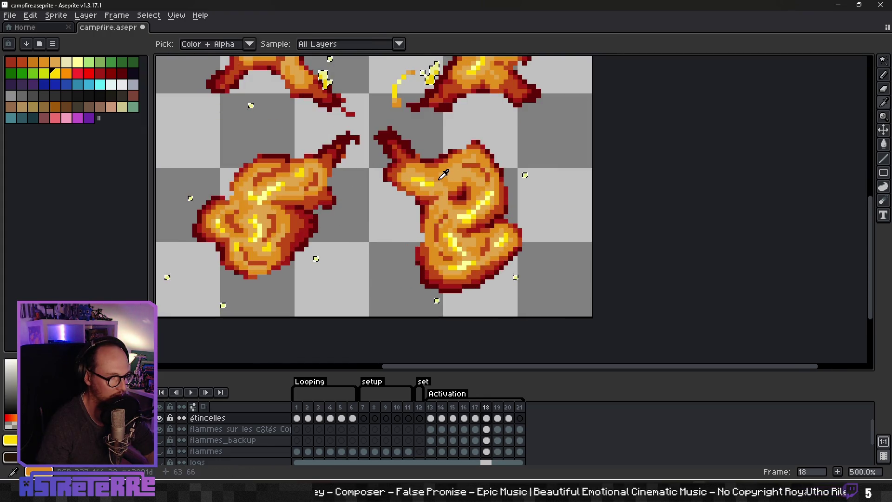
click(437, 183)
key(w)
scroll(354, 250, down, 2)
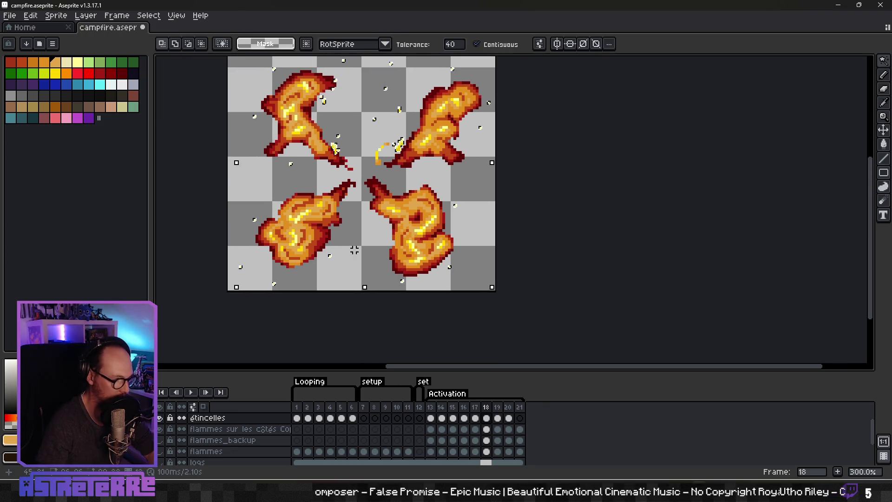
click(160, 429)
scroll(354, 241, right, 2)
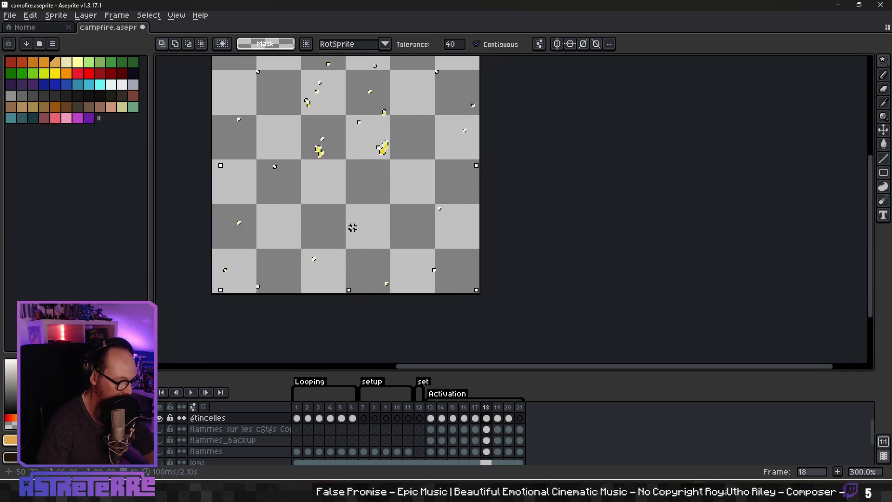
key(b)
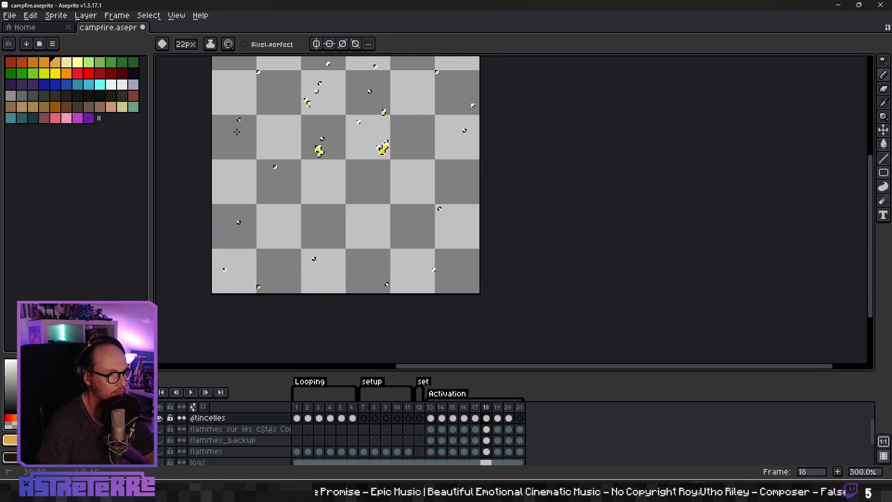
On frame 19, Magic Wand-select the empty area around the sparks
scroll(251, 177, up, 2)
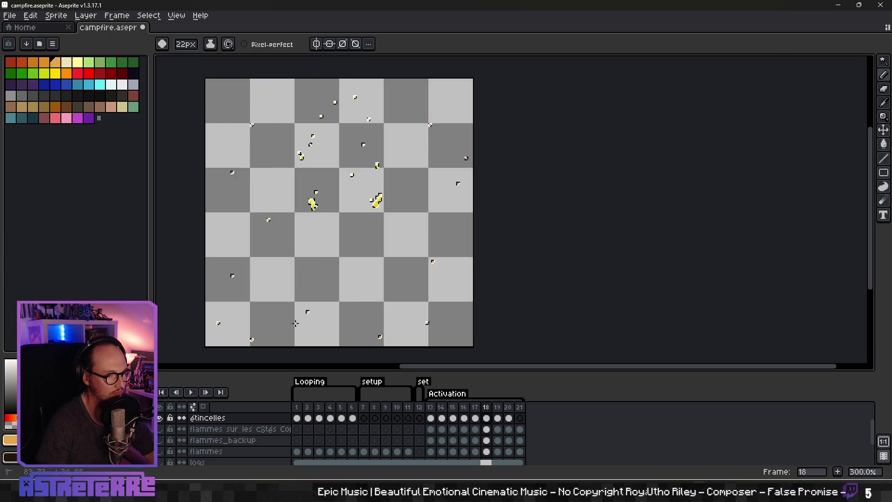
click(498, 418)
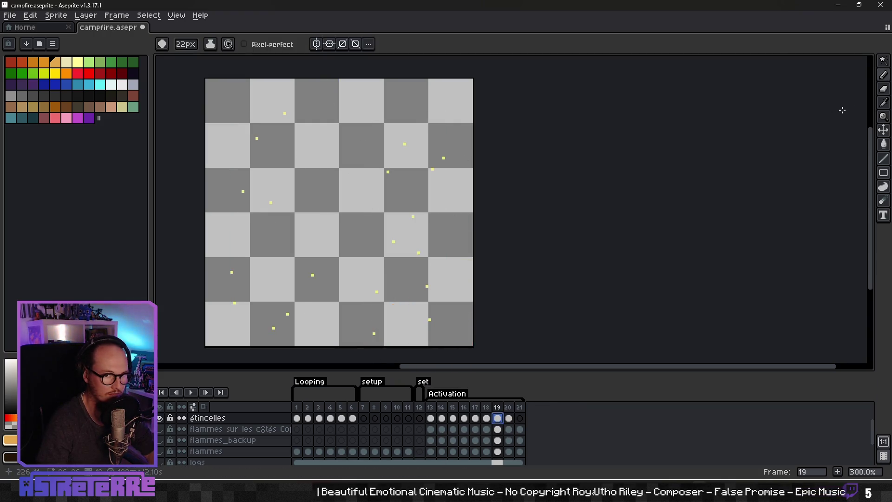
click(885, 64)
click(402, 275)
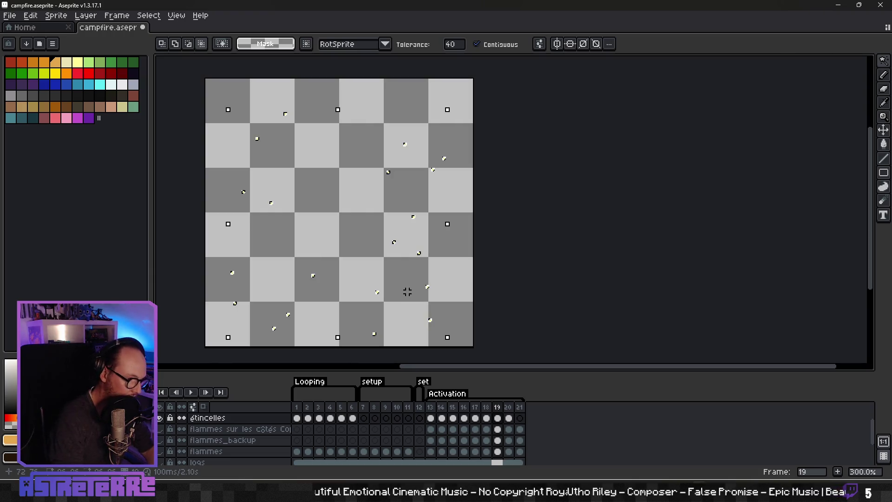
scroll(382, 306, down, 1)
key(b)
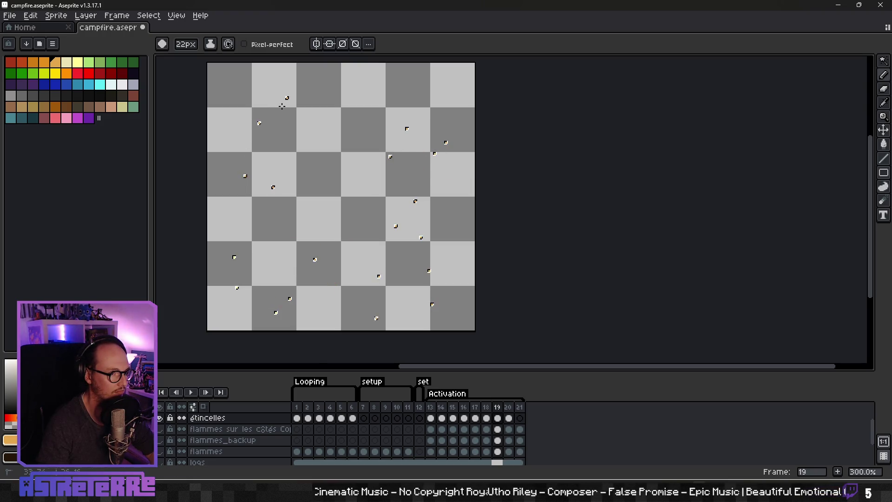
Delete the white and black spark pixels on frame 20, then reselect just the sparks
key(Right)
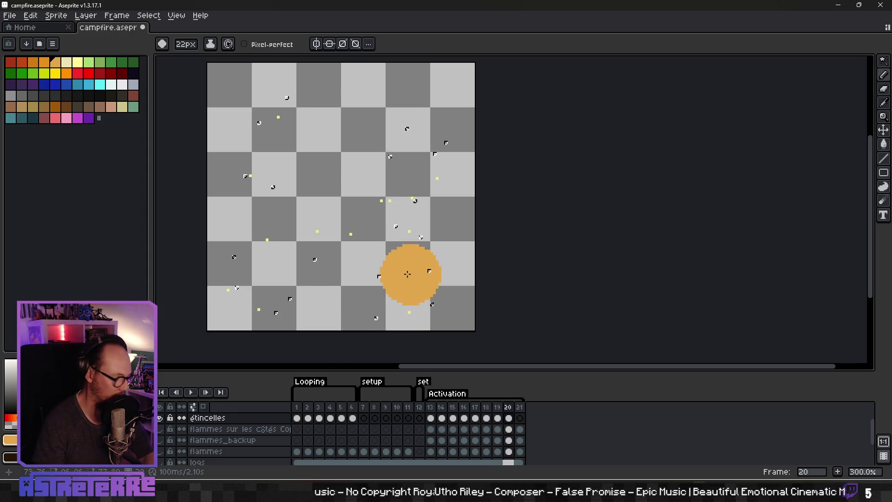
key(ctrl+a)
key(Delete)
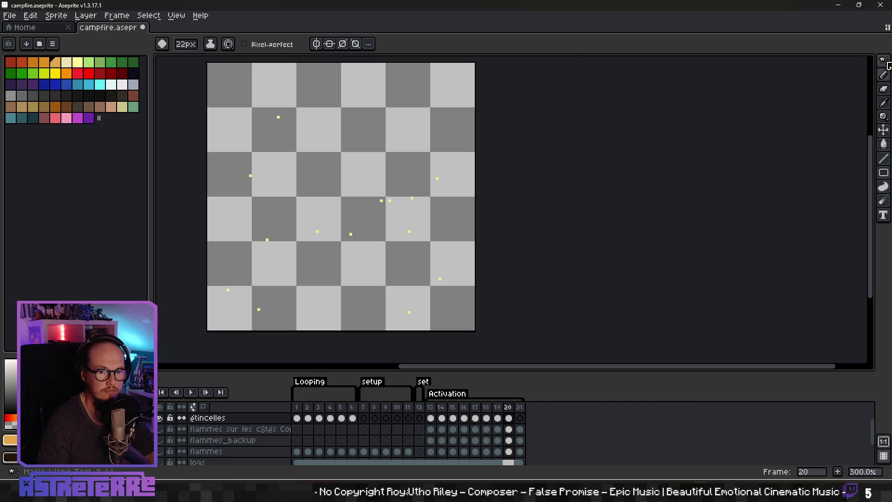
click(884, 60)
click(380, 295)
key(ctrl+shift+i)
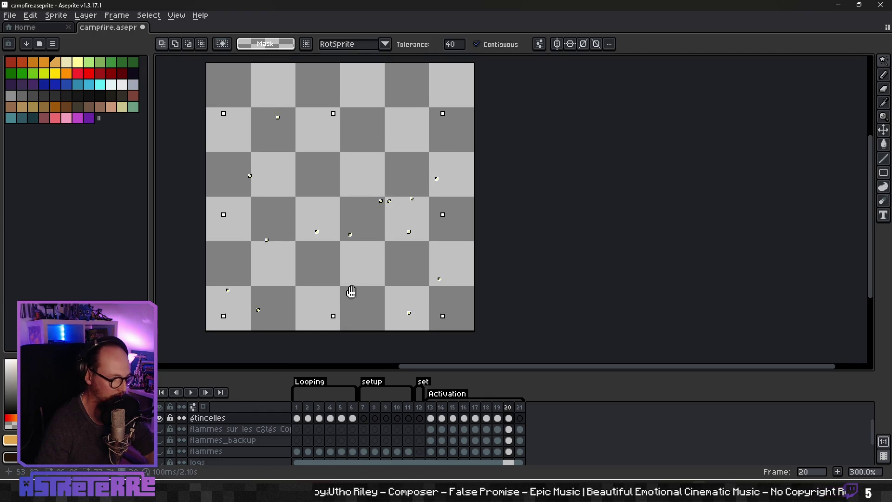
Make the hidden flame layers visible again on frame 20
key(b)
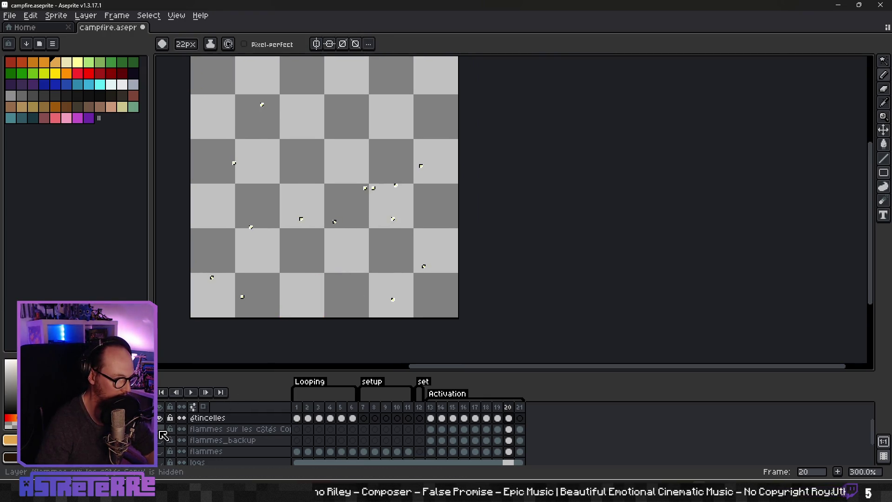
alt+click(159, 418)
scroll(393, 284, up, 4)
Set the flames' dark red as the drawing colour and return to frame 18
key(alt)
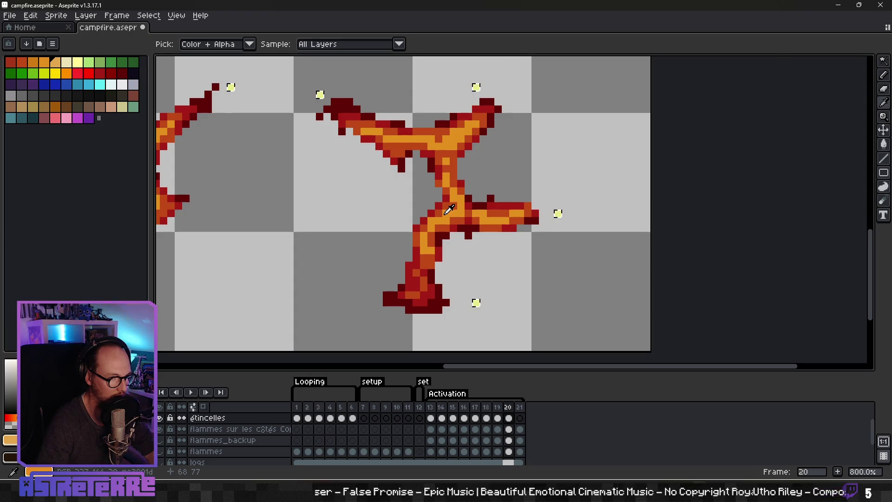
scroll(487, 244, down, 3)
scroll(487, 244, down, 1)
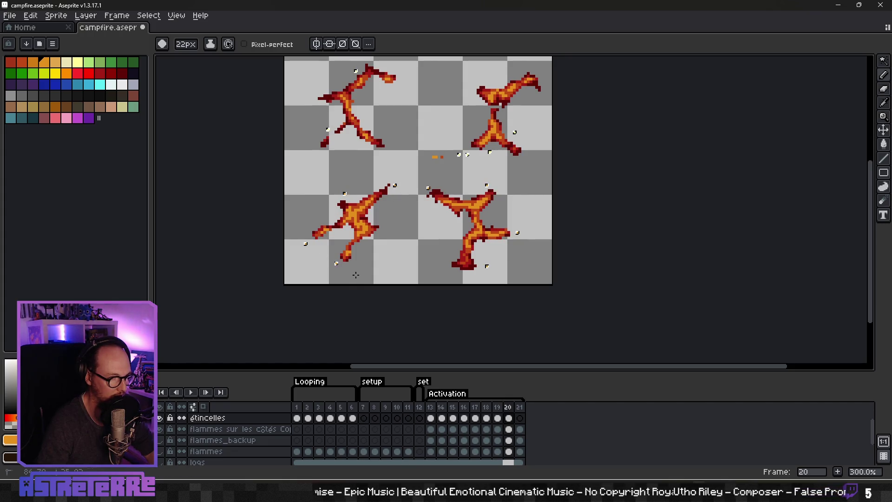
scroll(356, 275, up, 3)
scroll(356, 276, right, 1)
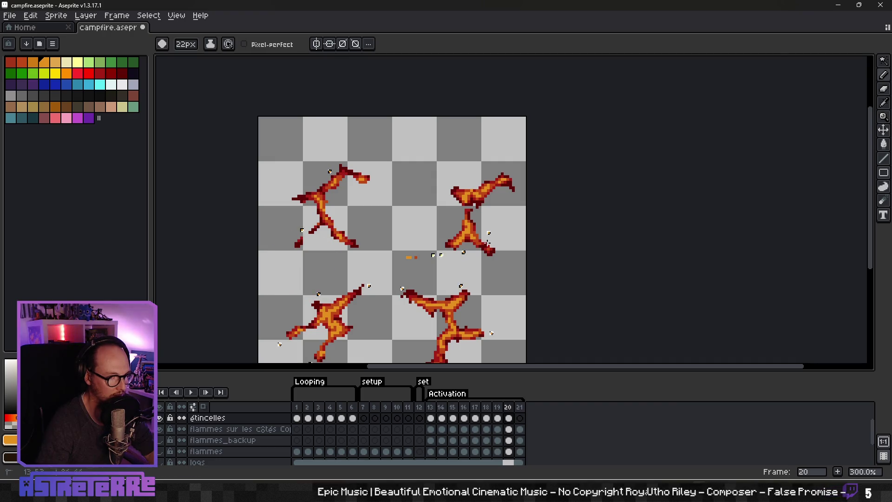
scroll(484, 240, down, 1)
scroll(498, 284, up, 3)
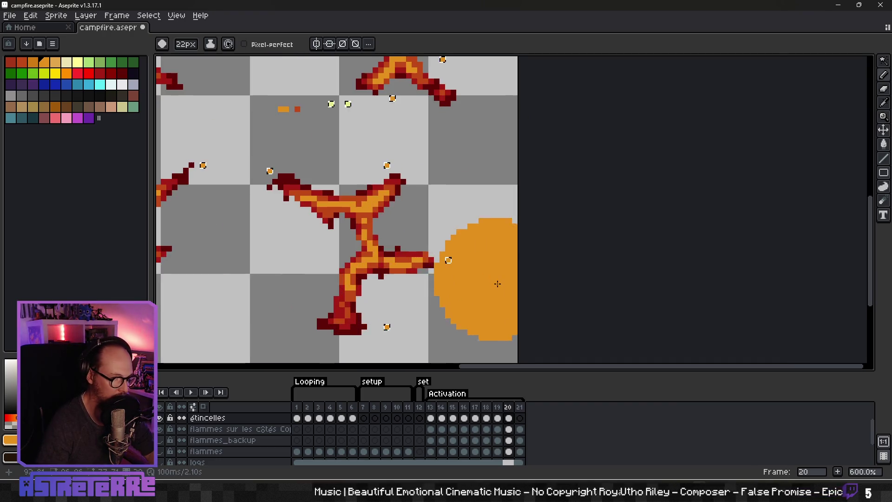
alt+click(400, 243)
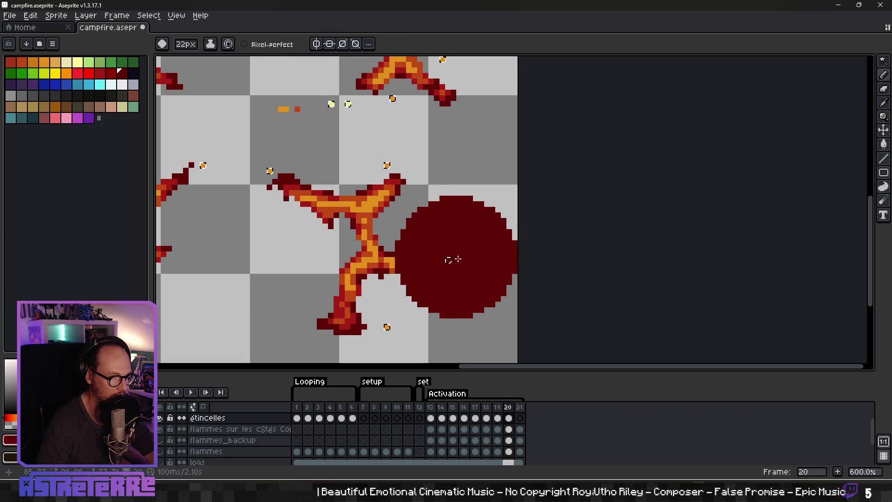
scroll(473, 171, down, 4)
scroll(419, 186, up, 2)
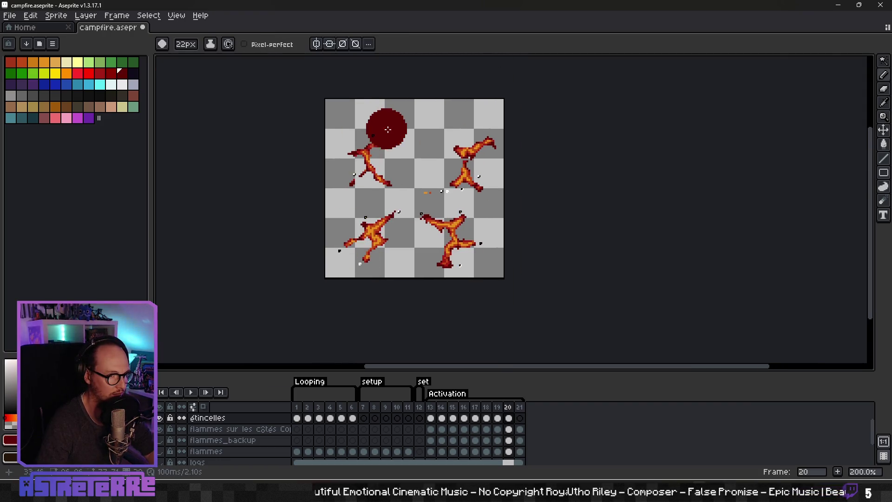
scroll(481, 258, up, 2)
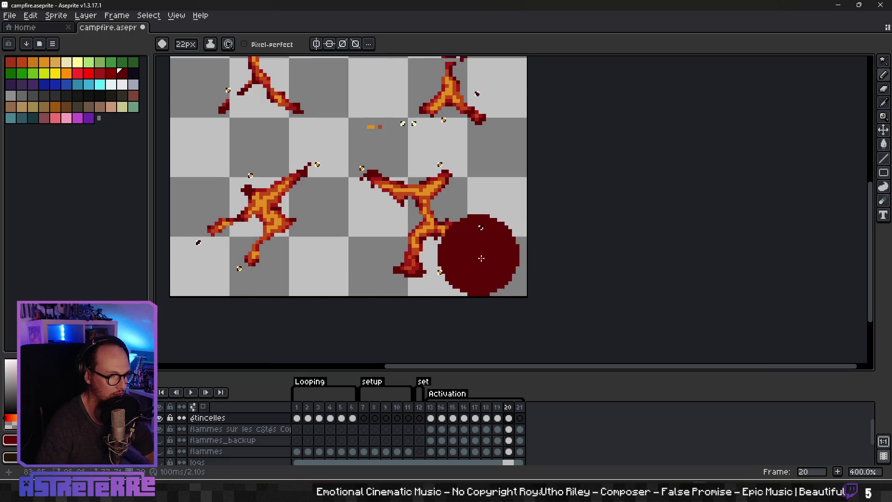
scroll(546, 226, down, 1)
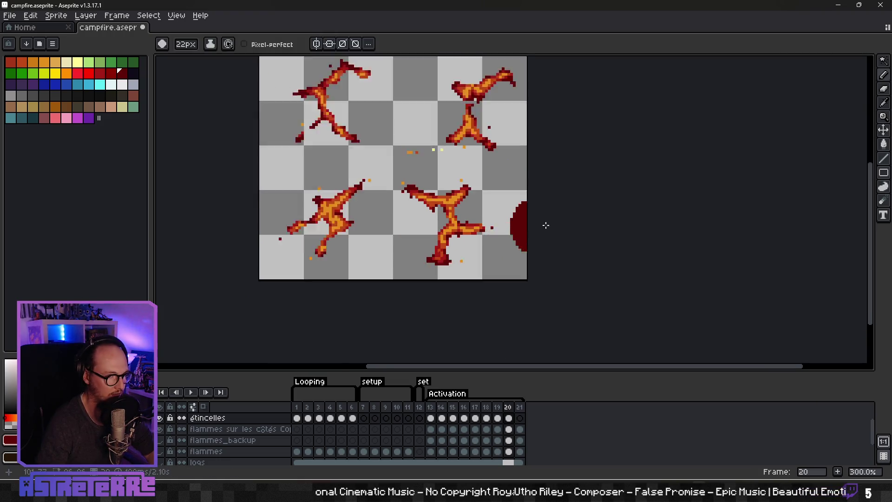
scroll(547, 225, down, 2)
scroll(496, 250, up, 1)
key(Left)
key(Left)
key(Left)
key(Left)
key(Left)
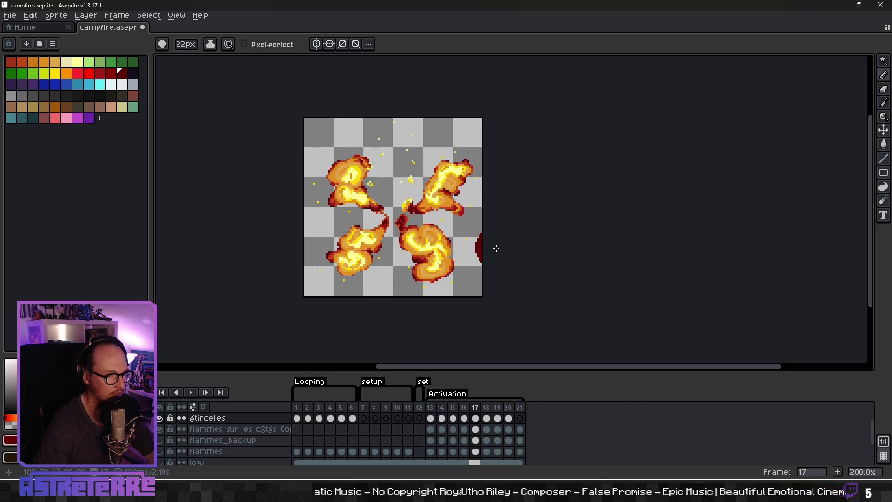
On frame 16, use a 1-pixel brush and sample the flame's yellow
key(Right)
key(Right)
key(Right)
key(Right)
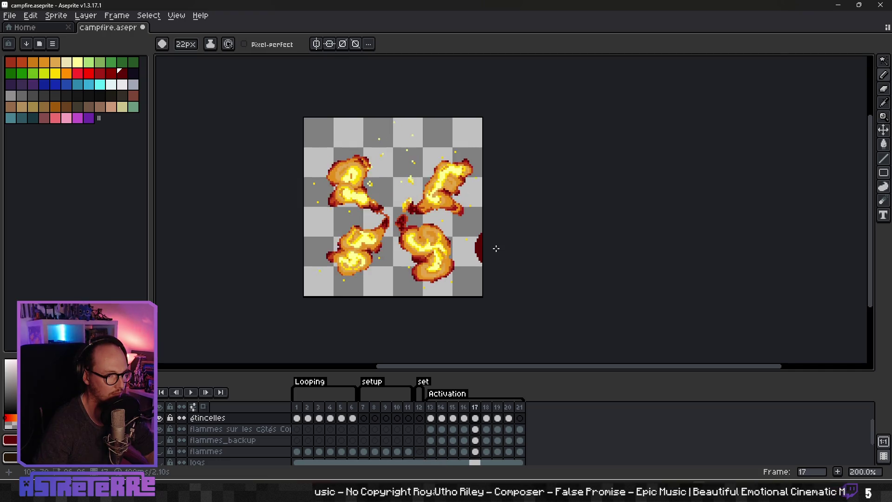
key(Right)
key(Right)
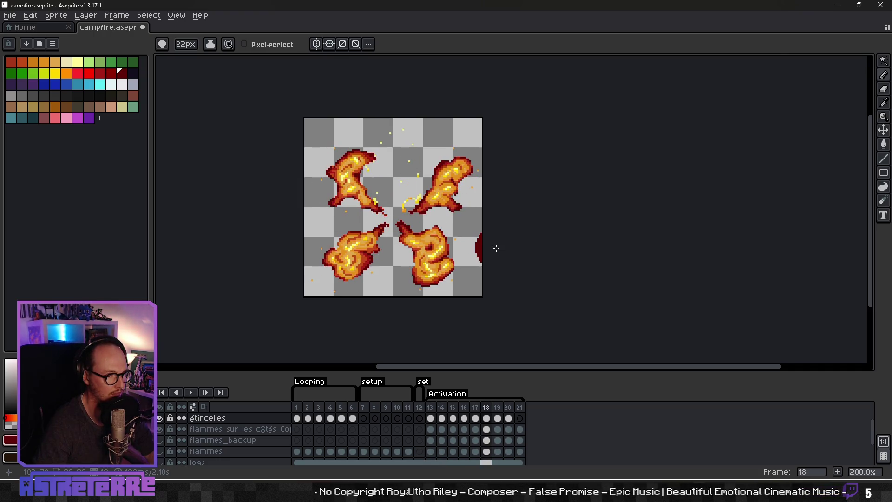
key(minus)
key(minus)
key(minus)
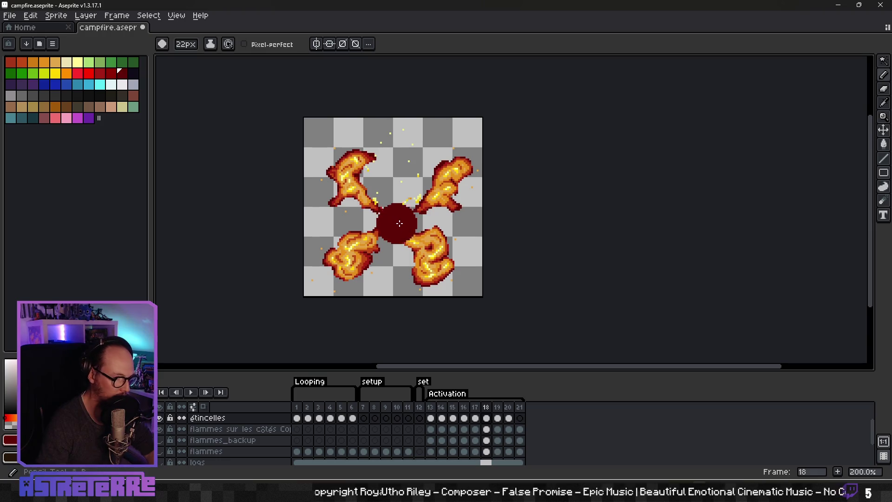
scroll(449, 238, up, 6)
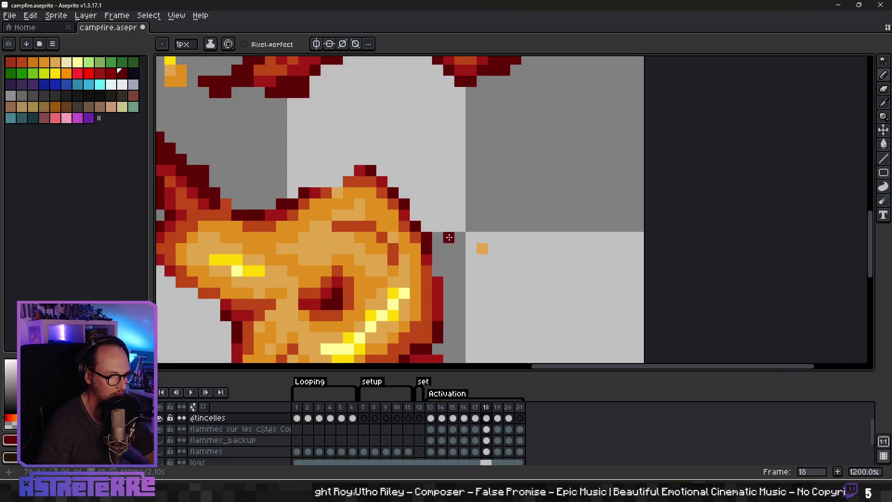
scroll(381, 223, down, 2)
key(i)
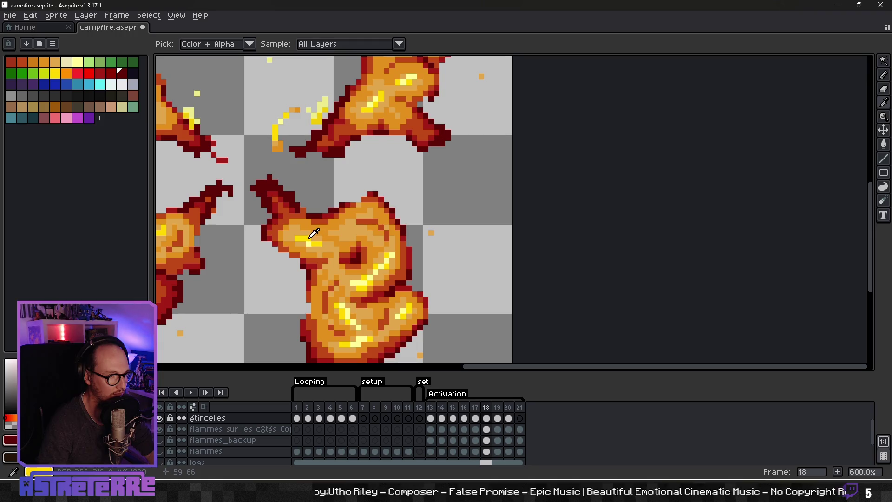
alt+click(314, 233)
Sample the reddish-orange of the lower-left flame as the drawing colour
scroll(446, 214, up, 3)
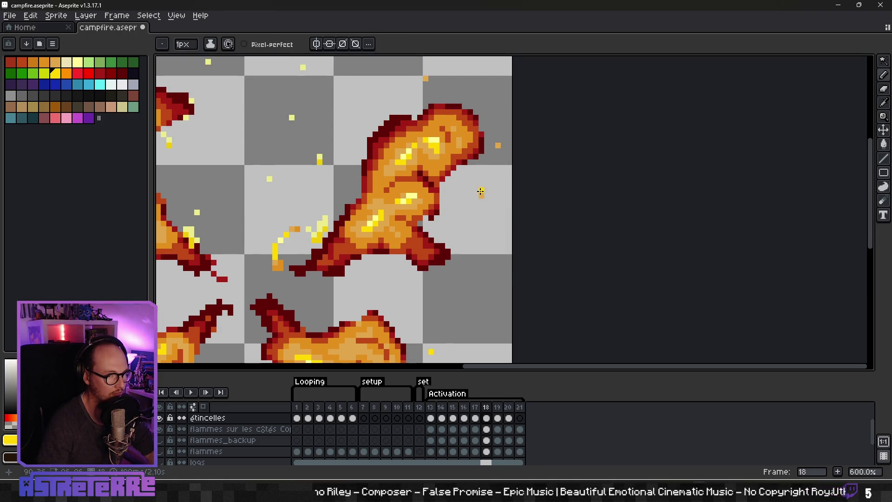
scroll(404, 246, down, 4)
scroll(346, 214, up, 1)
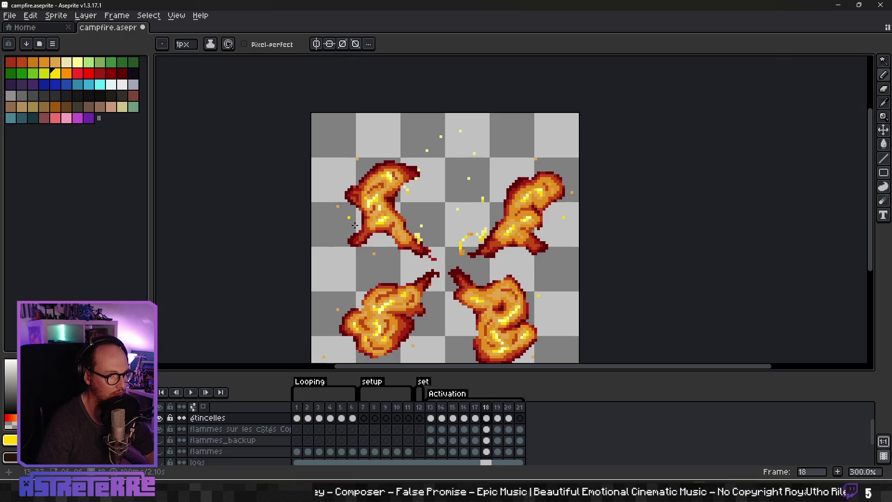
scroll(377, 254, down, 4)
scroll(400, 324, up, 6)
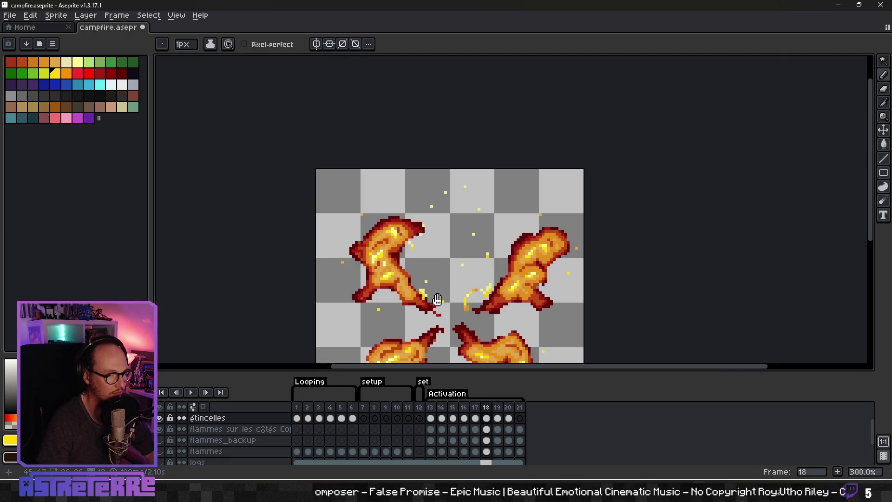
scroll(437, 250, down, 2)
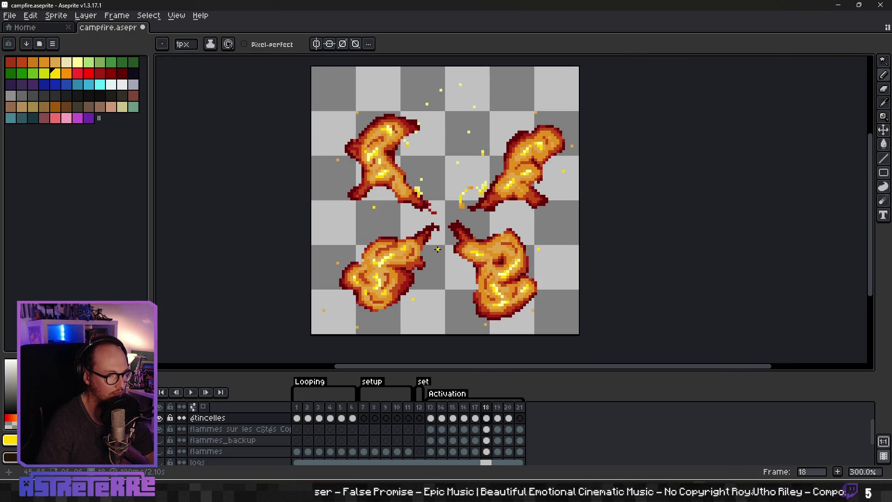
scroll(367, 279, up, 3)
key(alt)
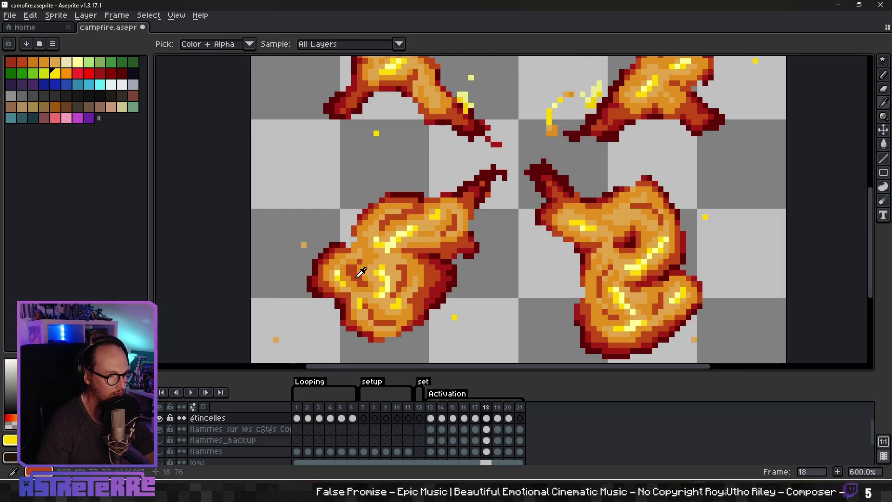
alt+click(361, 273)
scroll(337, 229, down, 3)
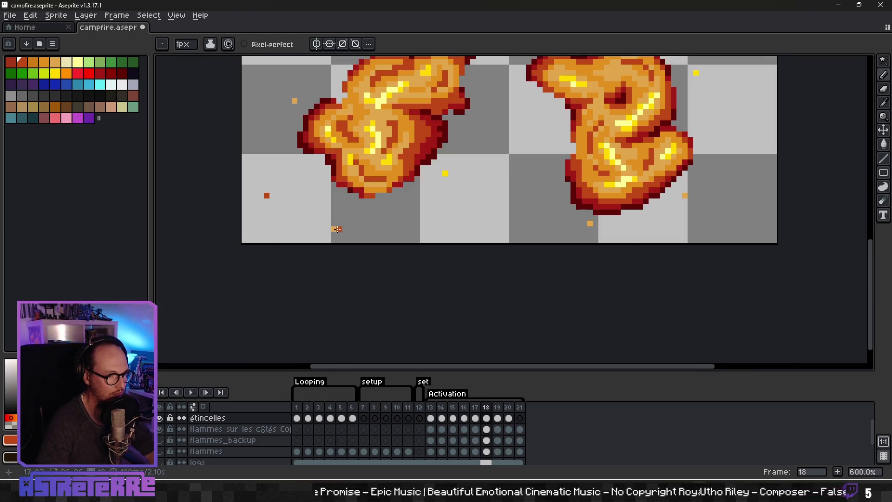
scroll(482, 219, down, 4)
scroll(513, 259, up, 2)
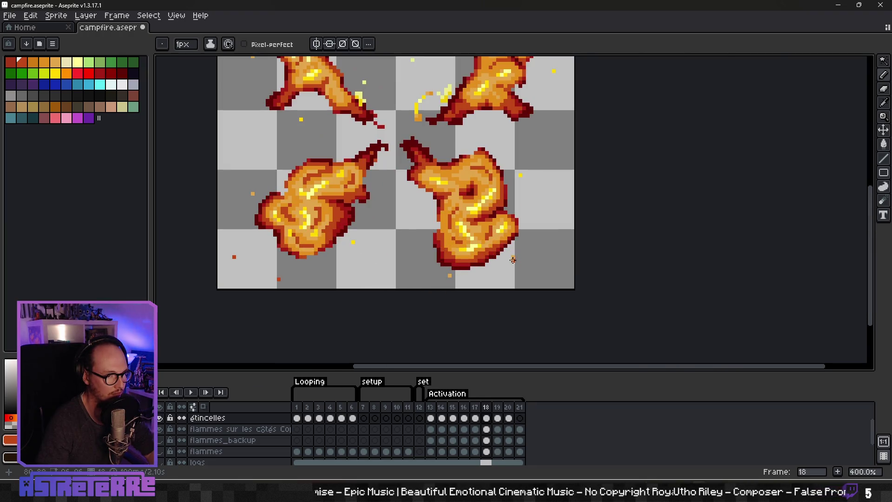
scroll(513, 258, up, 3)
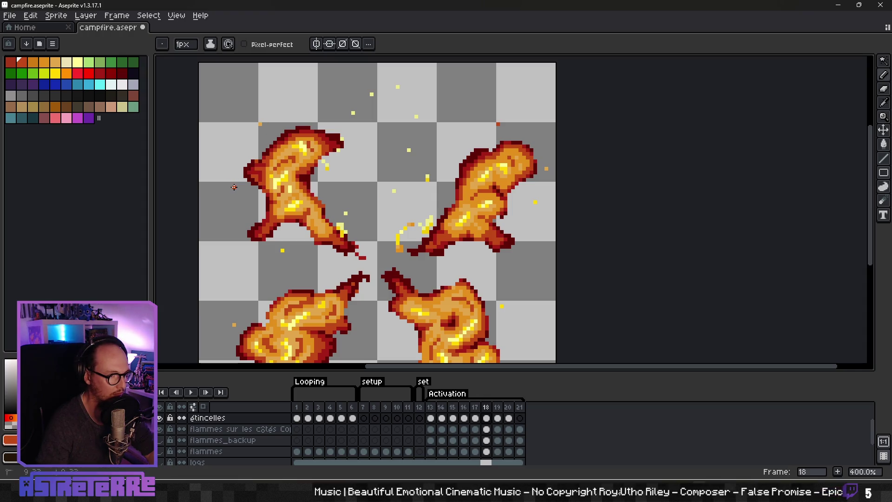
scroll(397, 211, down, 3)
scroll(398, 211, up, 1)
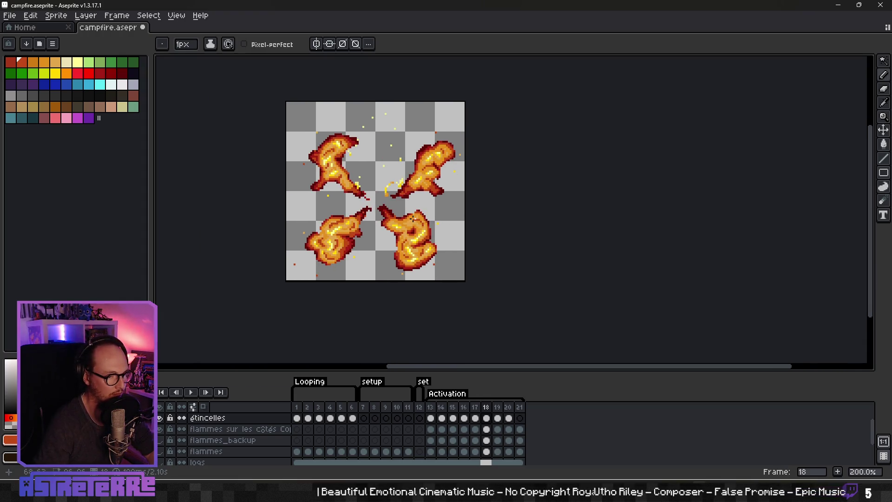
Review frames 19 and 20, then play the Activation animation
key(Right)
scroll(325, 195, up, 3)
scroll(257, 143, down, 3)
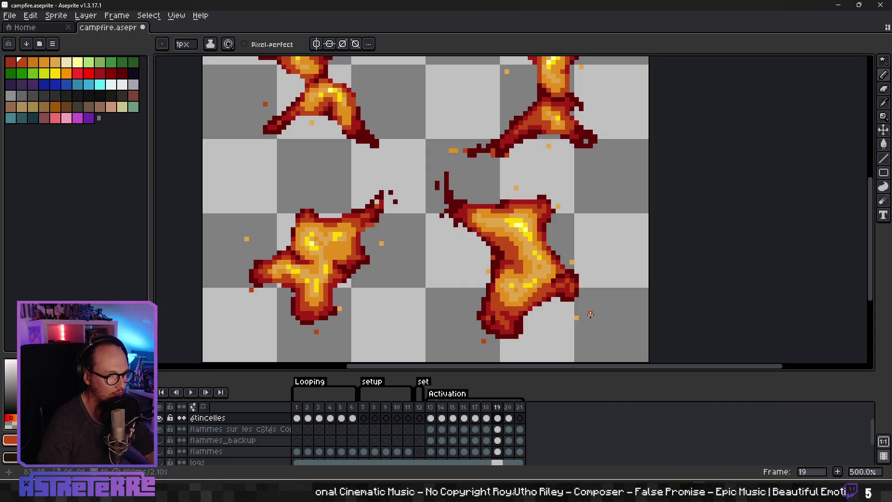
scroll(545, 283, up, 5)
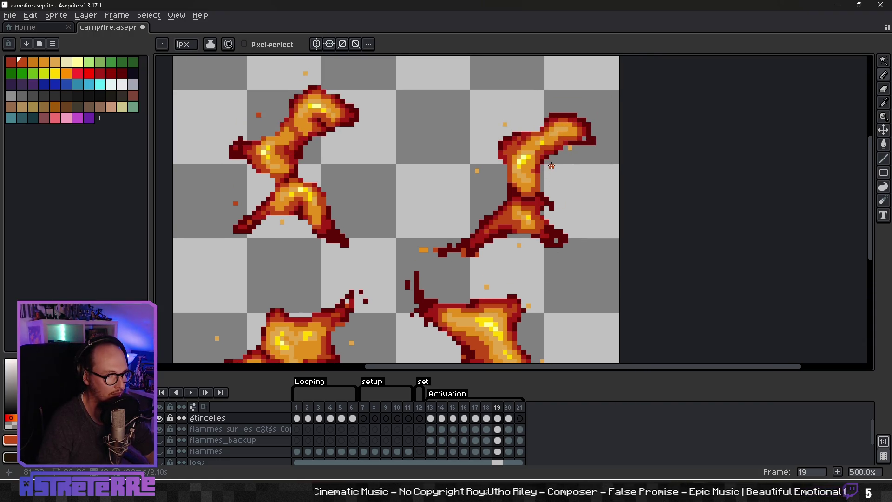
scroll(479, 291, down, 4)
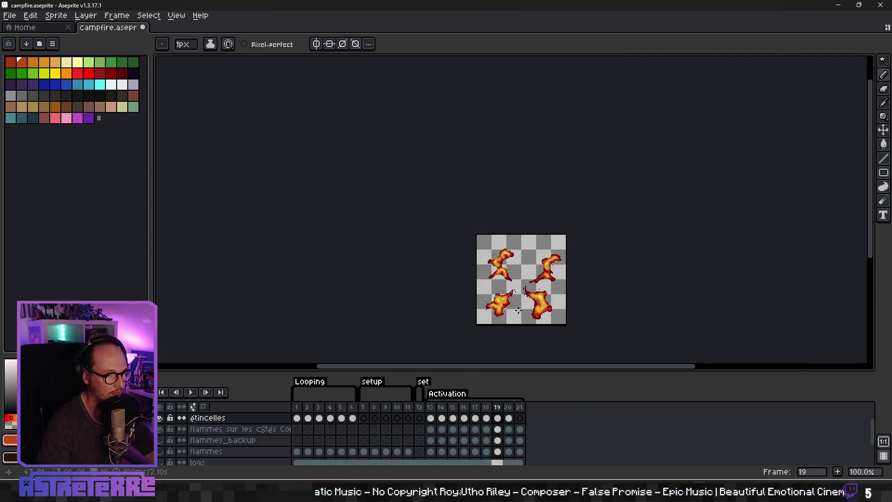
scroll(476, 301, up, 2)
key(Right)
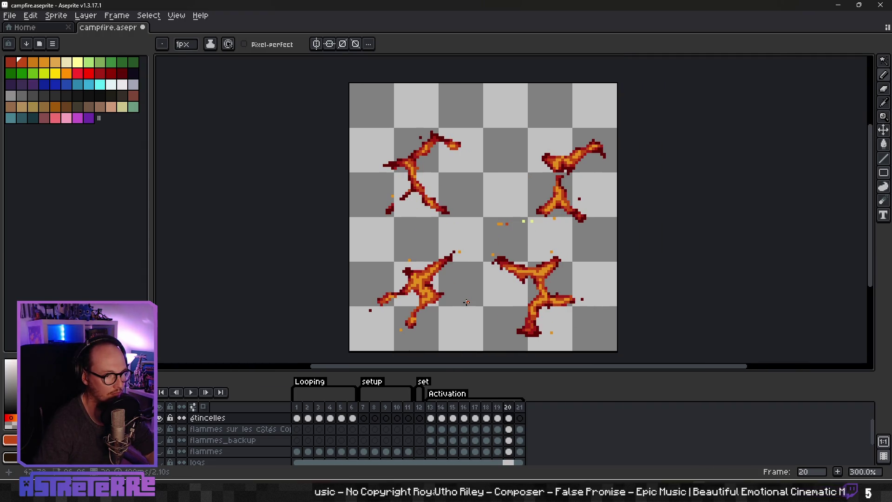
scroll(561, 323, up, 1)
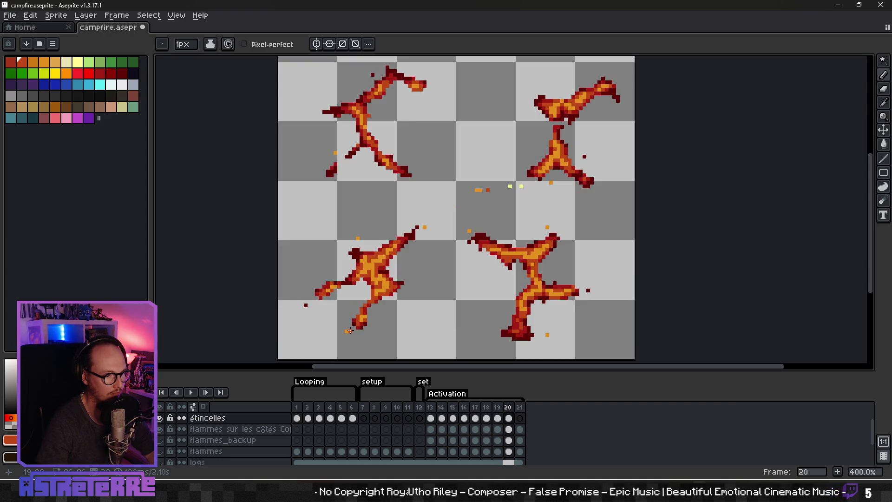
scroll(366, 281, up, 3)
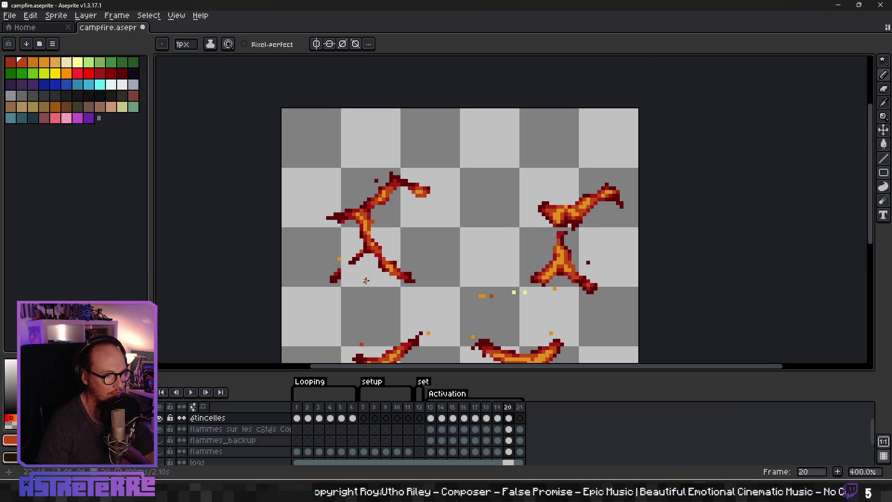
scroll(603, 229, down, 4)
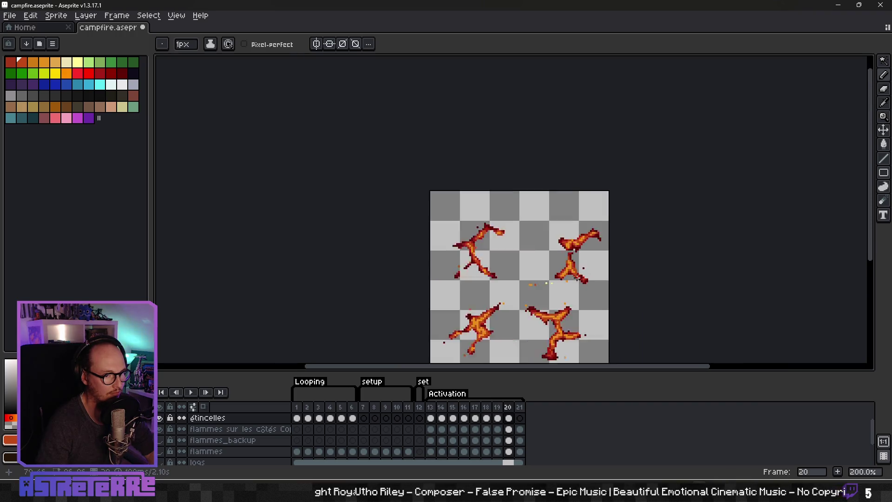
scroll(488, 264, up, 3)
key(Return)
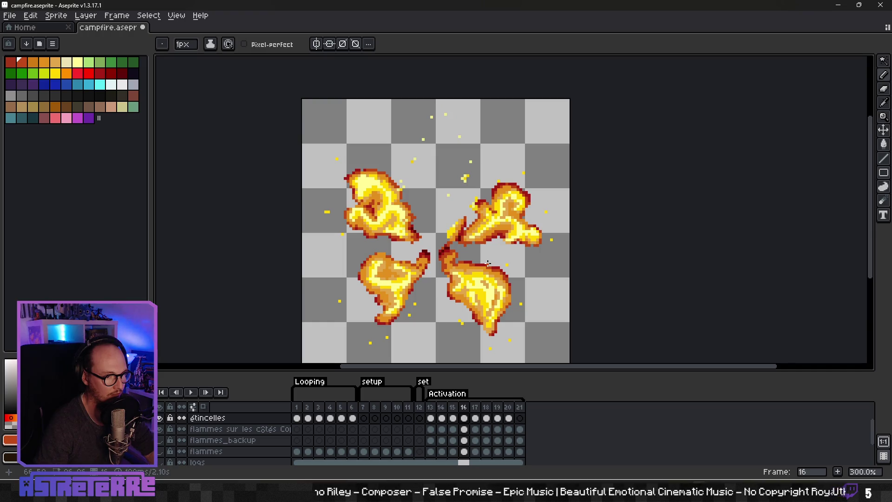
Sample pale yellow from the flame while the animation plays
scroll(488, 263, up, 3)
alt+click(379, 181)
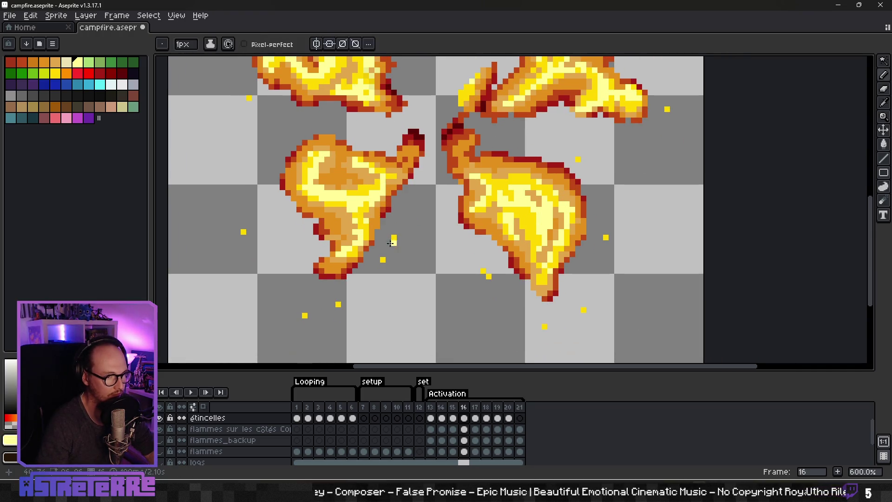
mouse_move(243, 232)
mouse_down()
mouse_move(233, 299)
mouse_move(187, 204)
mouse_move(318, 219)
mouse_move(489, 215)
mouse_up()
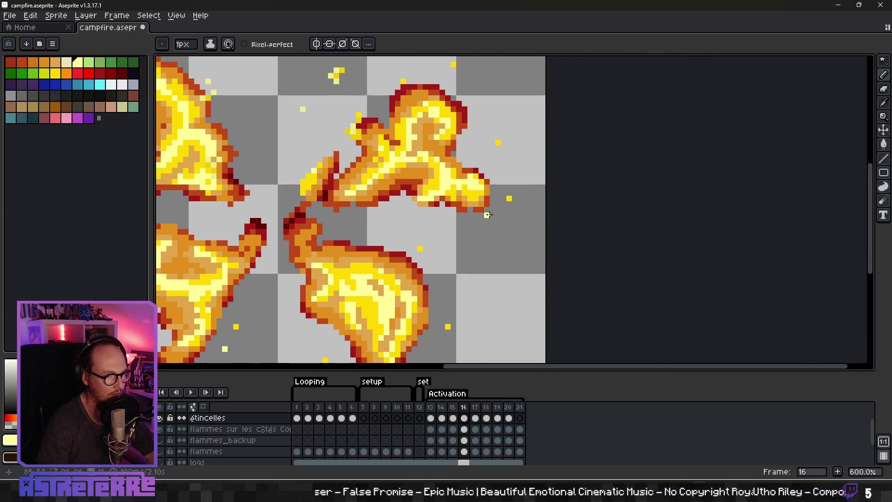
scroll(485, 290, down, 3)
scroll(473, 306, up, 4)
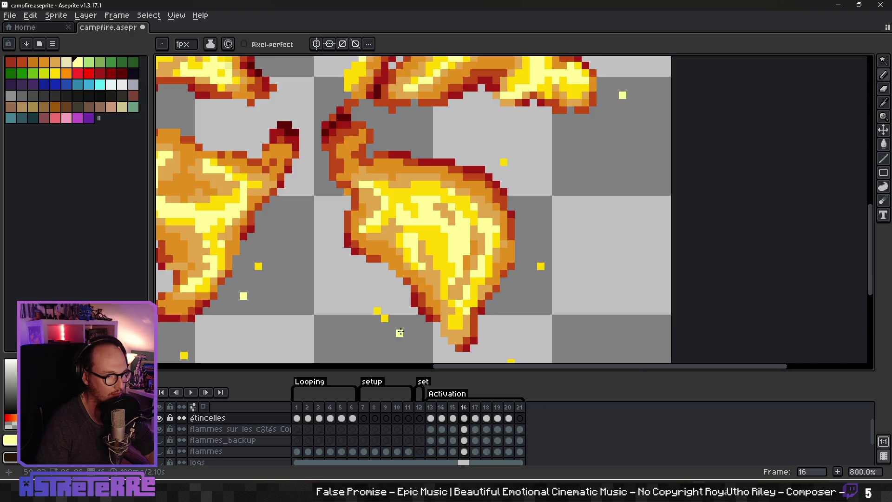
scroll(391, 317, down, 5)
Go back to frame 15 and sample the flame's bright yellow
key(Left)
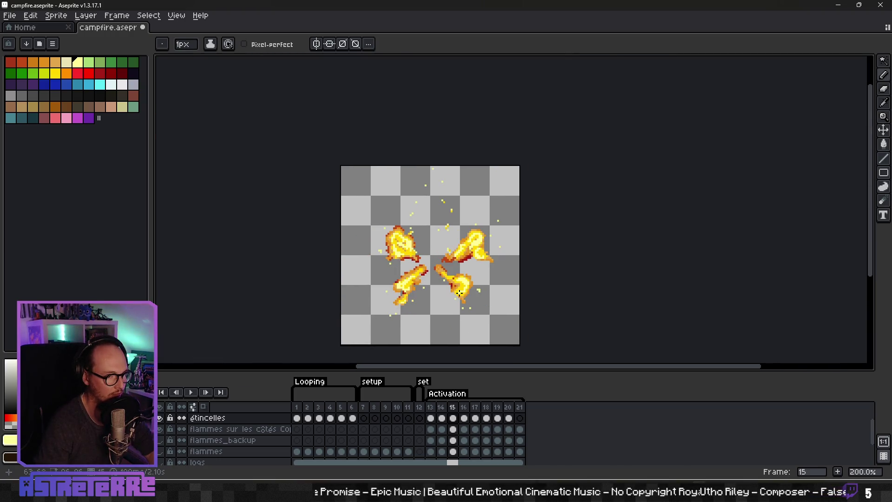
scroll(459, 293, up, 3)
scroll(408, 281, down, 3)
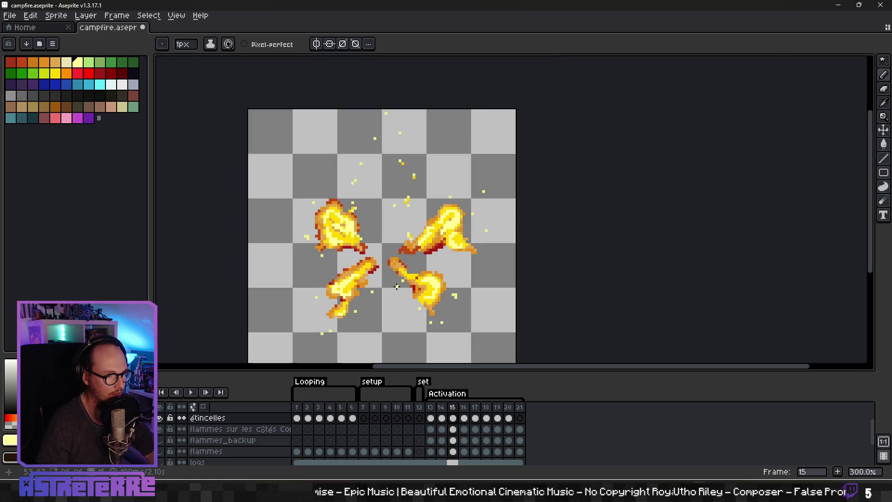
scroll(395, 279, up, 3)
key(alt)
alt+click(346, 266)
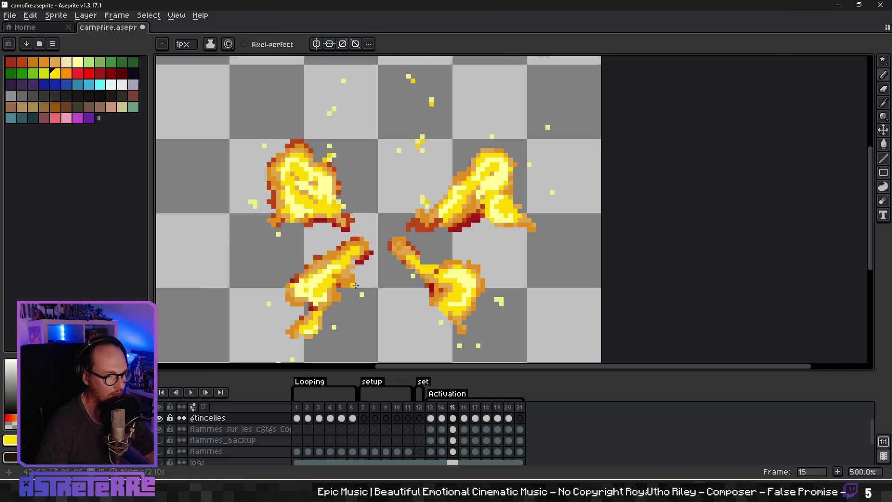
Show the flammes_backup layer so the central flame reappears
scroll(359, 302, down, 2)
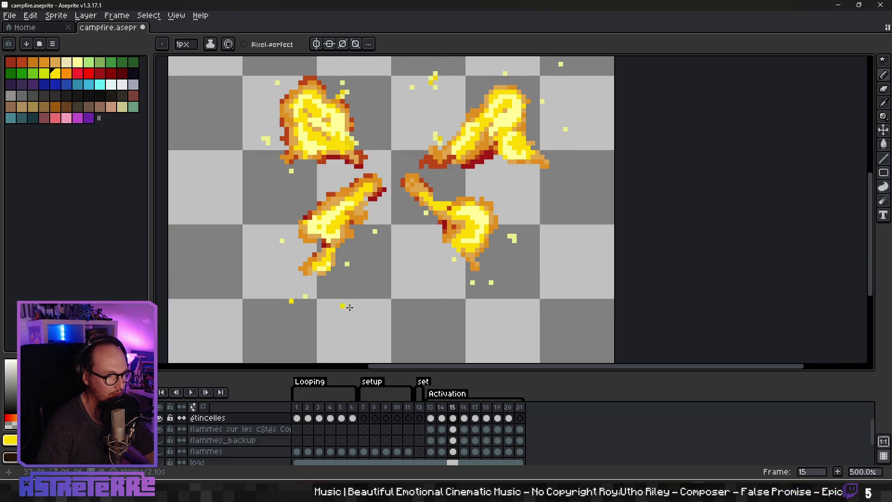
scroll(492, 283, up, 3)
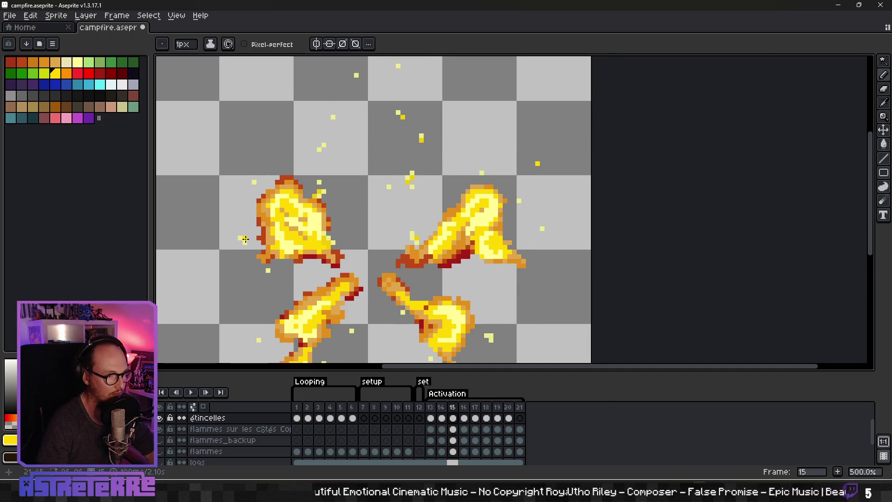
scroll(243, 238, down, 3)
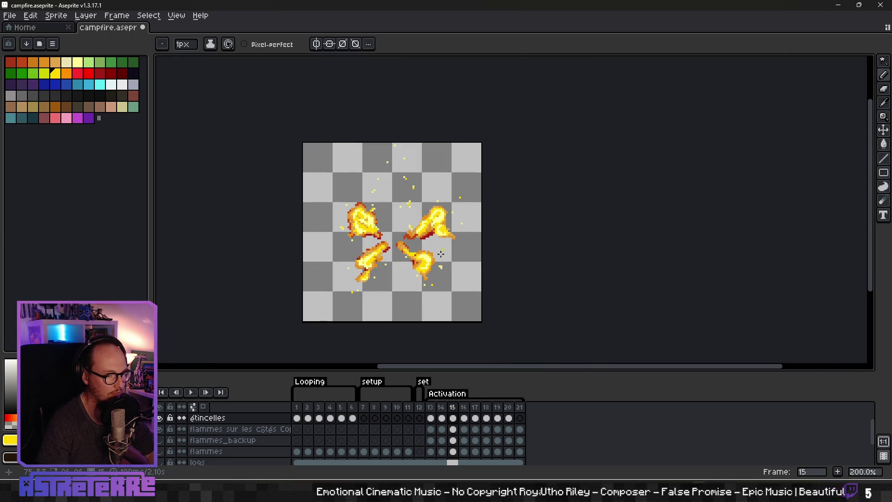
click(160, 440)
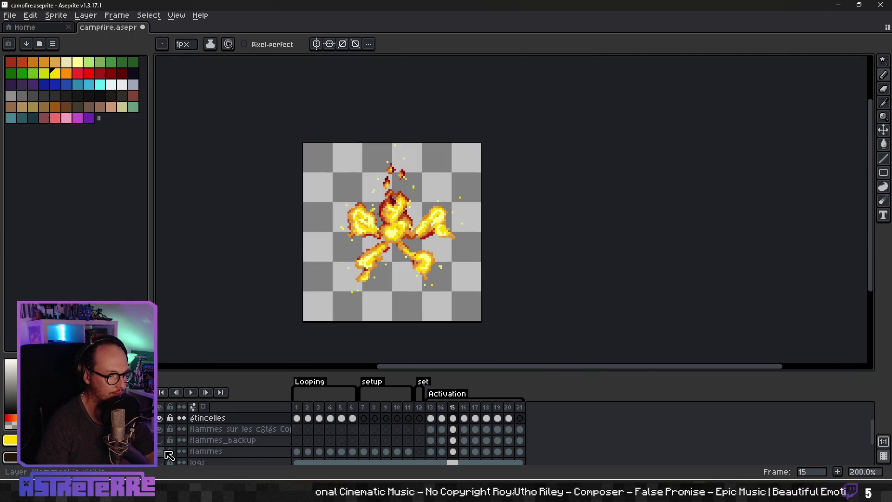
Show the logs layer under the flames and recentre the campfire sprite
scroll(166, 444, down, 1)
click(166, 442)
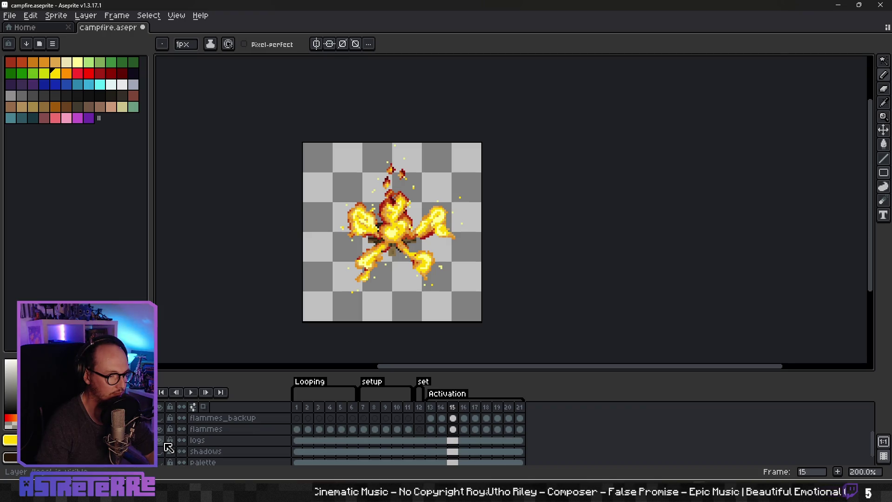
drag(368, 288, 410, 297)
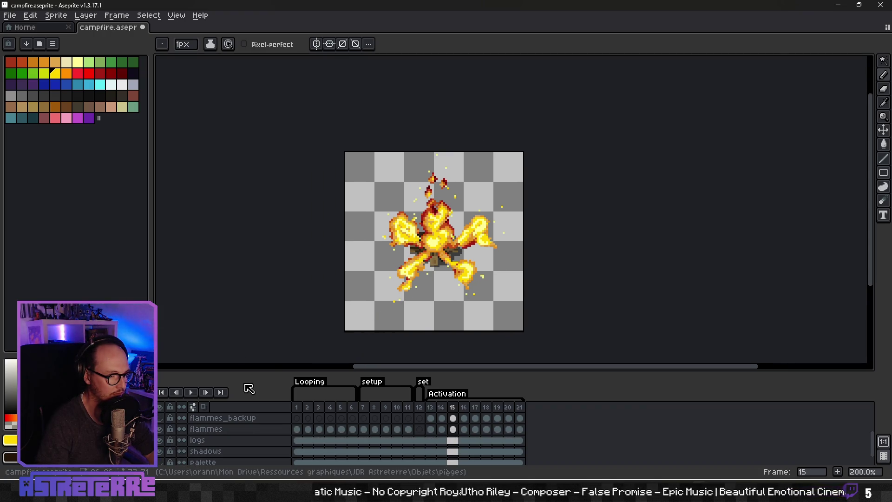
scroll(200, 419, up, 1)
scroll(199, 396, up, 1)
scroll(448, 265, down, 2)
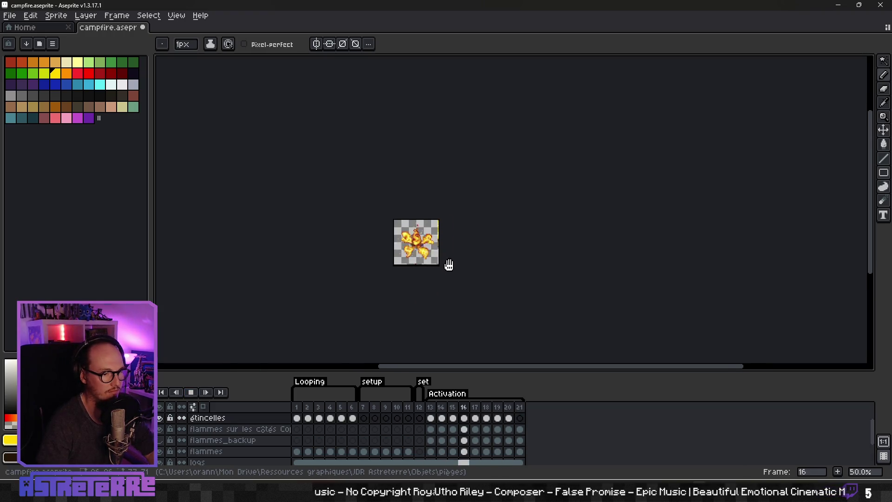
scroll(470, 259, up, 2)
drag(444, 262, 466, 289)
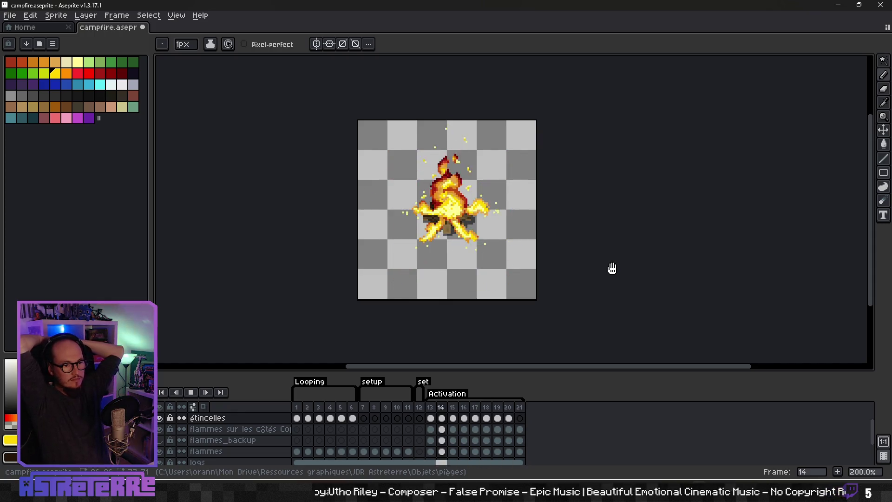
Stop the animation preview and show the étincelles 2 sparks layer
click(191, 393)
scroll(534, 435, up, 1)
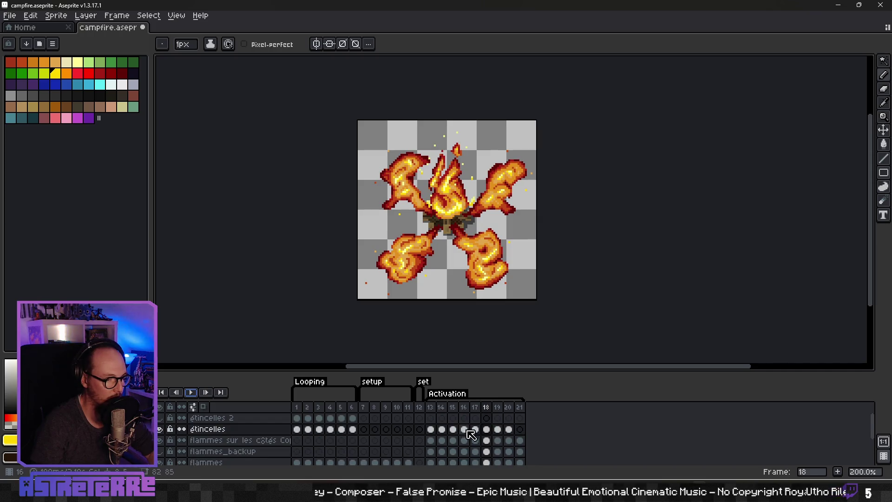
click(160, 419)
Adjust the étincelles 2 layer's opacity in its layer properties
click(297, 418)
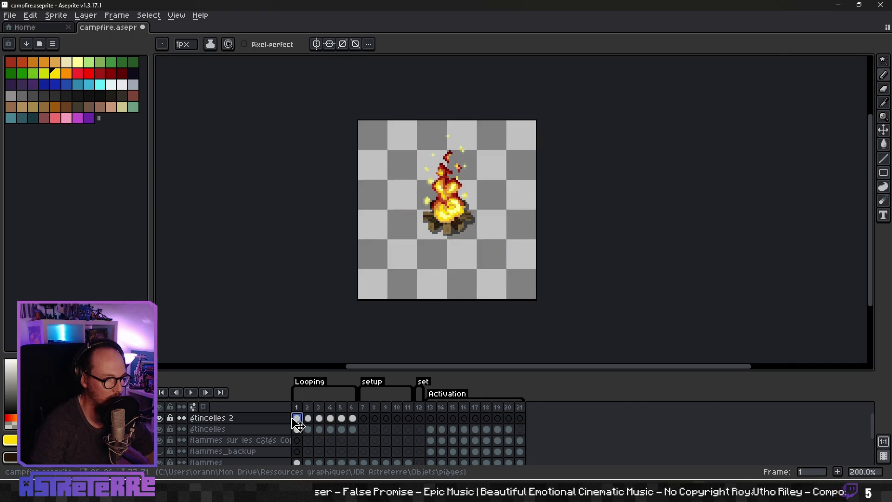
double_click(245, 418)
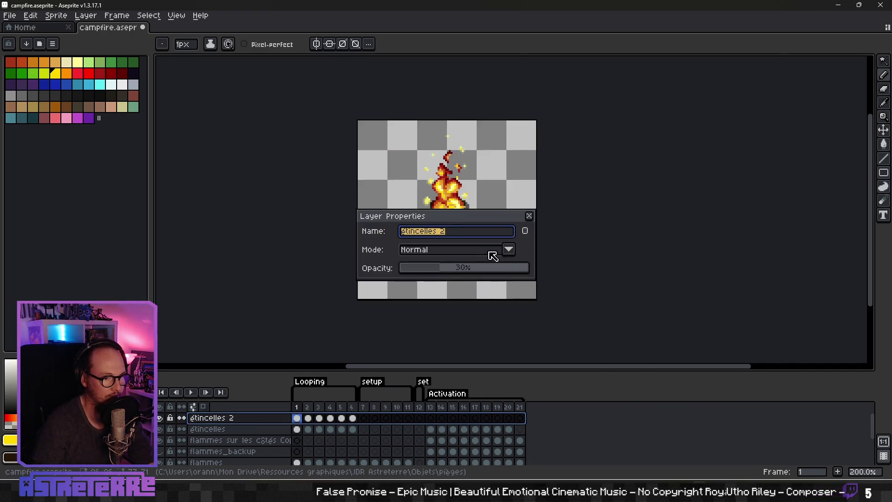
drag(446, 279, 562, 269)
click(529, 216)
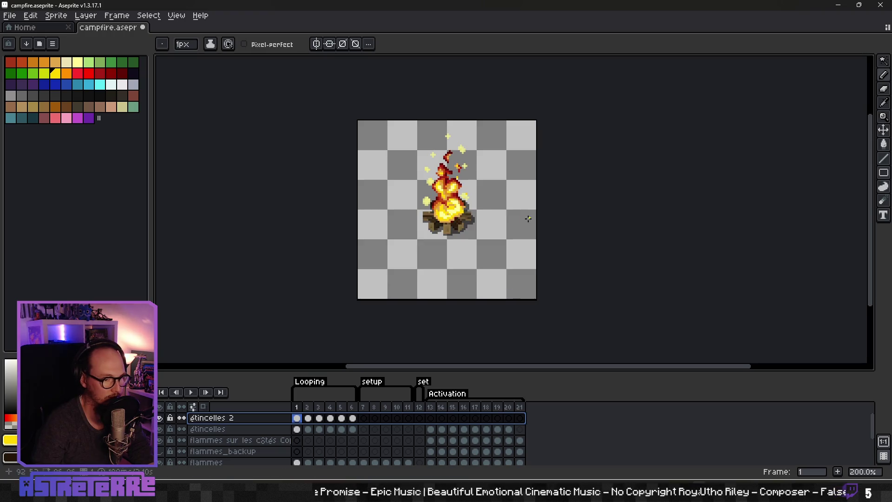
Add a new layer named étincelles 3 and hide étincelles 2
right_click(231, 420)
mouse_move(279, 407)
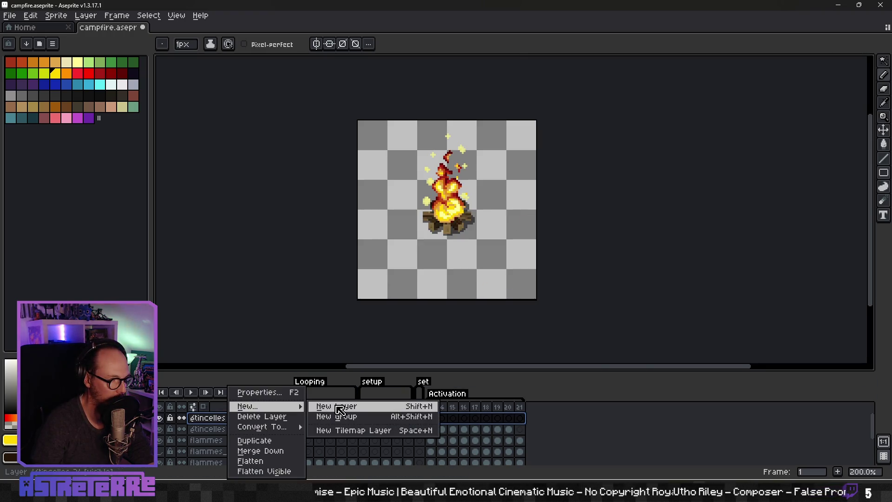
click(340, 407)
click(159, 429)
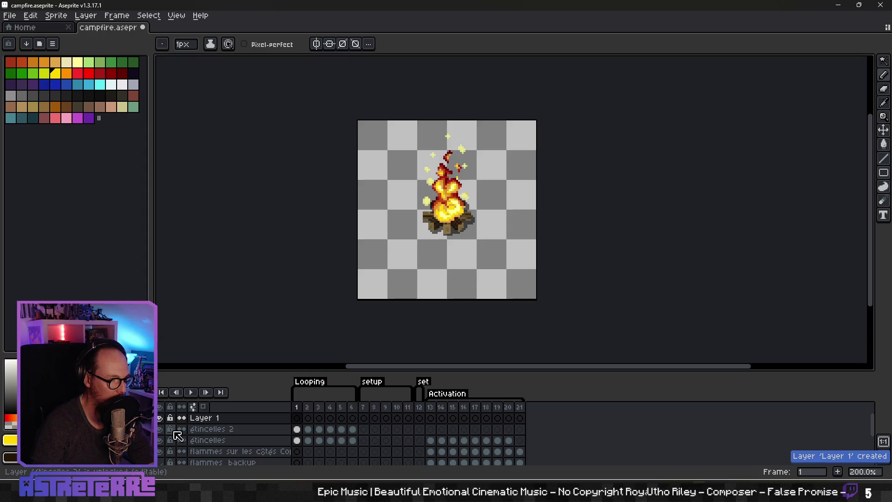
double_click(223, 418)
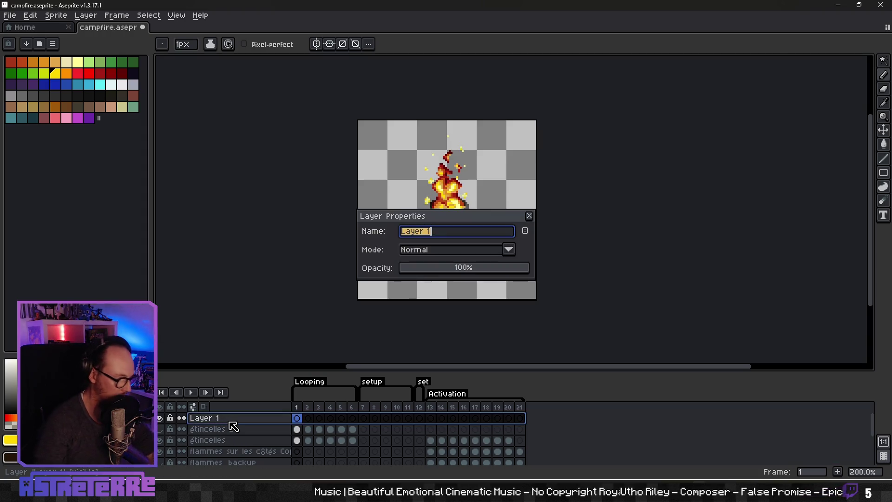
text(étincelles 34)
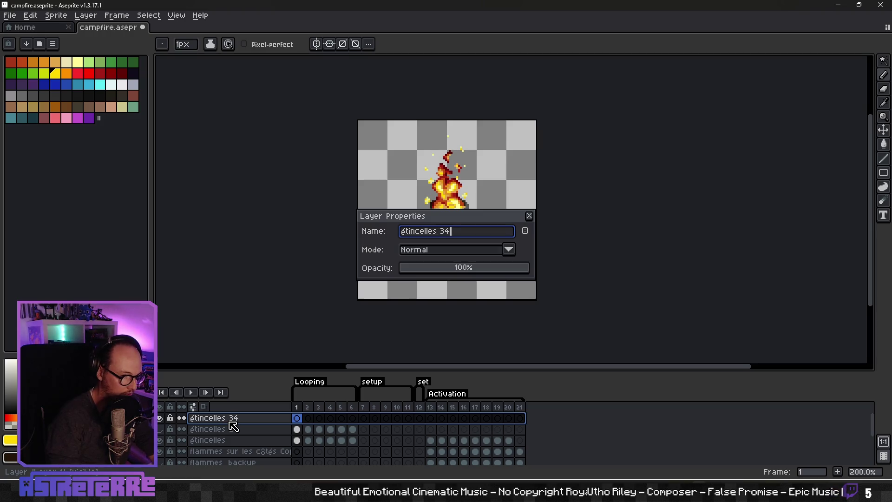
key(BackSpace)
key(Return)
Move the frame 19–21 spark cels onto étincelles 3 and put étincelles 2 above it
click(265, 428)
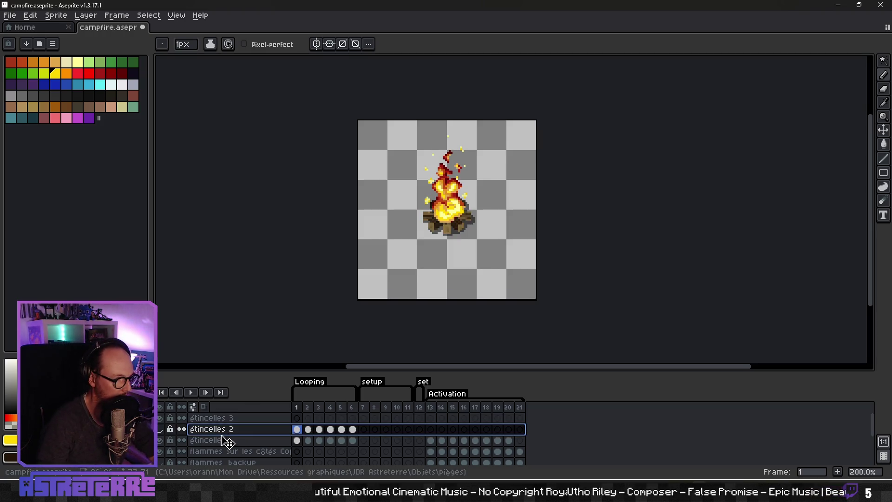
click(216, 441)
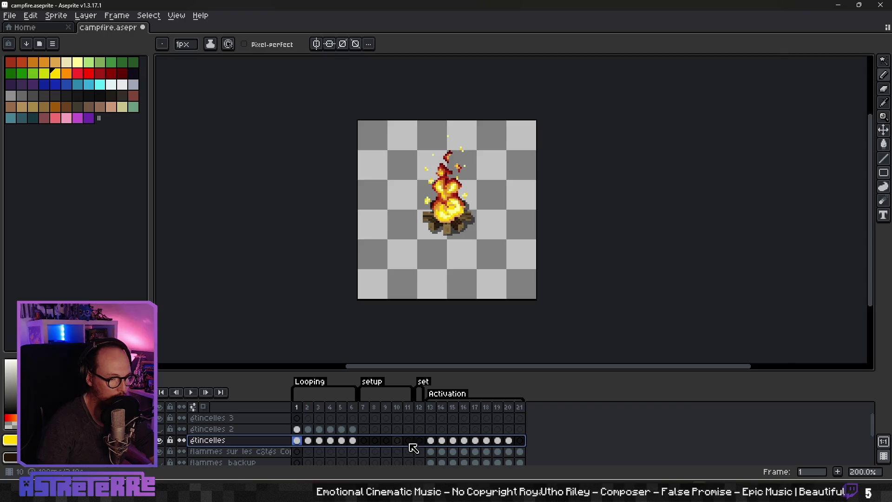
drag(431, 440, 491, 443)
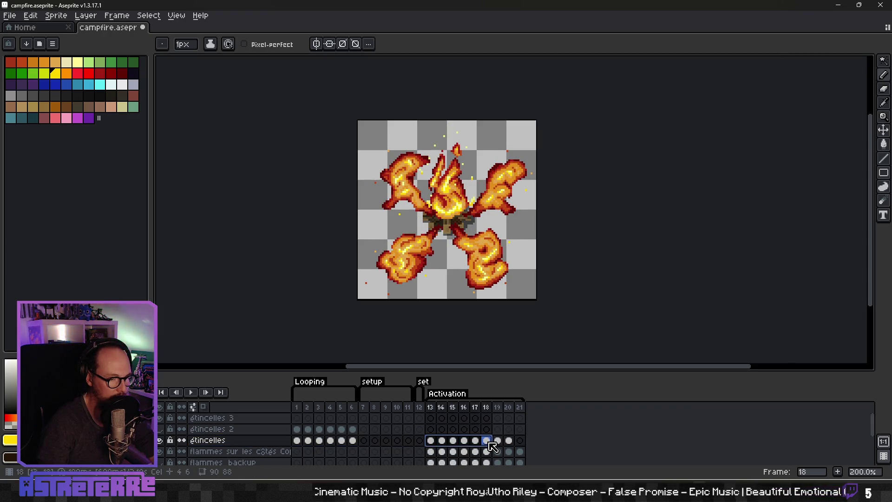
click(499, 443)
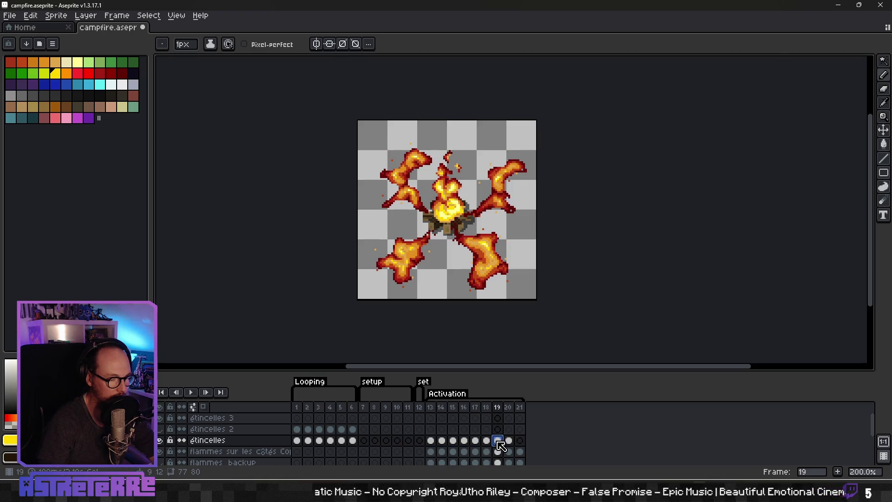
drag(297, 440, 324, 441)
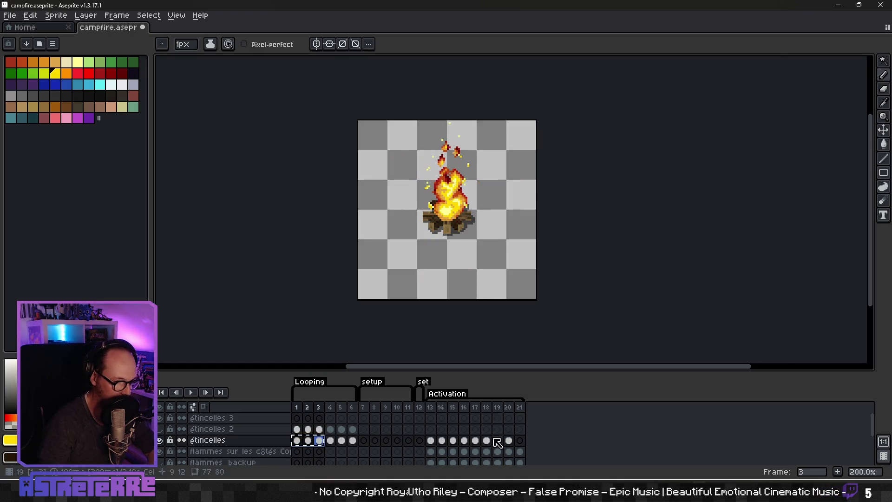
click(498, 418)
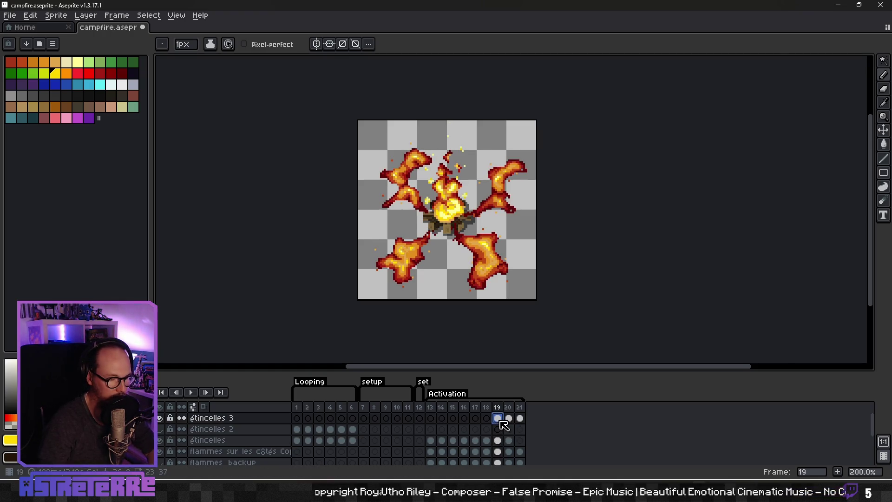
click(222, 432)
drag(222, 433, 233, 420)
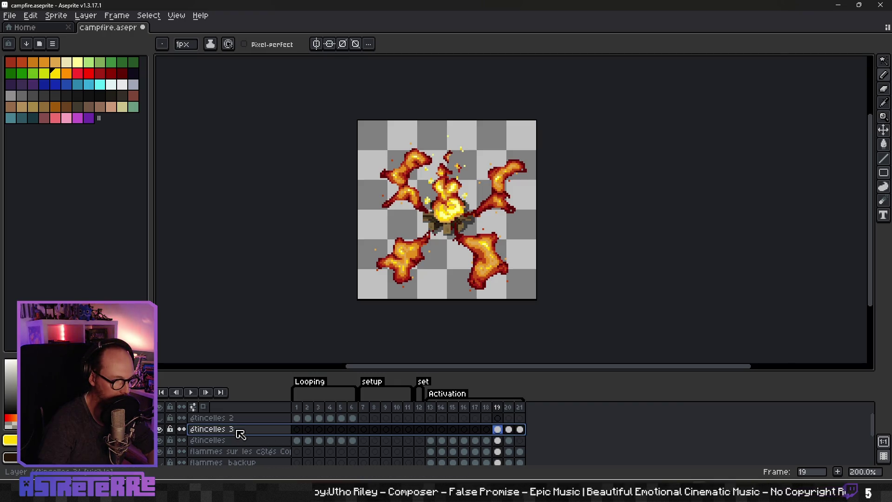
Merge the étincelles 3 layer down into étincelles
right_click(236, 430)
key(Escape)
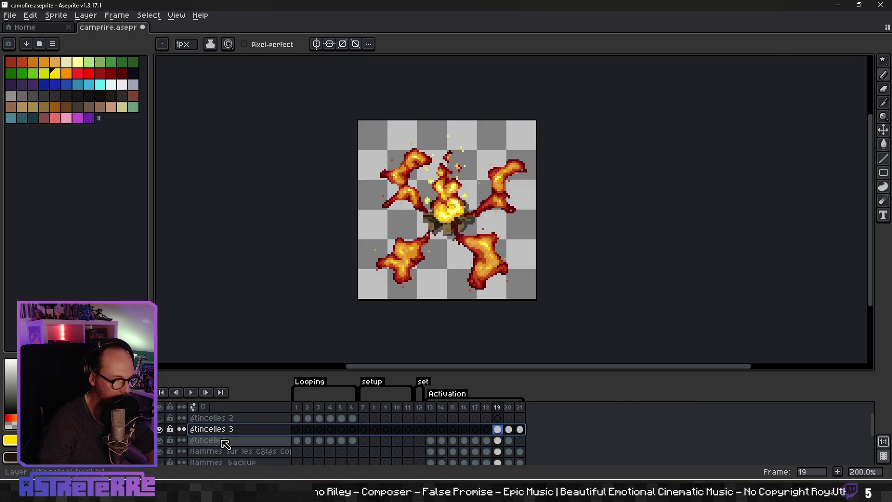
right_click(236, 430)
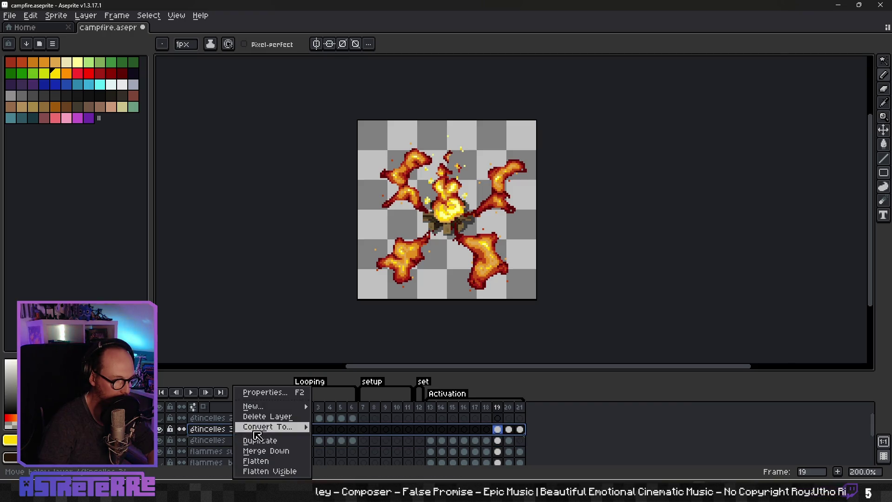
click(269, 451)
click(214, 430)
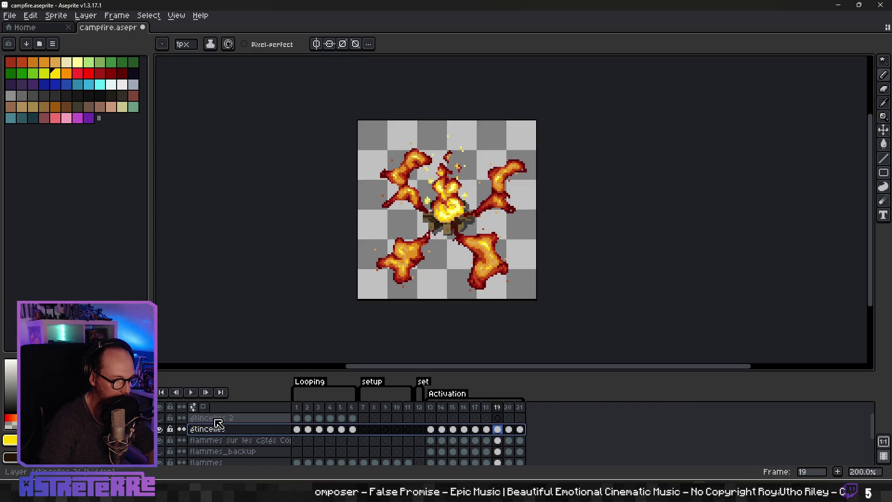
Set layer opacity to 80% for étincelles and 90% for side-flames copy and flammes
scroll(446, 209, down, 2)
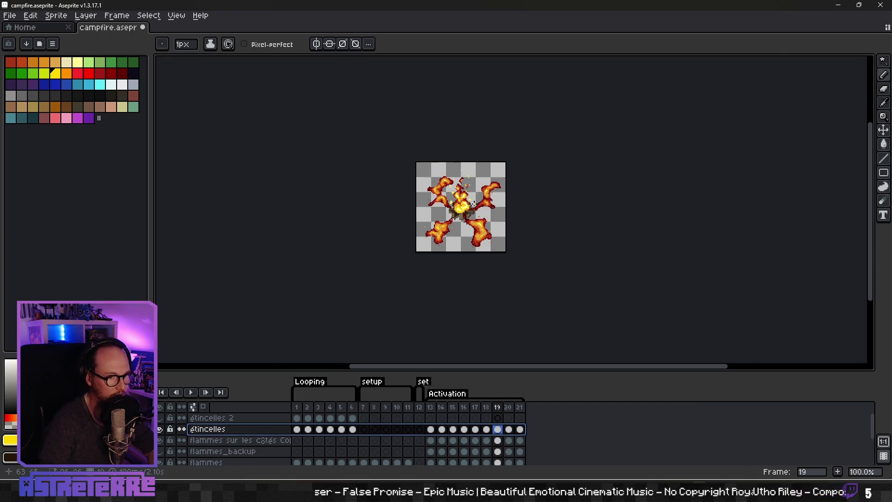
scroll(457, 212, up, 3)
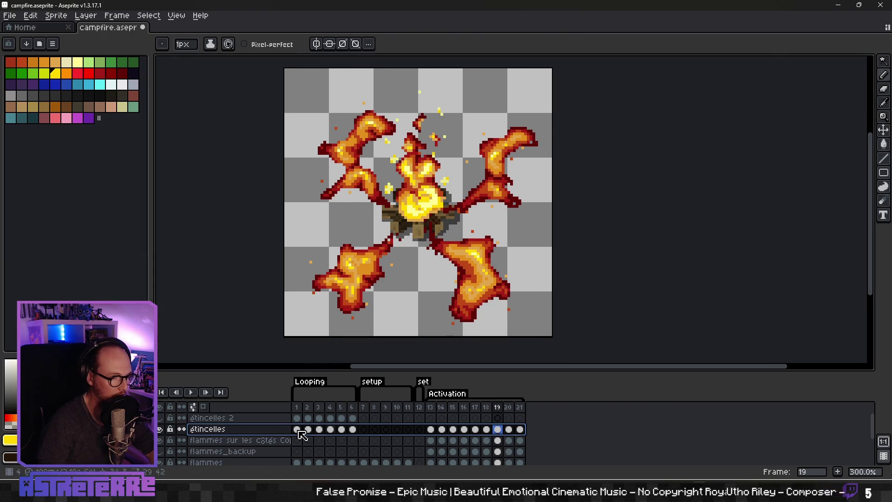
double_click(219, 429)
drag(508, 273, 506, 275)
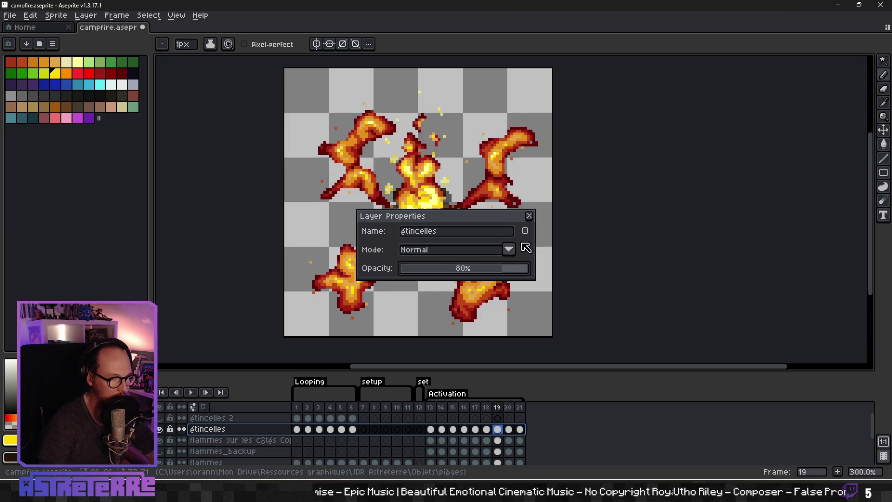
click(529, 216)
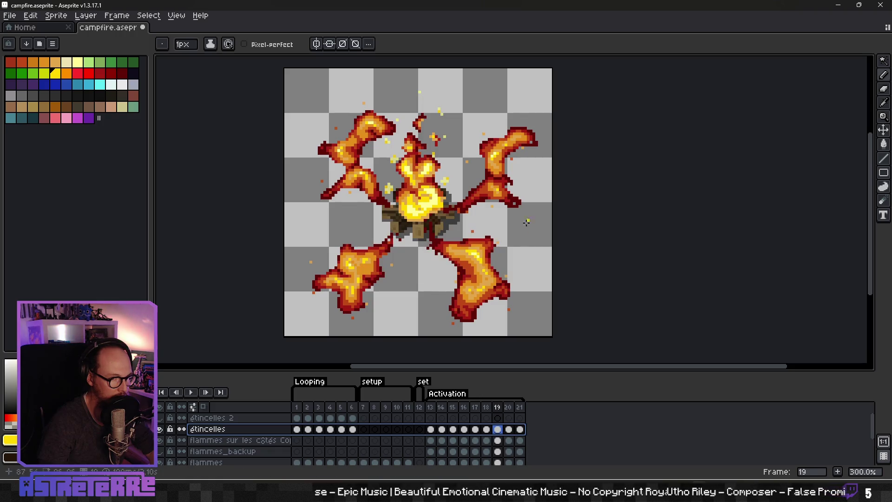
double_click(246, 440)
drag(524, 272, 519, 273)
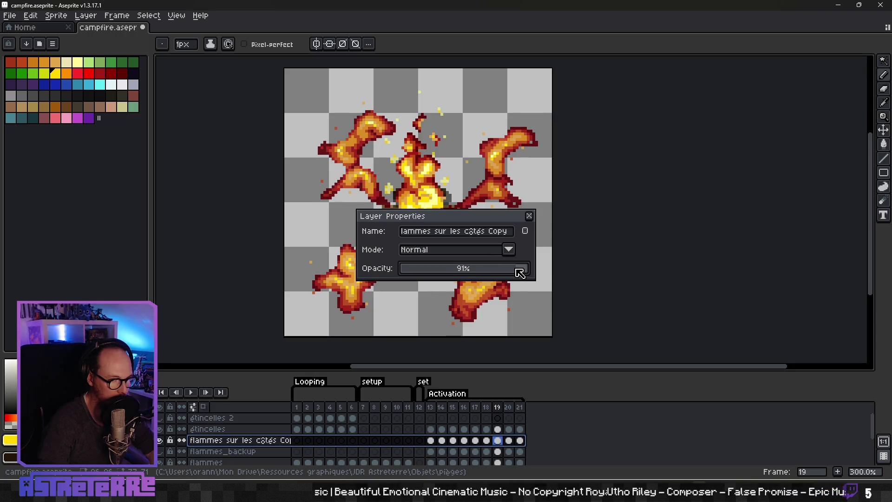
click(529, 216)
scroll(239, 450, down, 1)
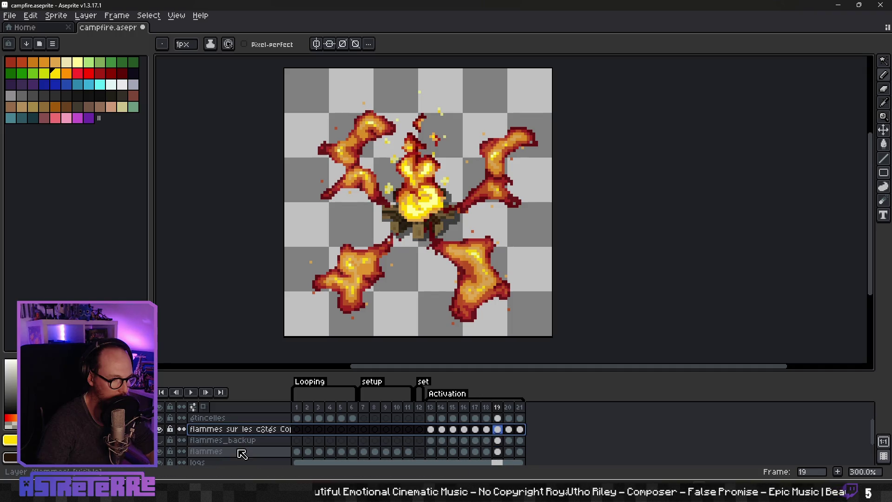
double_click(213, 452)
mouse_move(516, 272)
mouse_down()
mouse_move(531, 274)
mouse_move(520, 271)
mouse_up()
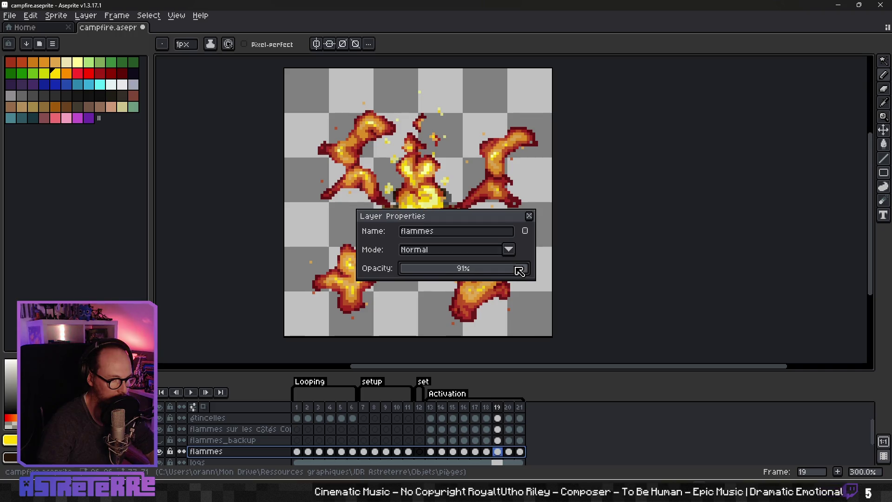
click(530, 216)
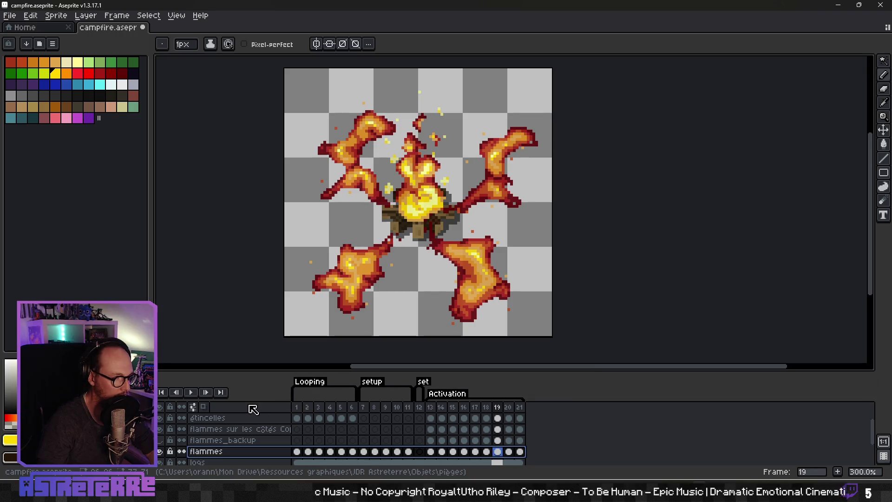
Play the campfire animation in Aseprite to preview the result
click(195, 392)
scroll(329, 253, down, 2)
mouse_move(329, 253)
mouse_down()
mouse_move(423, 258)
mouse_move(468, 293)
mouse_move(575, 288)
mouse_up()
Stop the campfire preview and go to frame 13 of the étincelles layer
scroll(428, 259, up, 1)
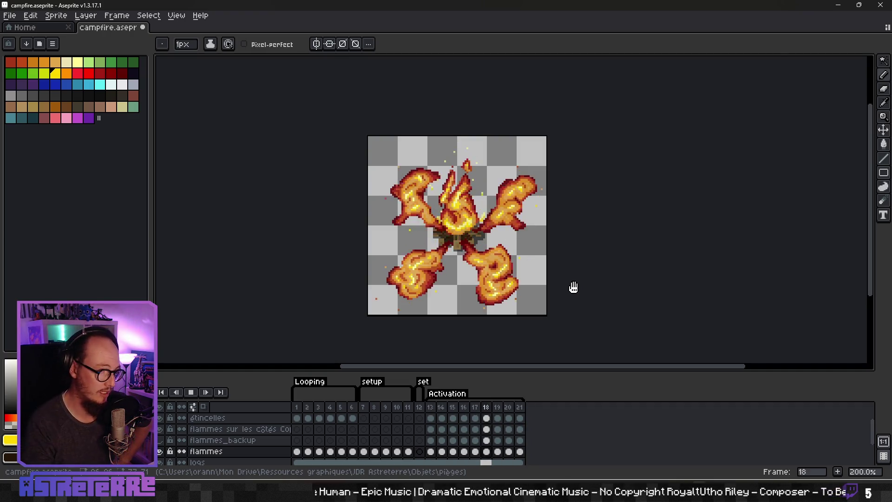
scroll(513, 272, down, 2)
drag(513, 272, 439, 261)
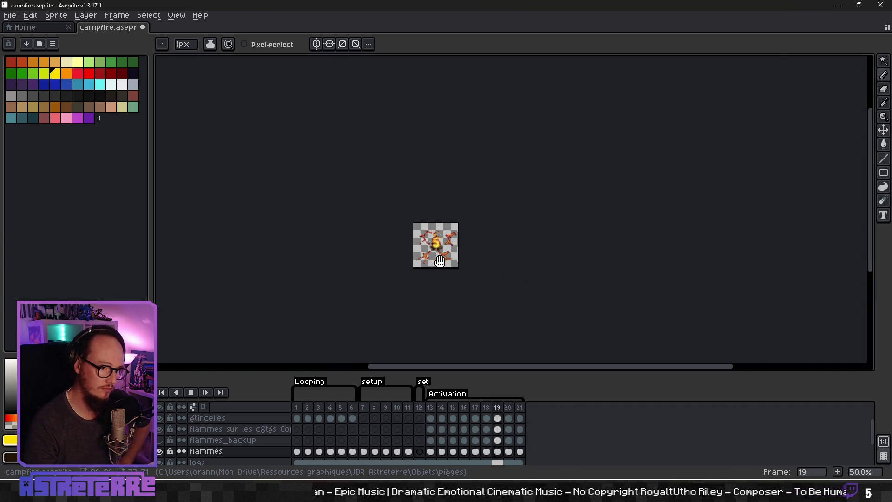
scroll(440, 261, up, 2)
click(190, 392)
click(425, 414)
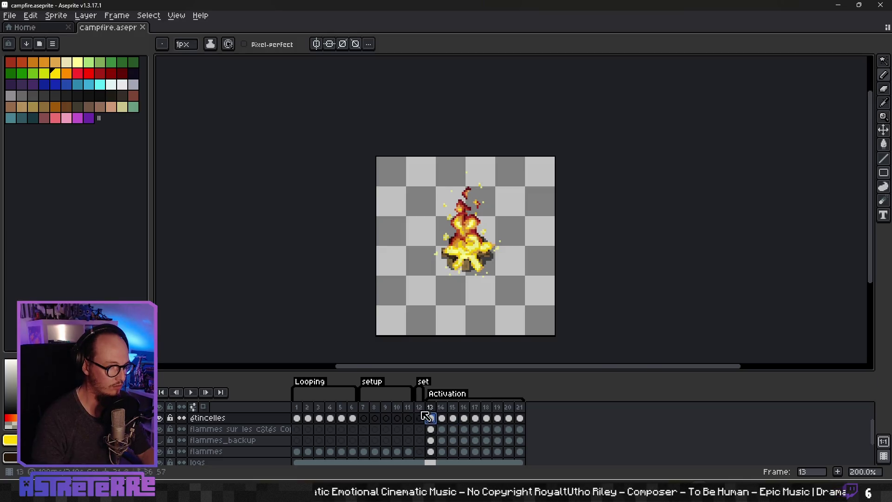
click(9, 15)
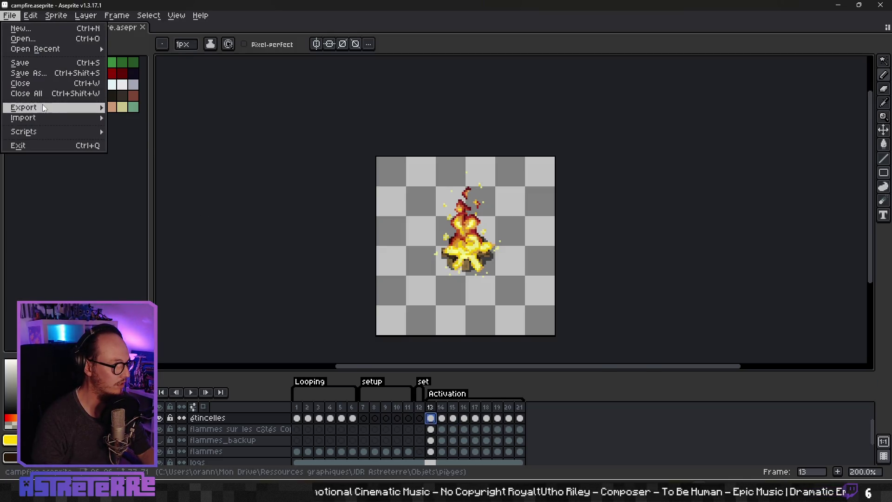
Export the sprite sheet campfire_trap.png to D:\Projets Godot\astreterre\Assets\traps
mouse_move(44, 108)
click(159, 117)
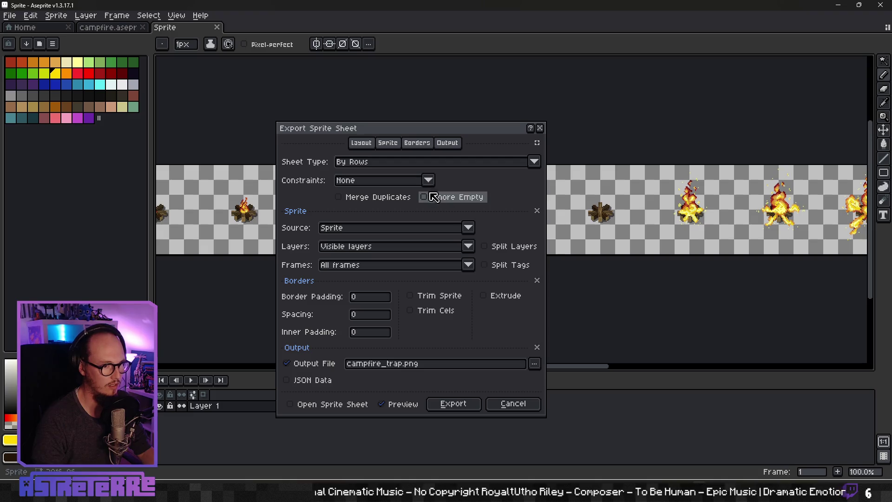
click(537, 363)
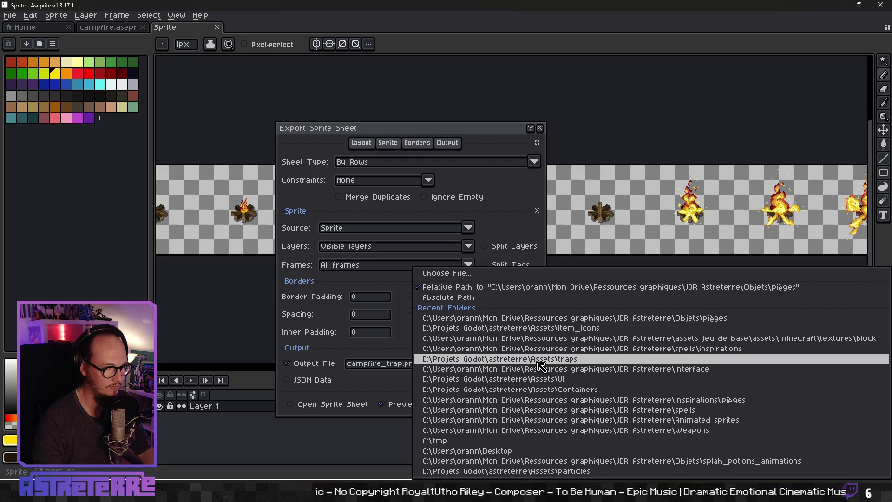
click(538, 361)
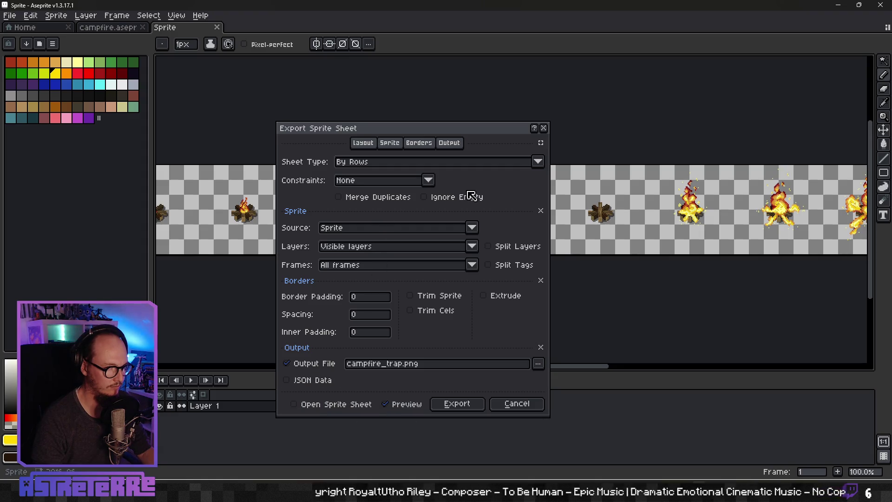
click(463, 403)
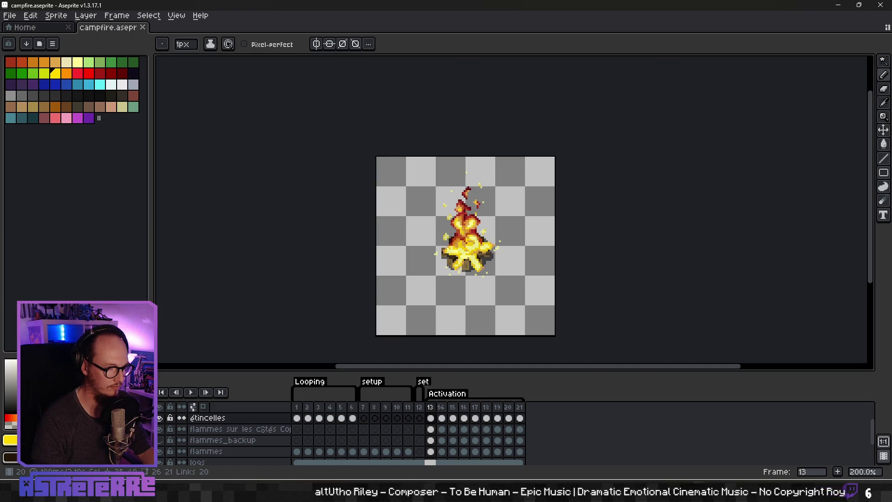
key(alt+Tab)
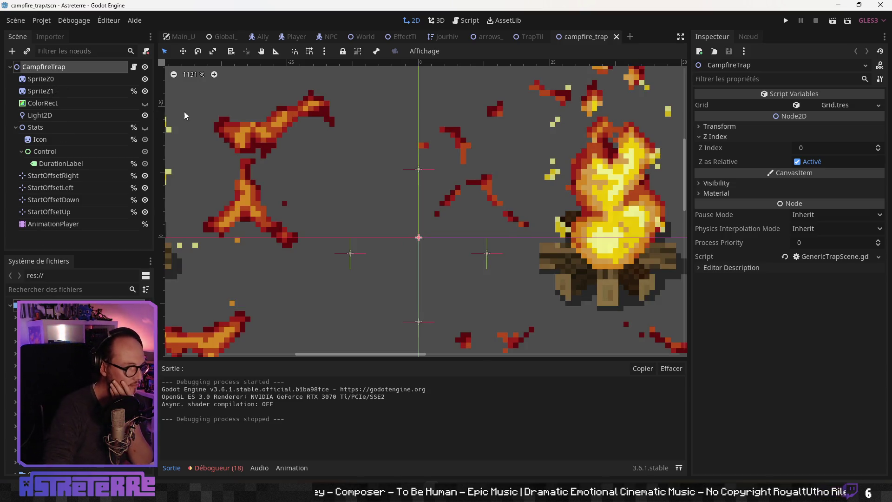
Compare SpriteZ0 with the Aseprite frames, leaving its Frame value at 11
click(65, 80)
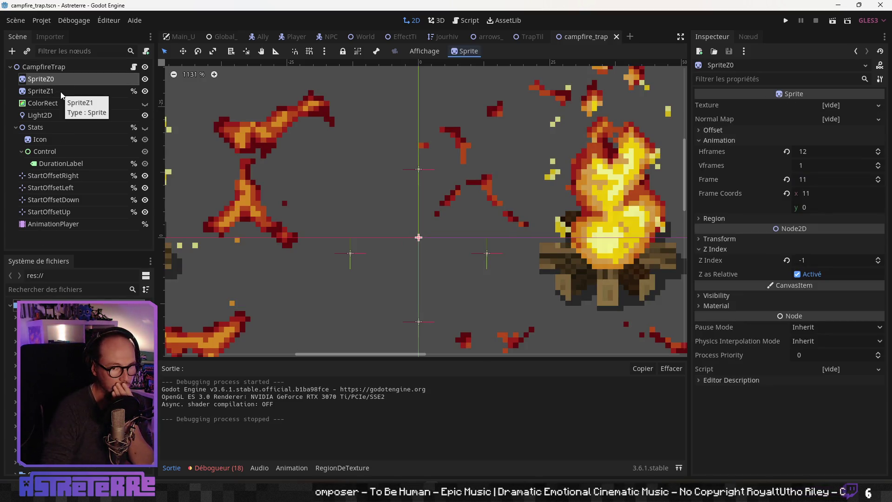
key(alt+Tab)
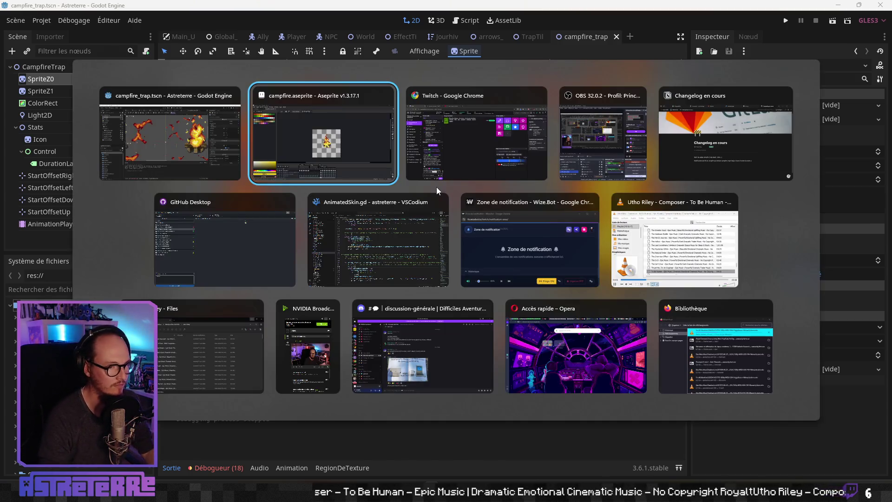
scroll(471, 428, up, 1)
drag(484, 367, 484, 320)
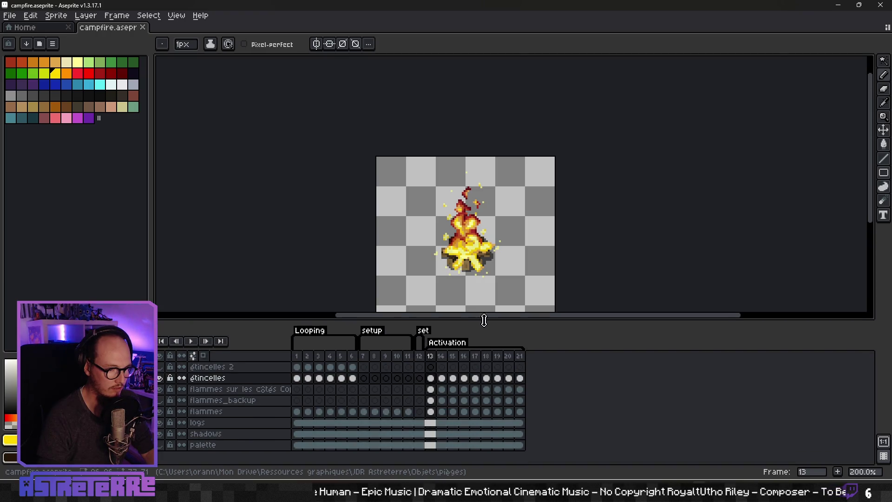
key(alt+Tab)
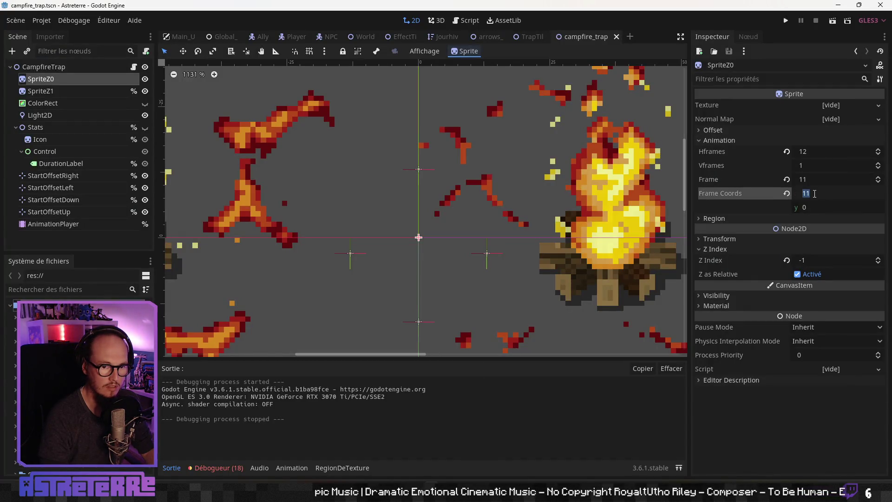
click(812, 178)
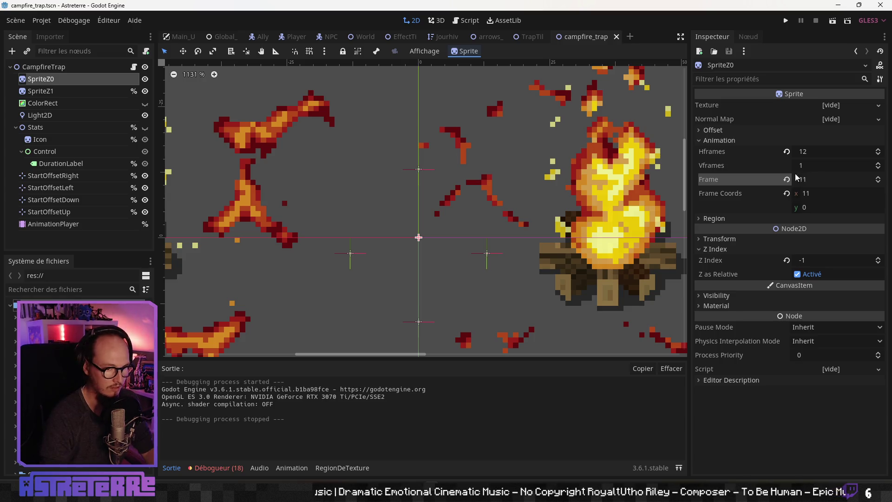
key(Return)
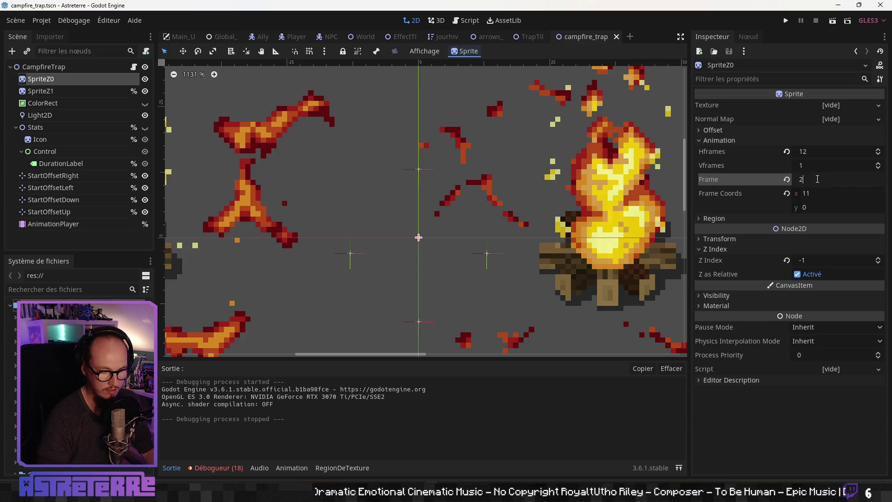
drag(502, 223, 427, 250)
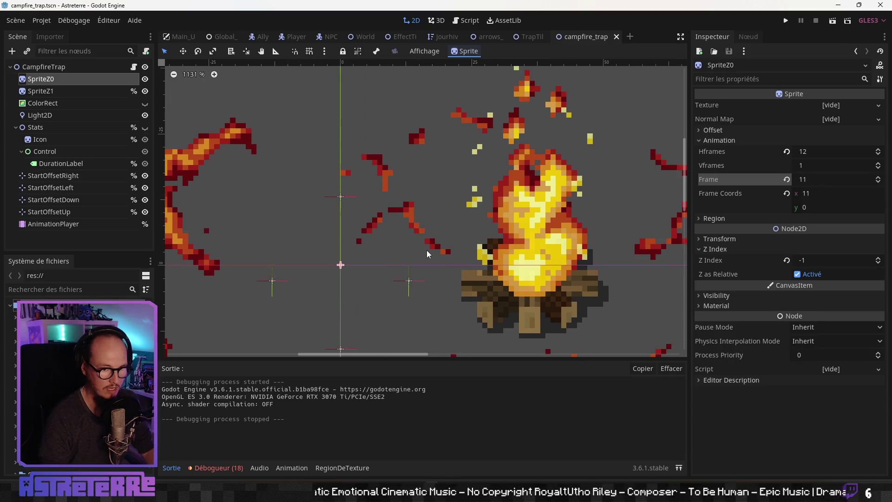
Set SpriteZ0's Hframes to 20
click(808, 152)
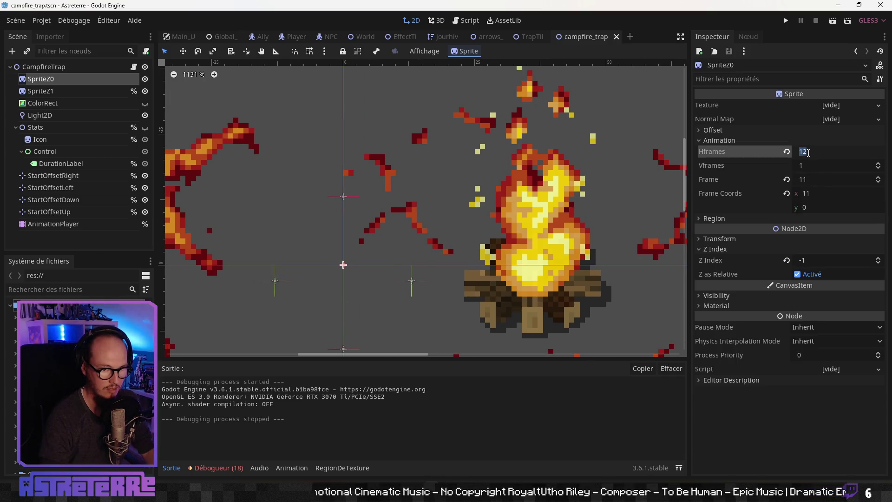
text(21)
key(Return)
scroll(362, 278, right, 1)
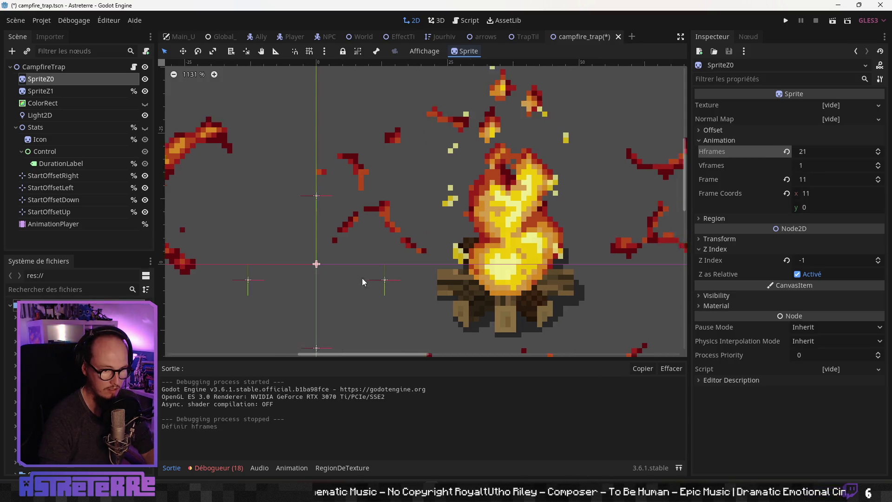
scroll(362, 281, down, 7)
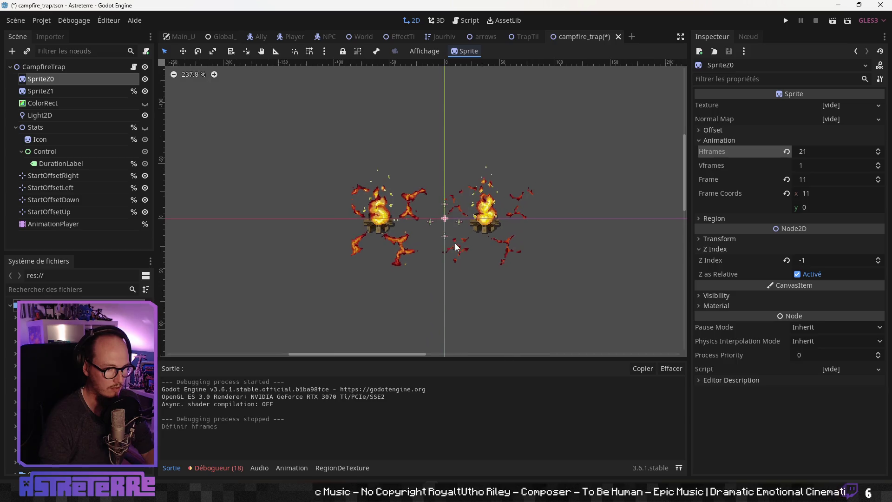
scroll(456, 247, up, 1)
click(878, 154)
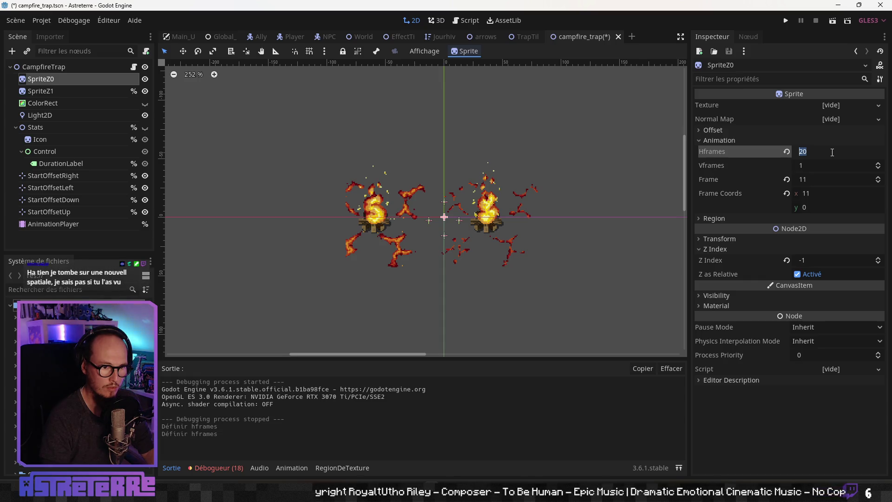
Set SpriteZ1's Hframes to 21 and enlarge the AnimationPlayer editor
click(57, 92)
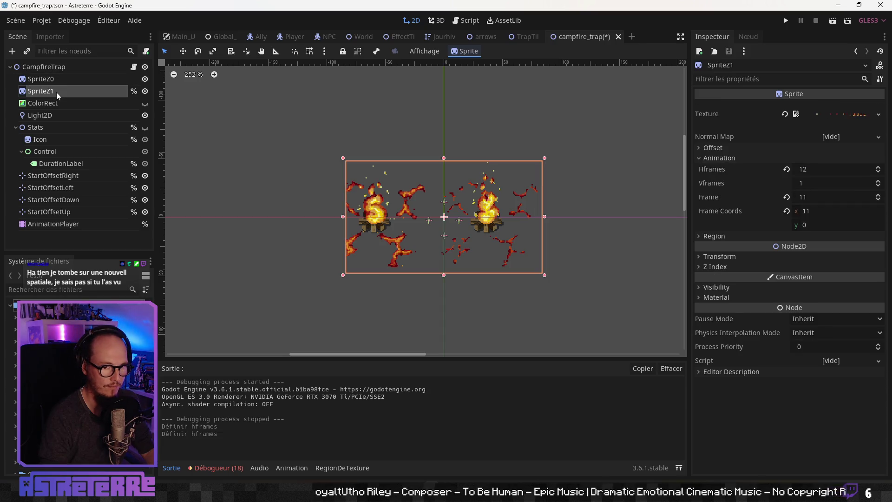
click(821, 165)
text(20)
key(Return)
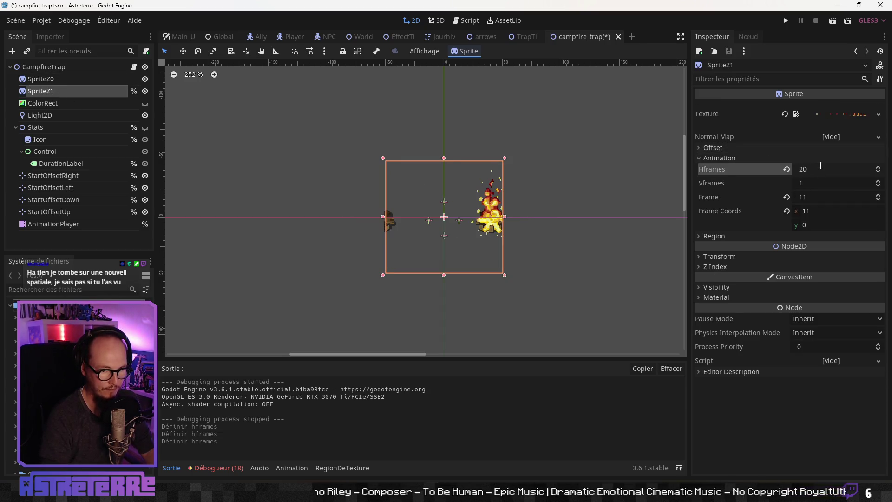
text(21)
key(Return)
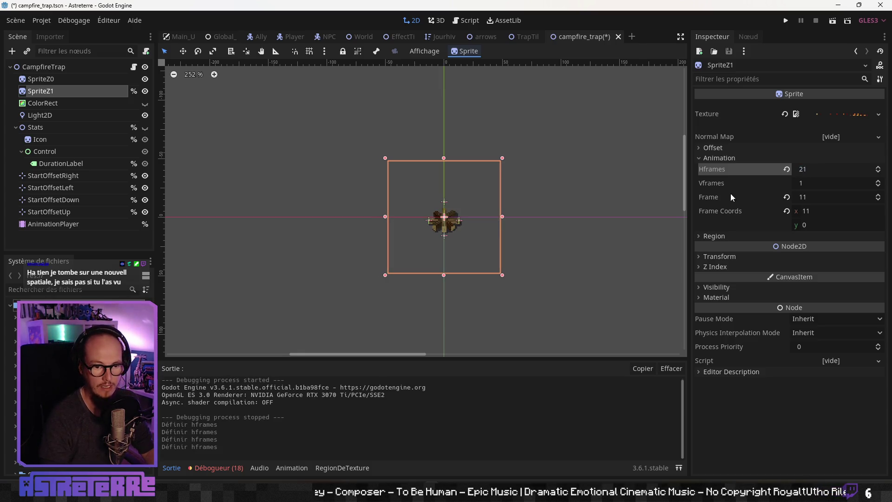
scroll(568, 189, right, 3)
scroll(567, 180, right, 2)
scroll(542, 181, up, 1)
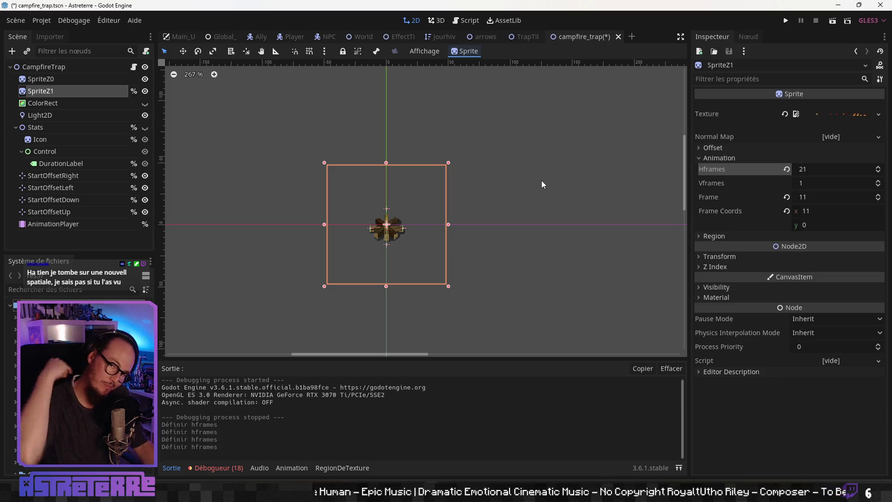
scroll(395, 221, up, 5)
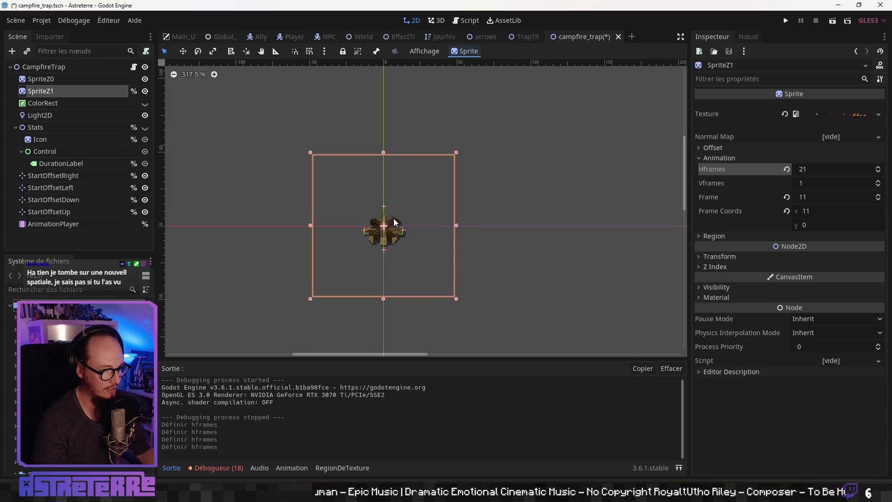
click(48, 223)
drag(357, 354, 357, 261)
Open the activation animation and move the on_animation_damage_done key to 0.1 s
click(377, 272)
click(364, 295)
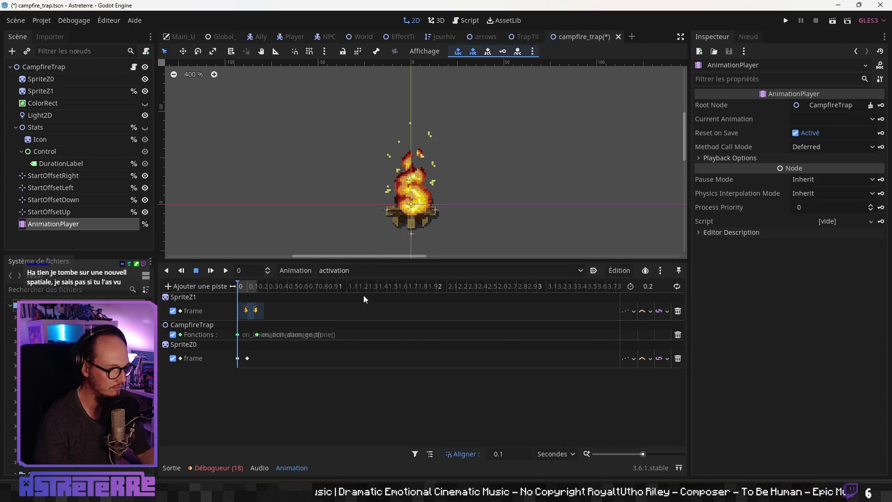
scroll(263, 316, up, 10)
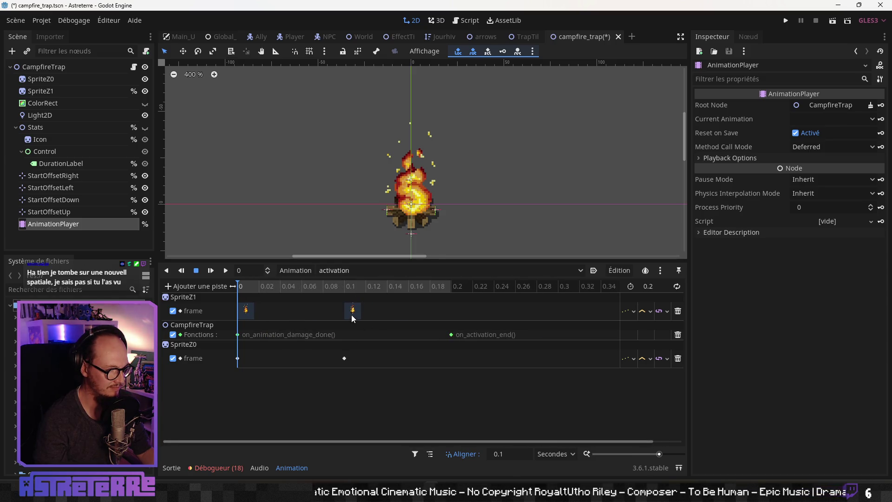
mouse_move(263, 288)
mouse_down()
mouse_move(328, 286)
mouse_move(261, 291)
mouse_up()
click(238, 334)
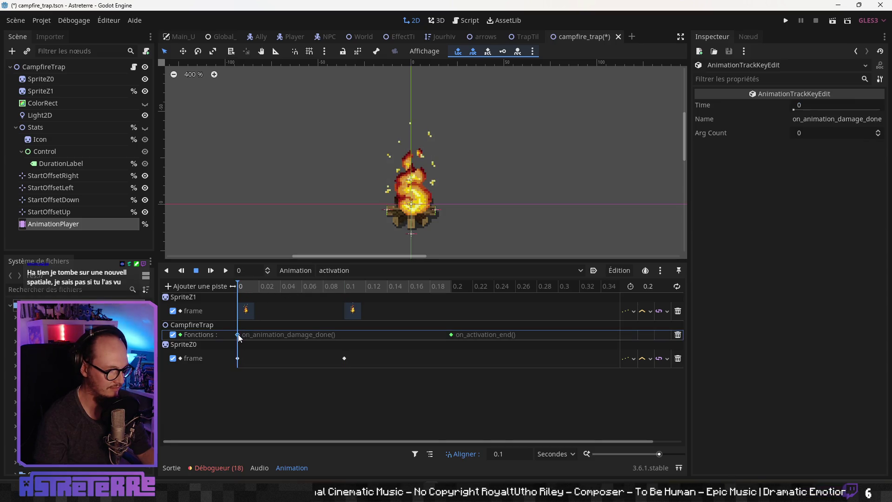
drag(239, 333, 327, 334)
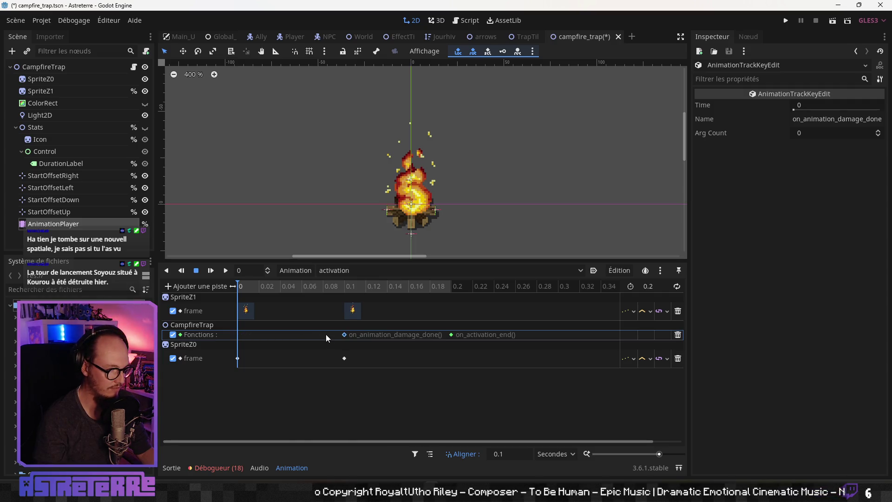
Set the activation animation length to 0.9 after checking frames in Aseprite
key(alt+Tab)
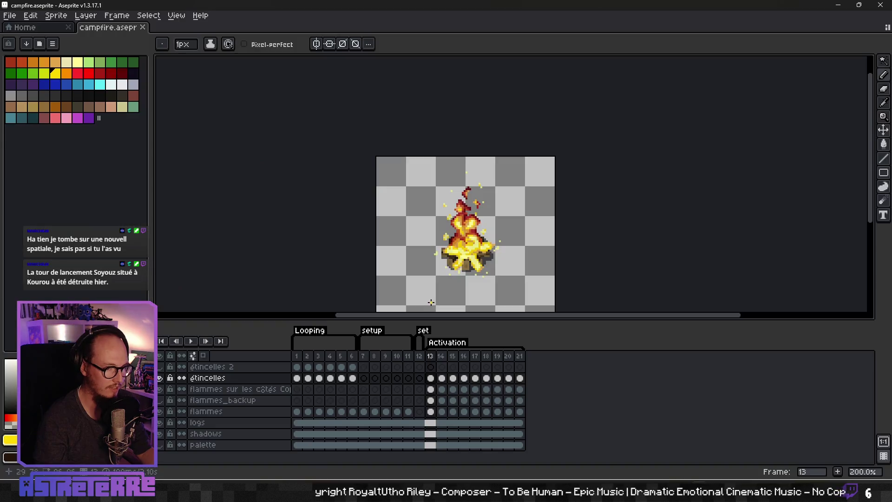
drag(437, 357, 483, 359)
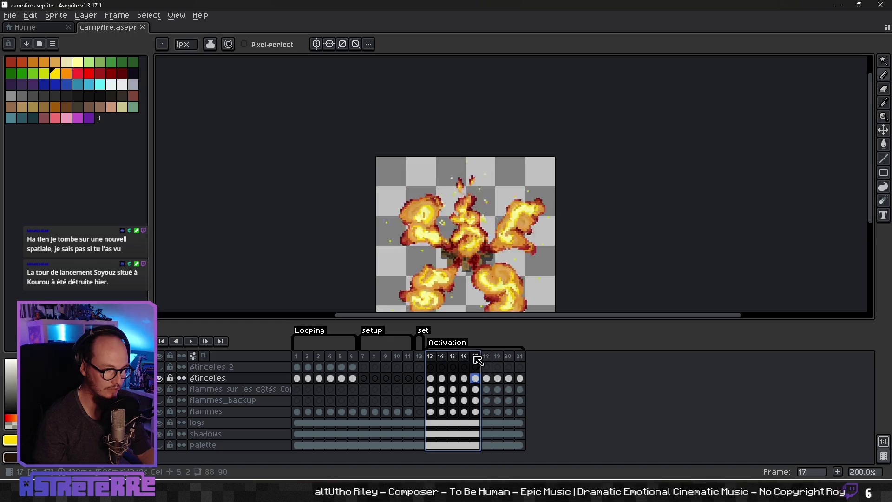
key(alt+Tab)
click(653, 285)
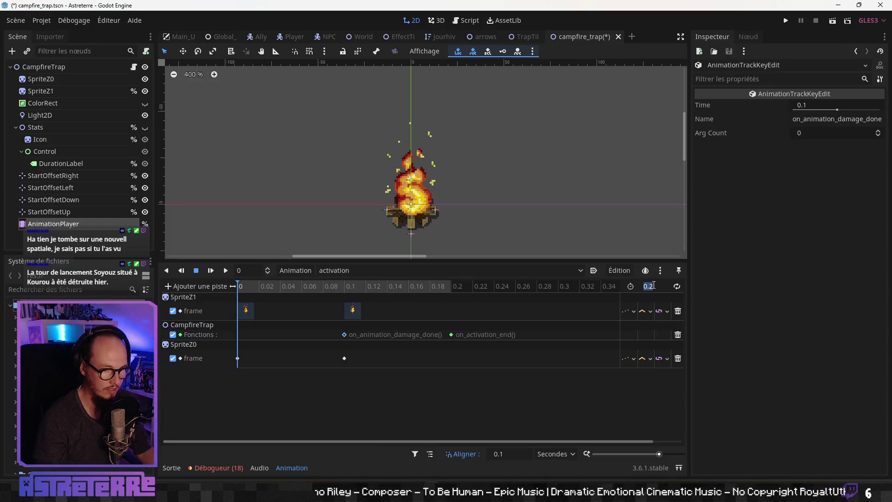
text(9)
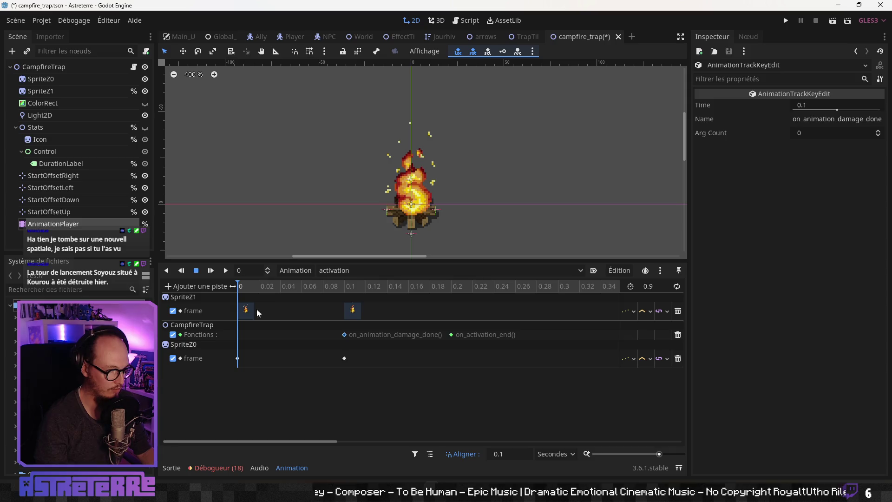
key(alt+Tab)
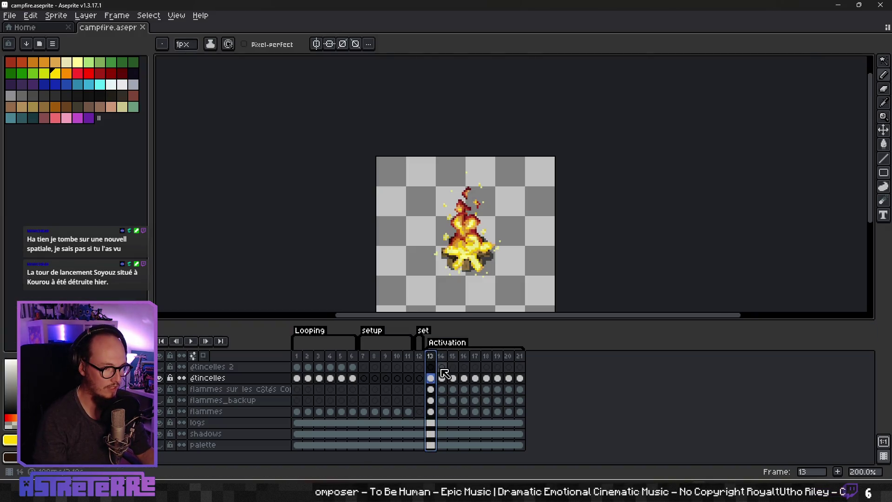
key(alt+Tab)
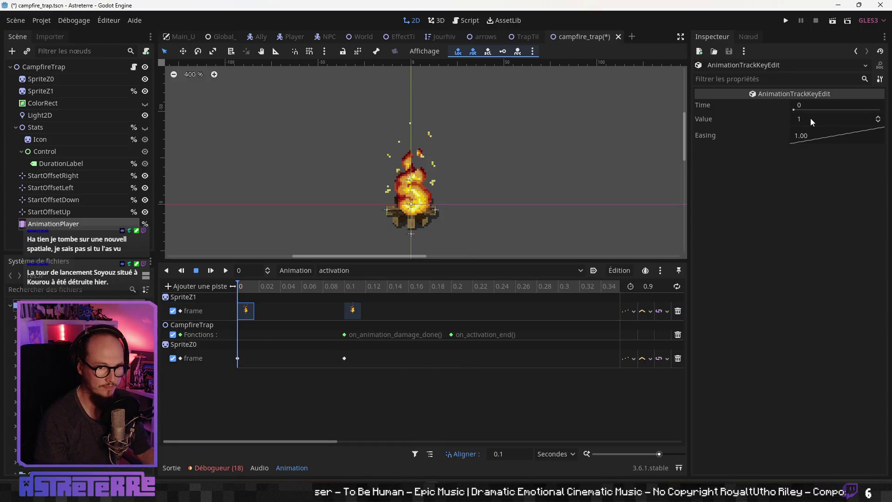
Set SpriteZ1's frame keys at 0 and 0.1 s to frames 12 and 13
click(808, 119)
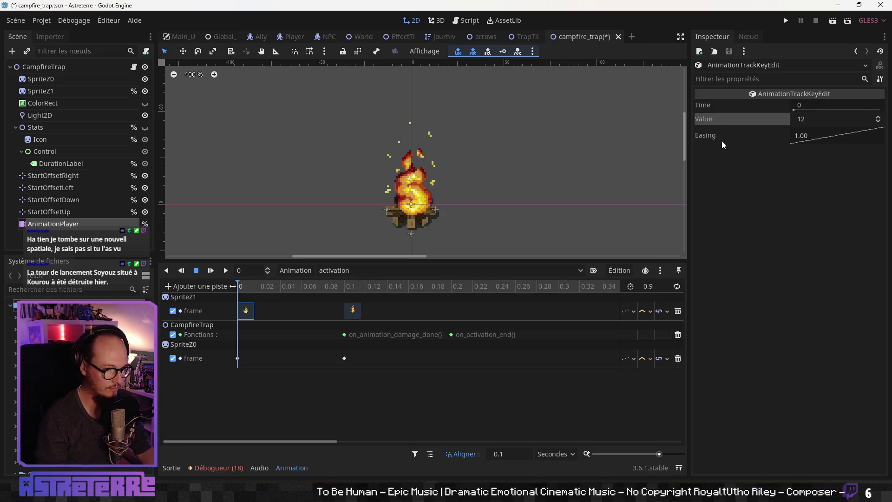
click(353, 311)
click(802, 122)
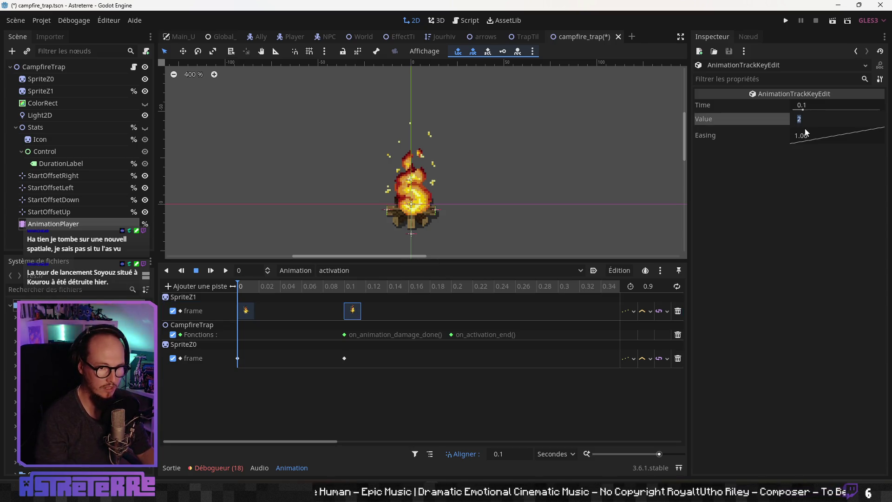
text(13)
click(72, 89)
scroll(491, 172, down, 2)
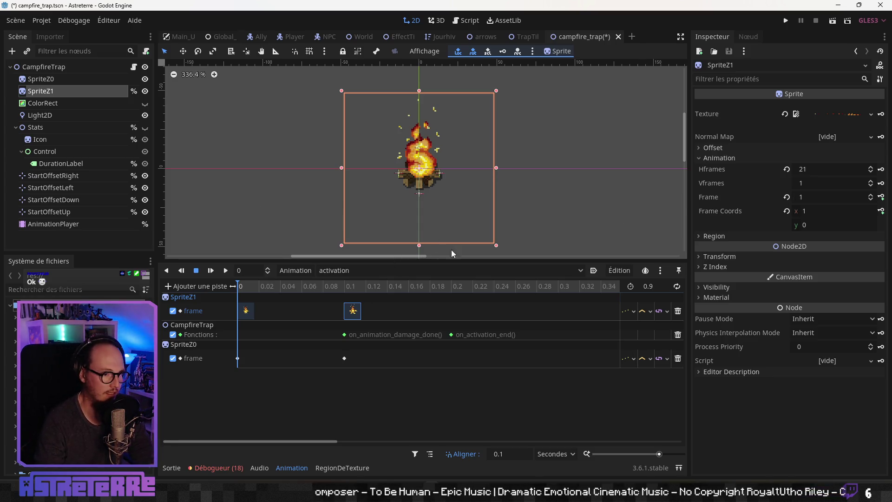
drag(272, 283, 429, 285)
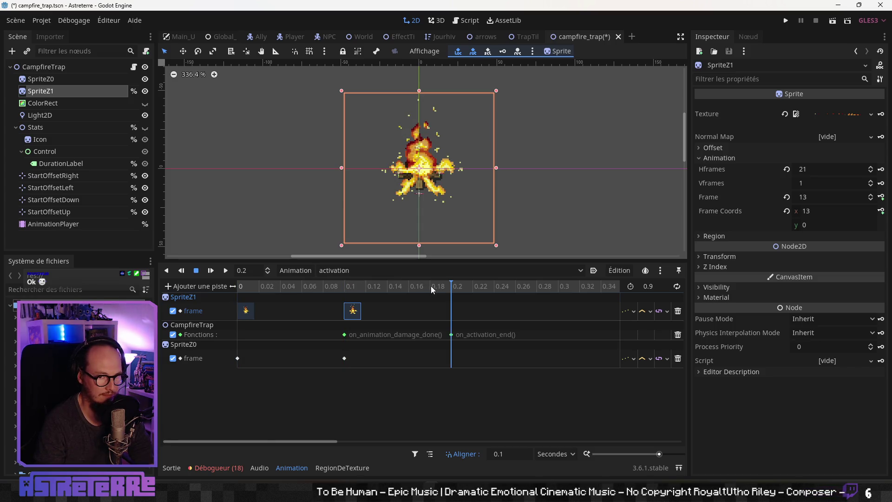
Add incrementing SpriteZ1 frame keys every 0.1 s along the activation track
click(881, 198)
click(882, 197)
click(882, 197)
click(882, 198)
click(881, 197)
click(881, 197)
click(882, 197)
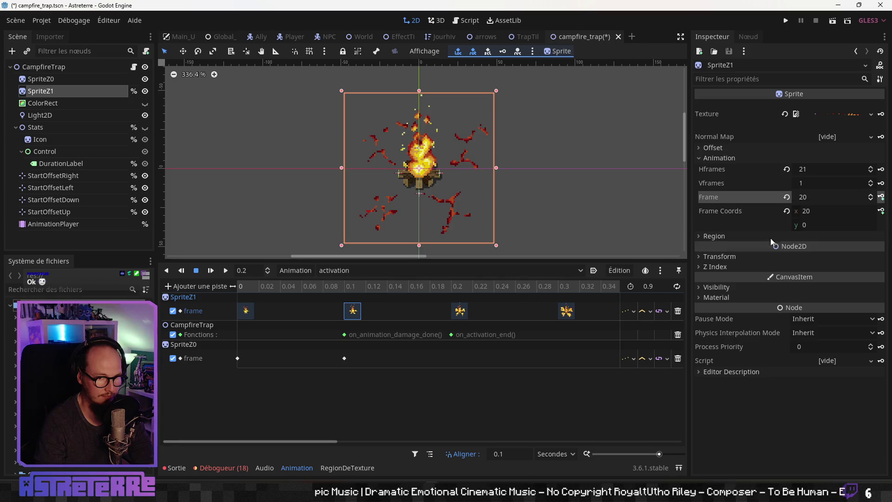
mouse_move(318, 444)
mouse_down()
mouse_move(576, 425)
mouse_move(601, 395)
mouse_up()
Delete the extra key at 0.8 s and review the keys up to 0.7 s
click(882, 198)
click(491, 312)
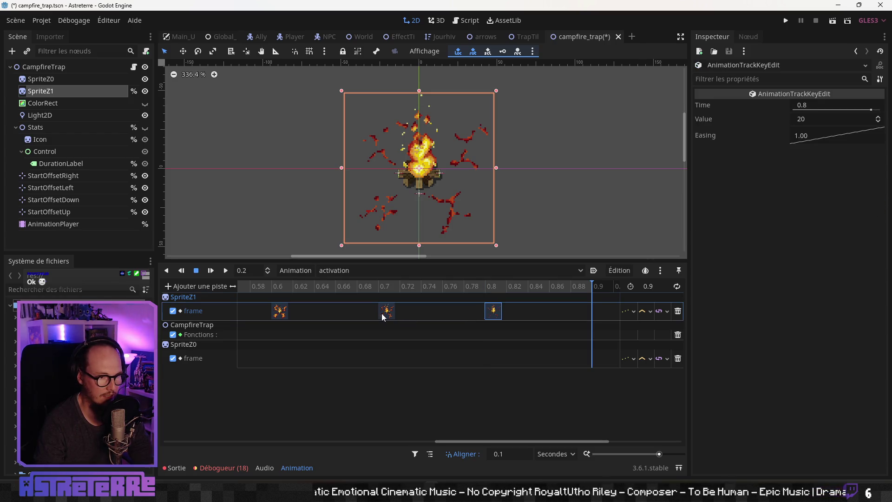
key(Delete)
click(407, 286)
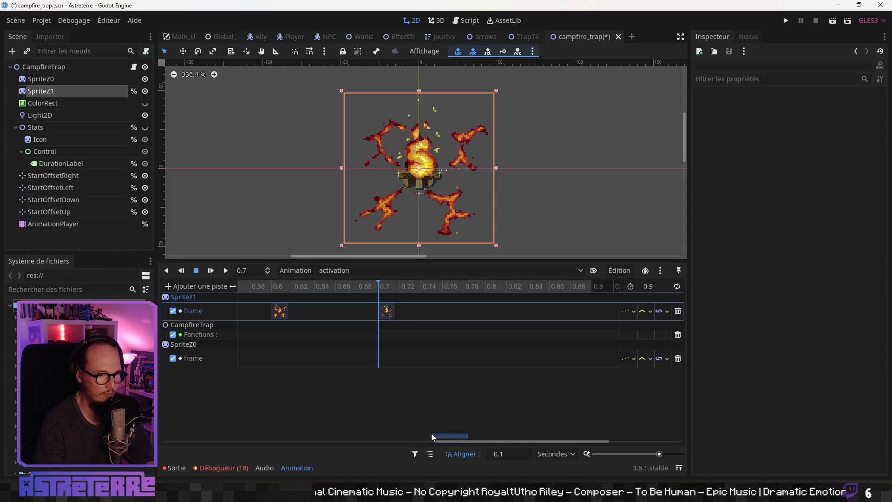
scroll(418, 380, down, 3)
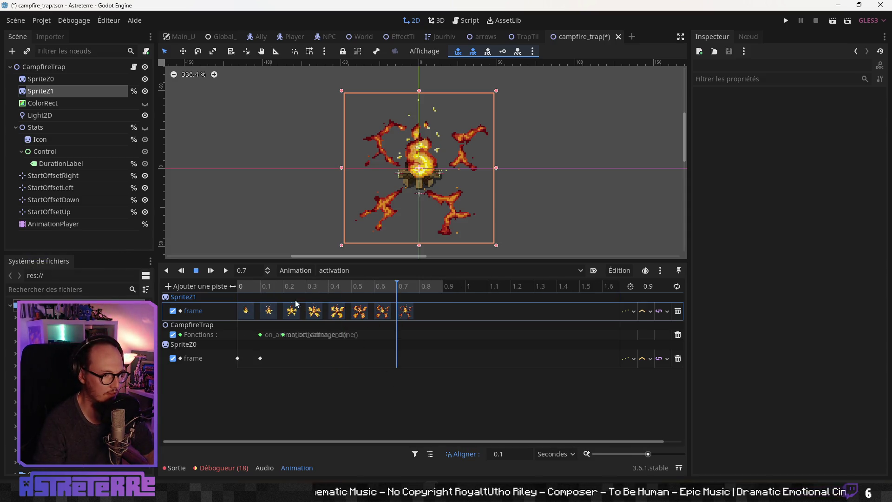
click(276, 287)
mouse_move(276, 289)
mouse_down()
mouse_move(228, 288)
mouse_move(409, 289)
mouse_up()
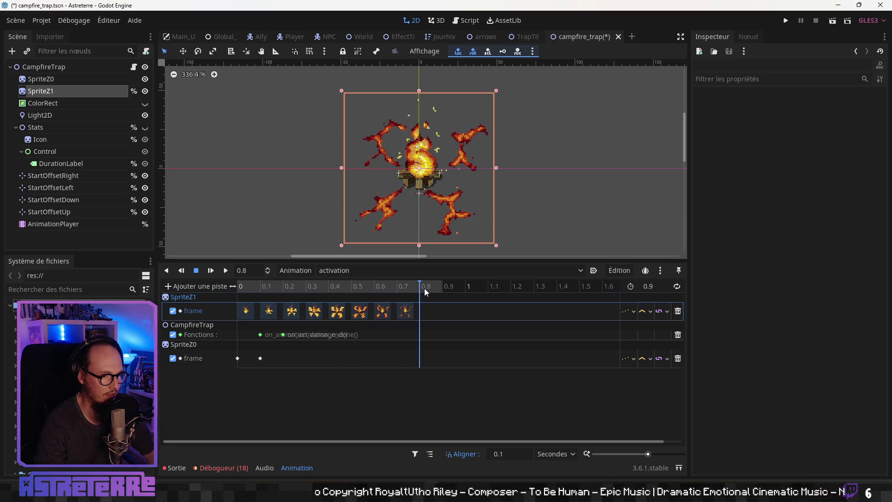
click(405, 314)
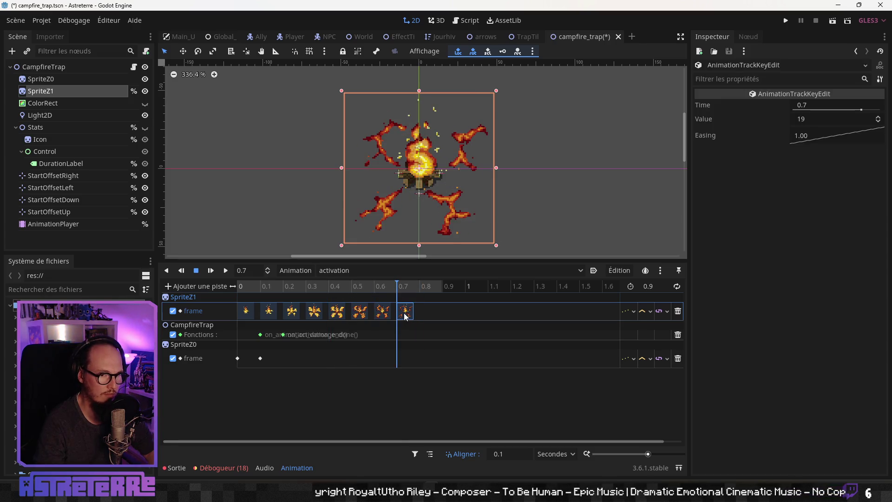
Check the final sprite frames 20 and 21 in Aseprite
key(alt+Tab)
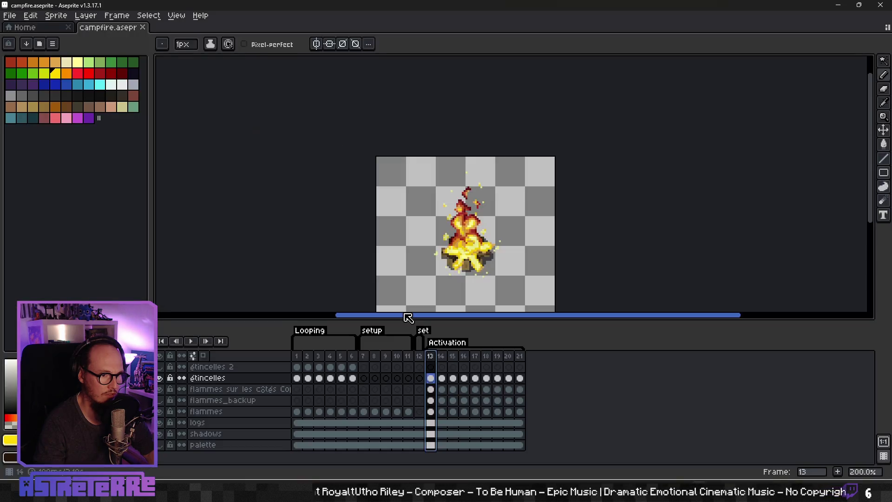
click(521, 358)
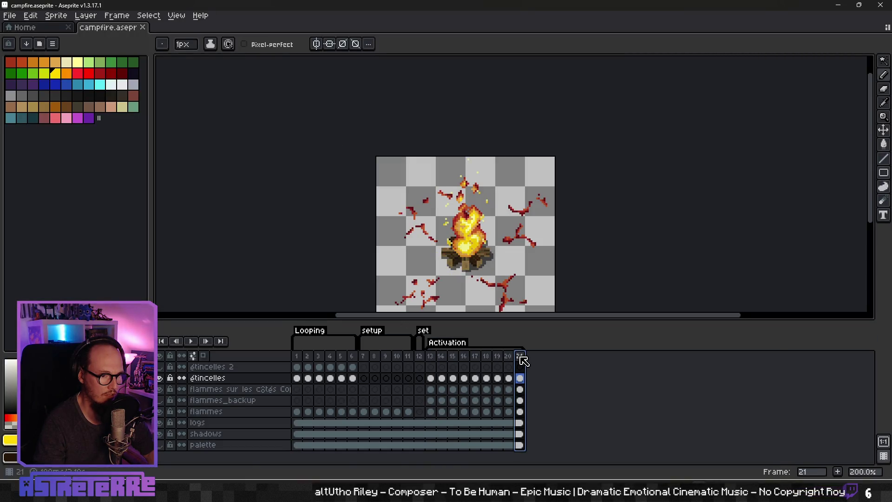
click(512, 357)
click(521, 356)
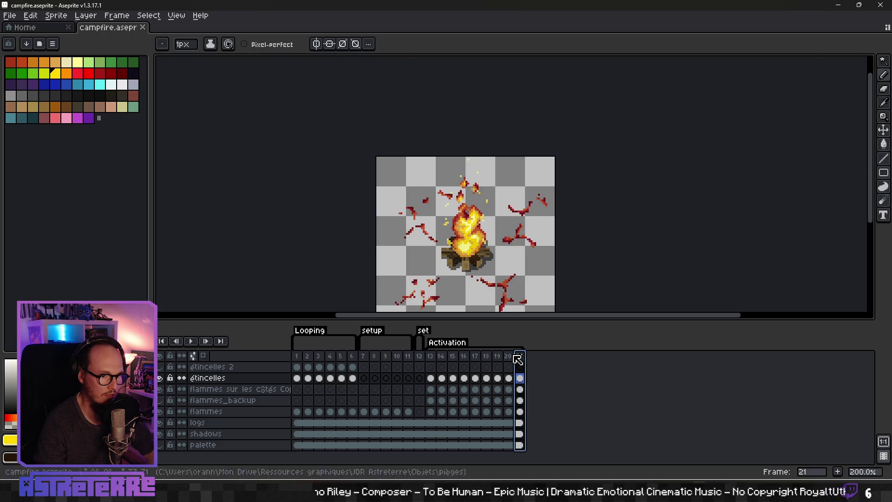
key(alt+Tab)
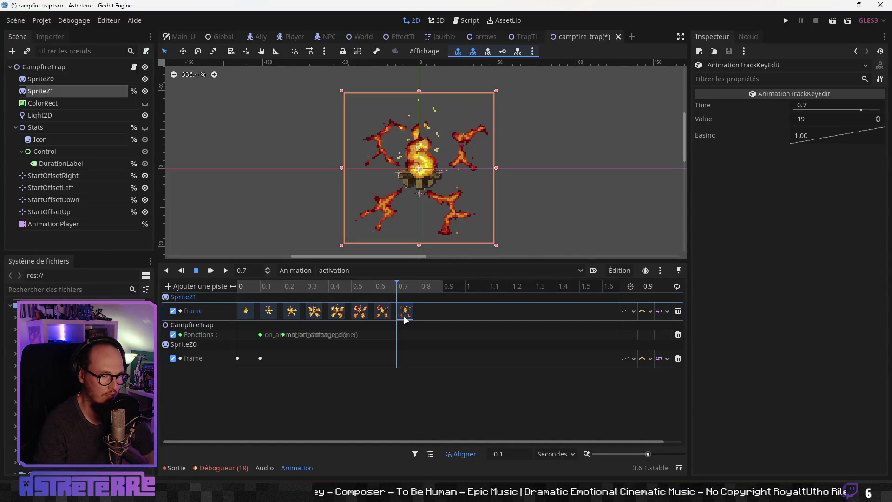
Insert a frame key at 0.8 s with value 20 and play the animation
drag(409, 288, 431, 290)
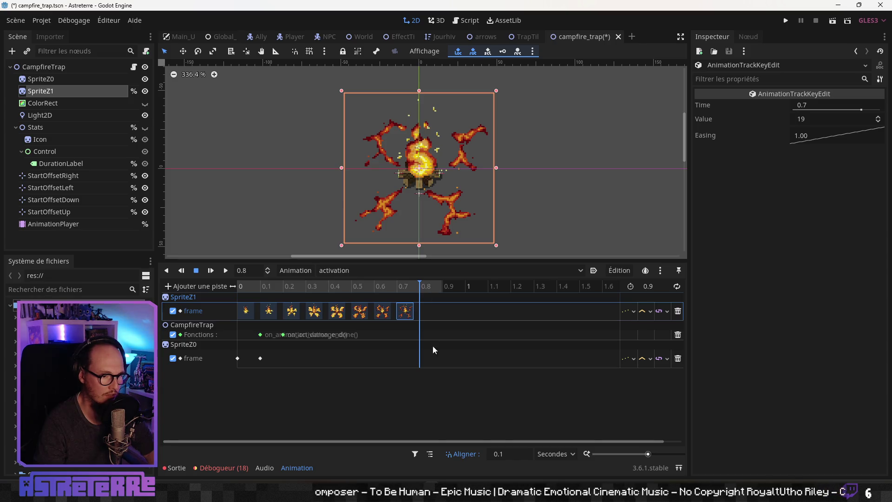
right_click(421, 314)
click(437, 319)
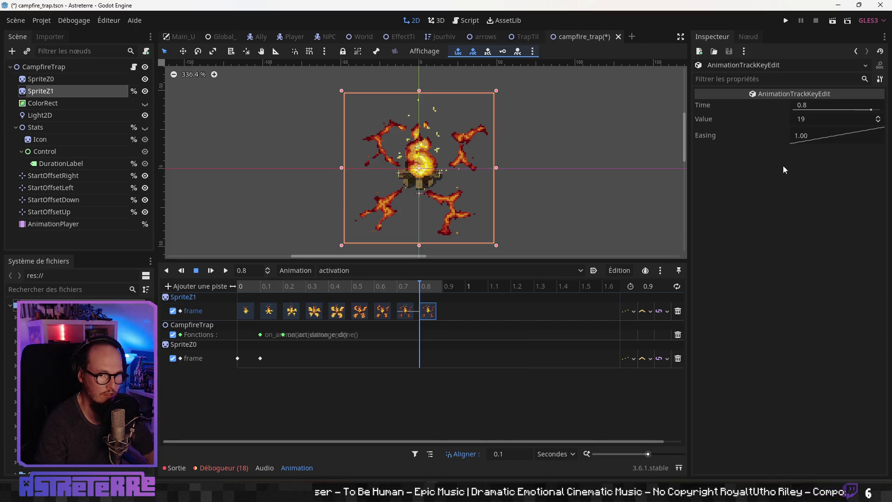
click(809, 119)
text(20)
key(Return)
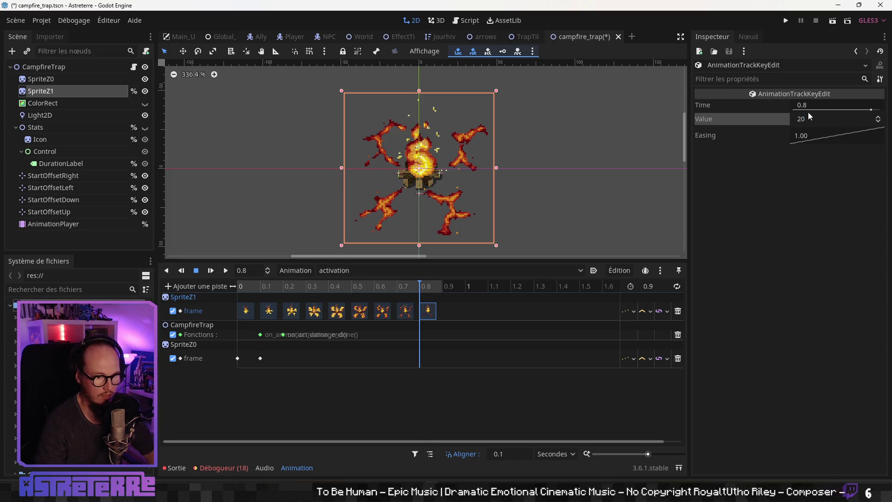
click(429, 286)
key(shift+d)
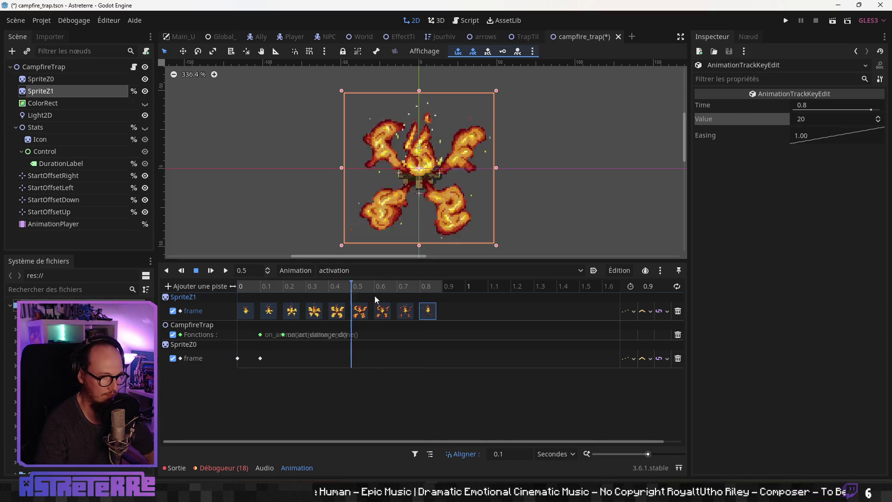
click(237, 288)
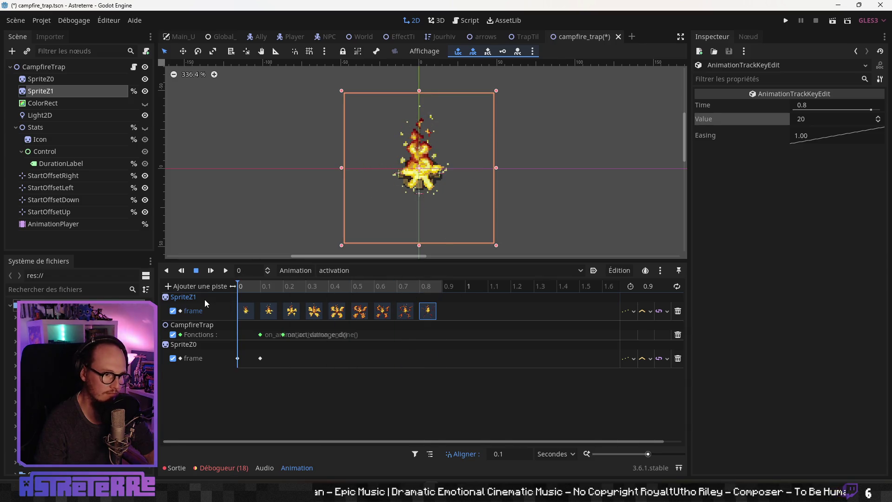
scroll(324, 335, up, 5)
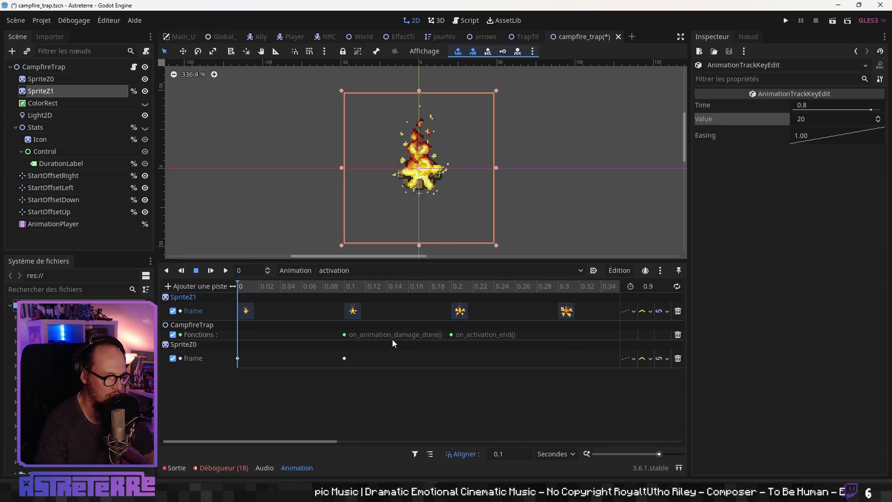
Drag the on_activation_end key to 0.9 s and play the activation animation back
click(383, 335)
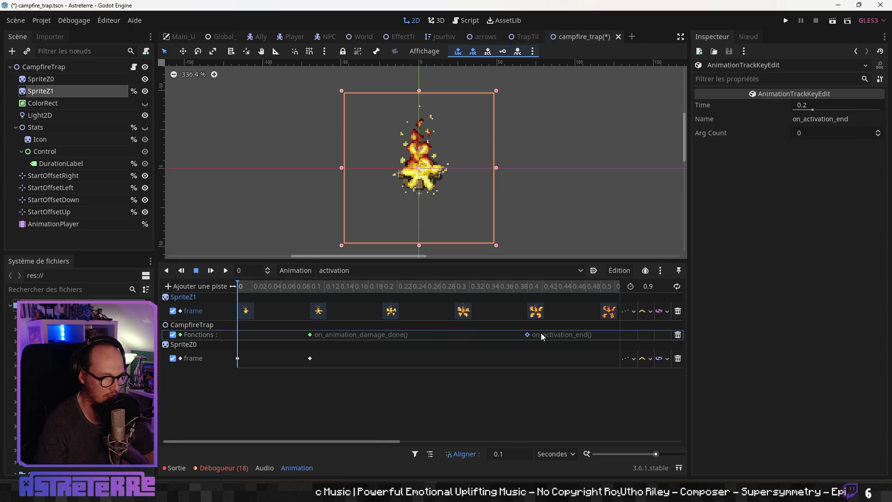
scroll(484, 356, down, 3)
drag(373, 334, 530, 331)
drag(531, 286, 222, 302)
click(226, 273)
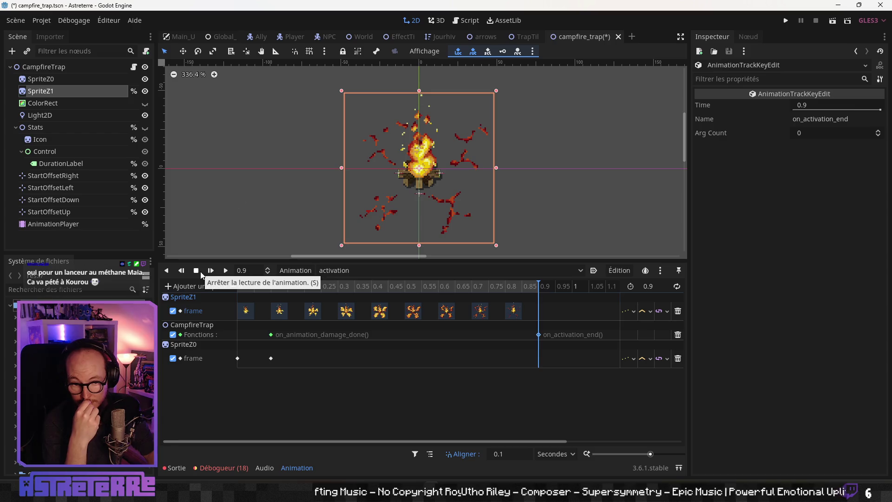
click(225, 271)
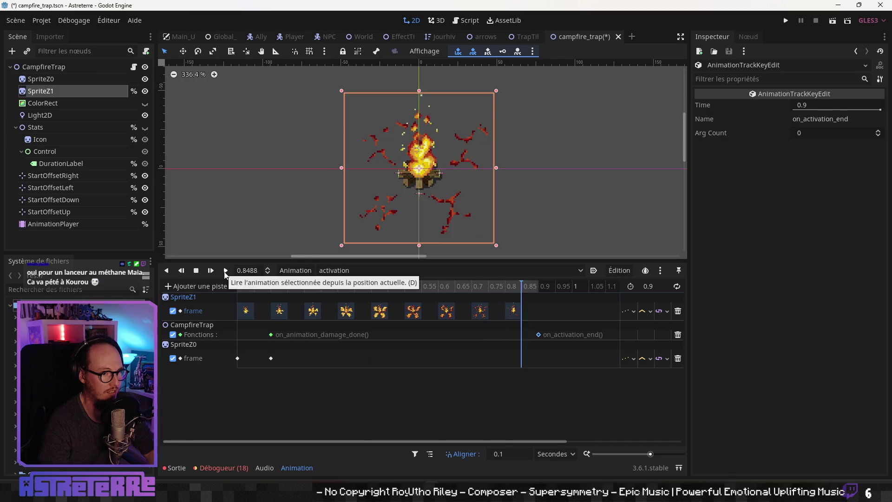
click(245, 286)
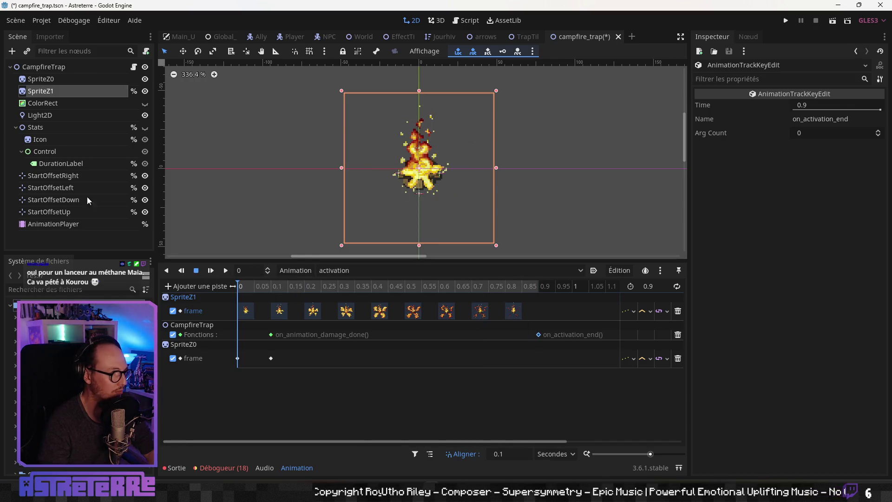
click(53, 103)
Key Light2D texture_scale and energy into the activation animation, deleting the stray color track
click(76, 116)
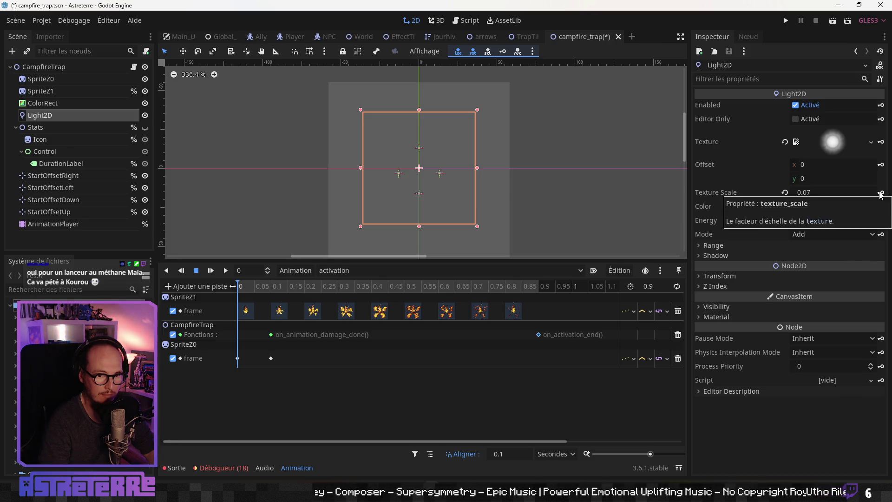
click(881, 194)
click(399, 257)
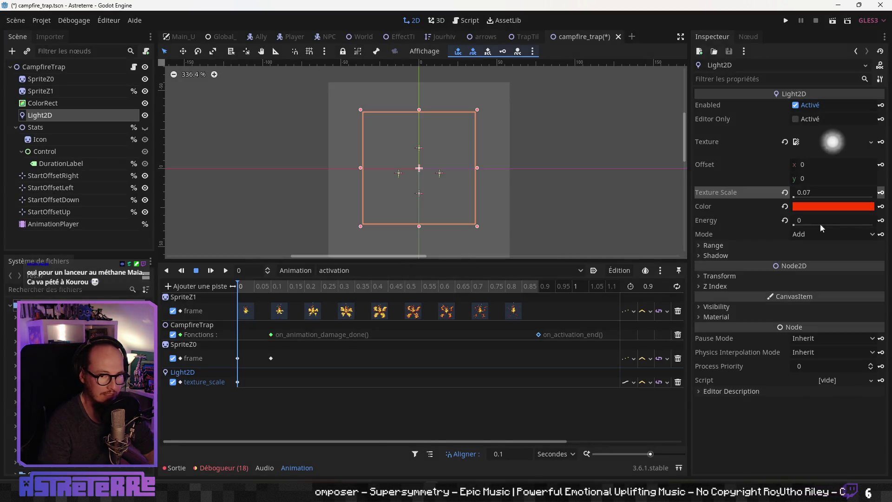
click(882, 207)
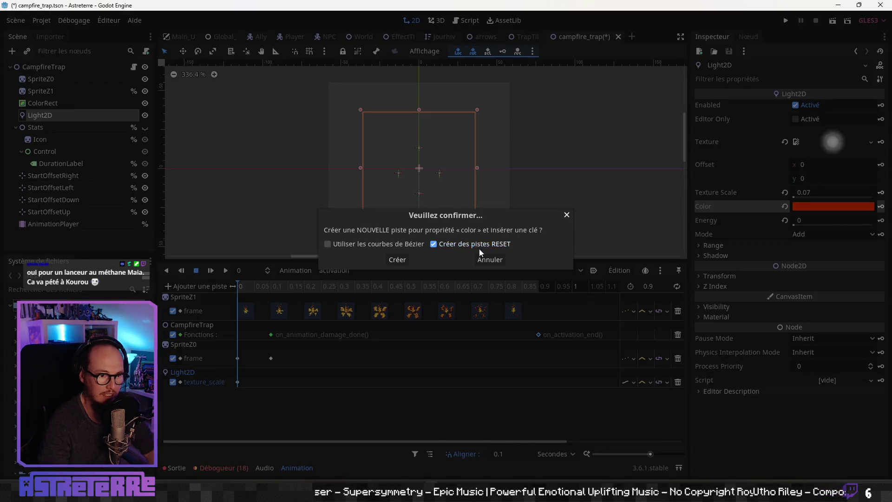
click(400, 262)
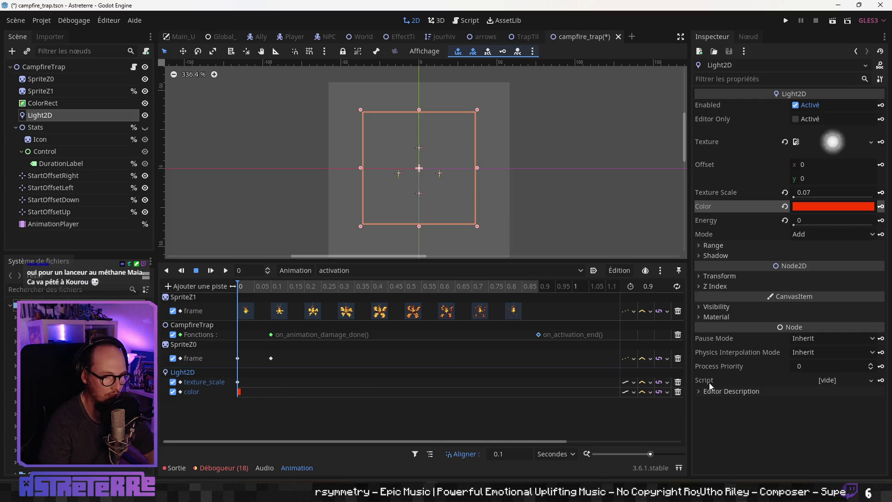
click(678, 392)
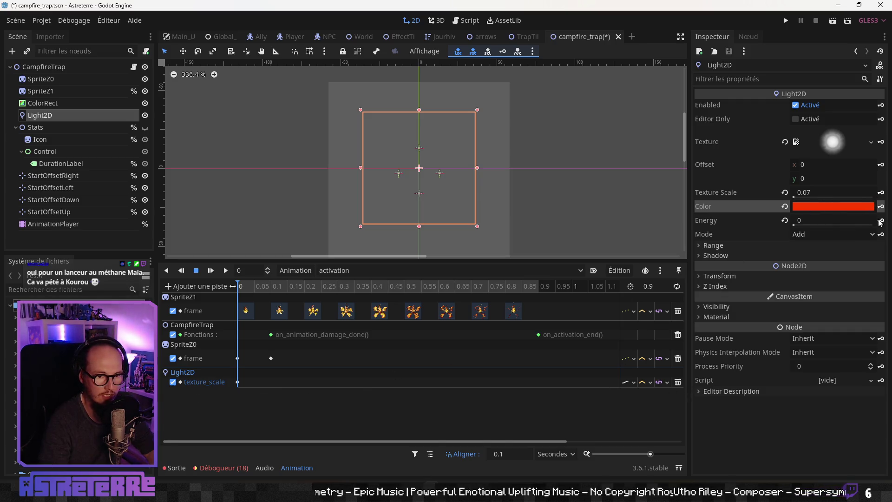
click(881, 220)
click(399, 261)
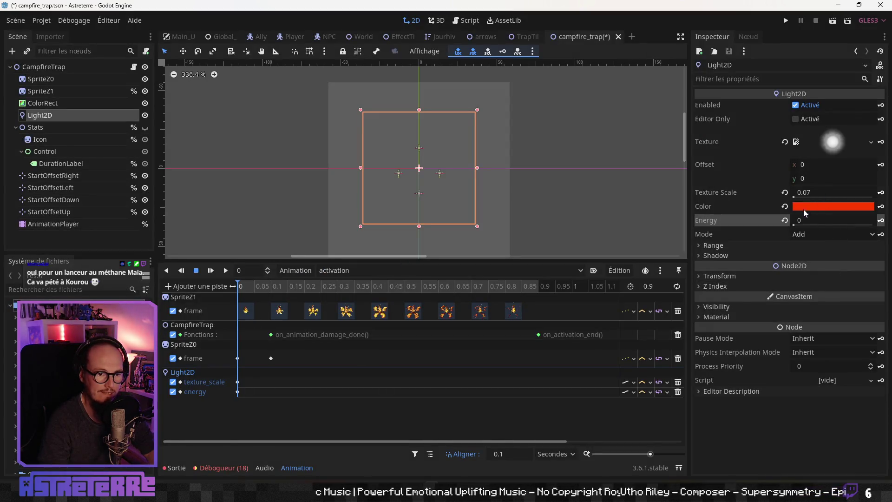
click(367, 271)
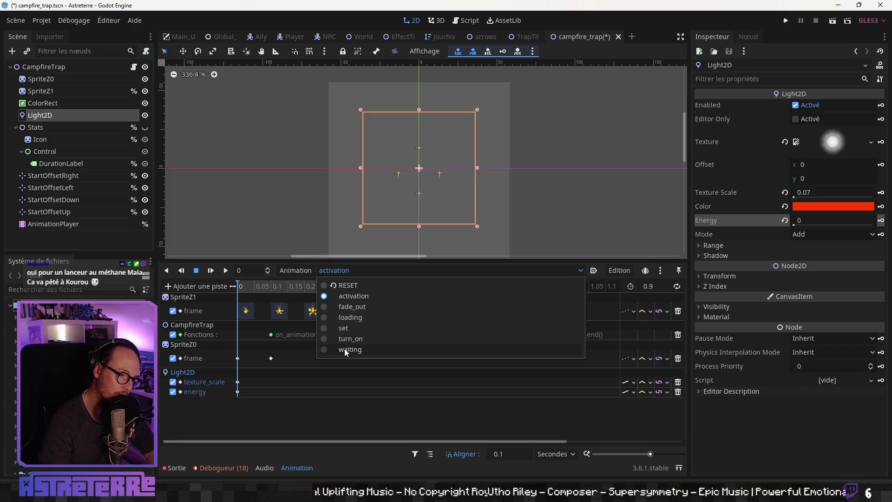
In the waiting animation, inspect the energy keys at 0 and 0.05 s and texture_scale at 0
click(345, 349)
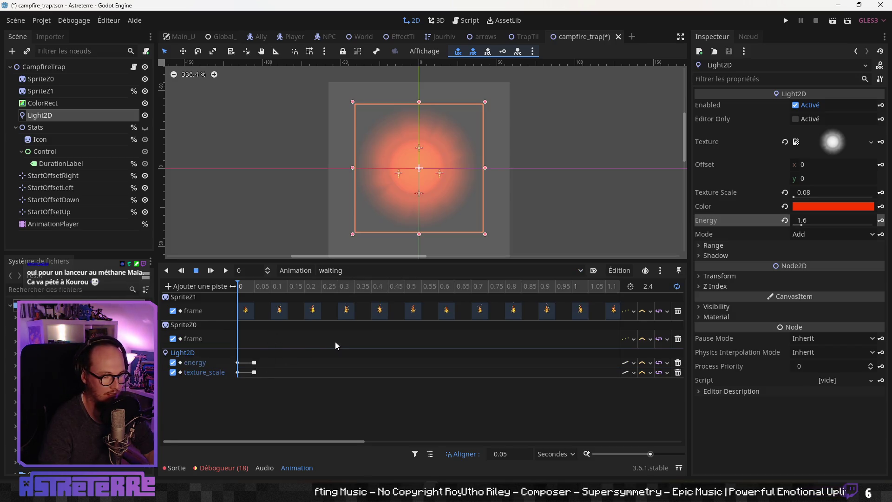
mouse_move(266, 286)
mouse_down()
mouse_move(607, 287)
mouse_move(248, 295)
mouse_up()
scroll(389, 325, down, 3)
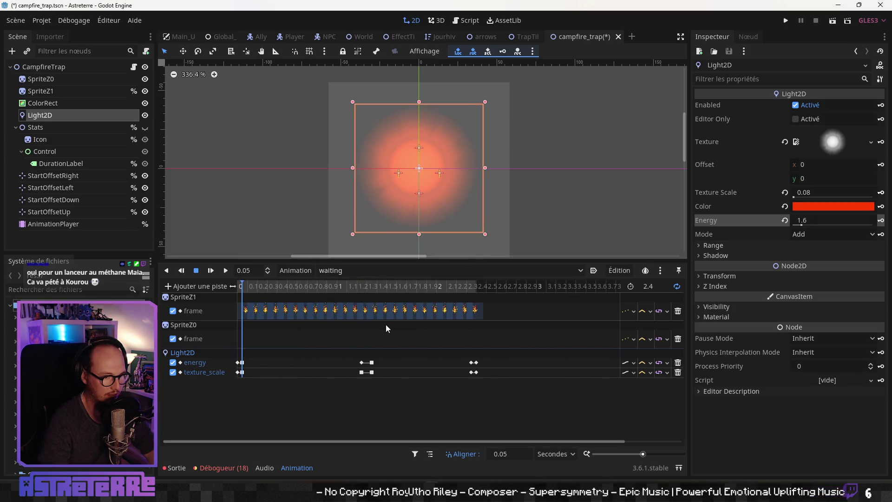
scroll(258, 370, up, 3)
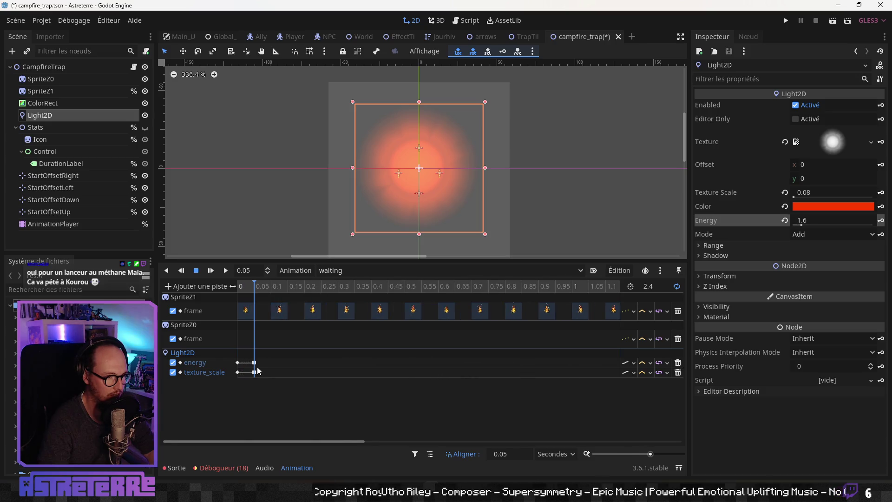
click(254, 362)
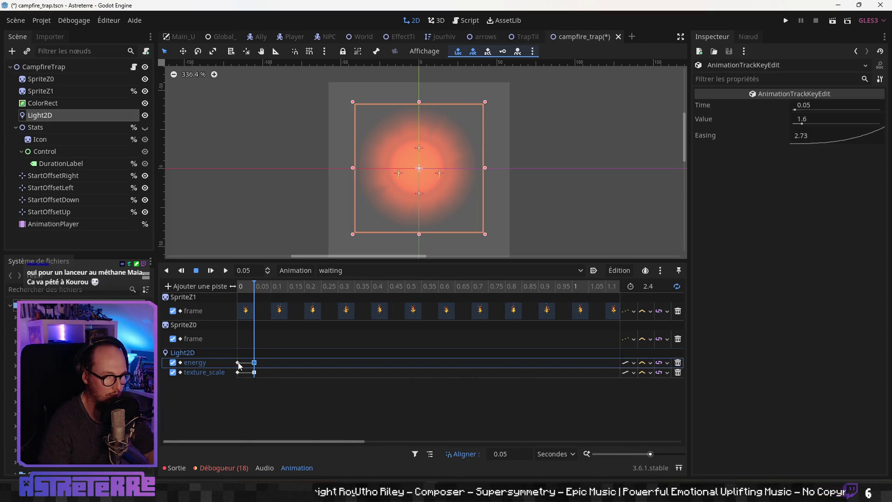
click(238, 363)
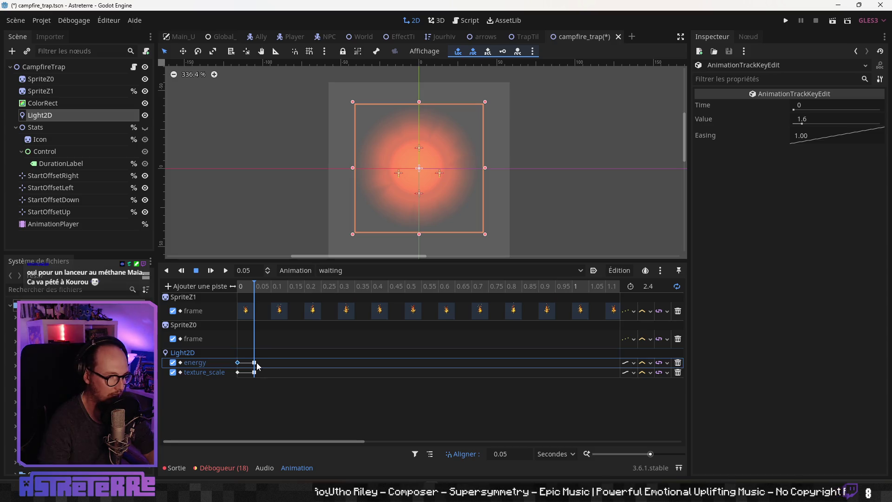
mouse_move(256, 365)
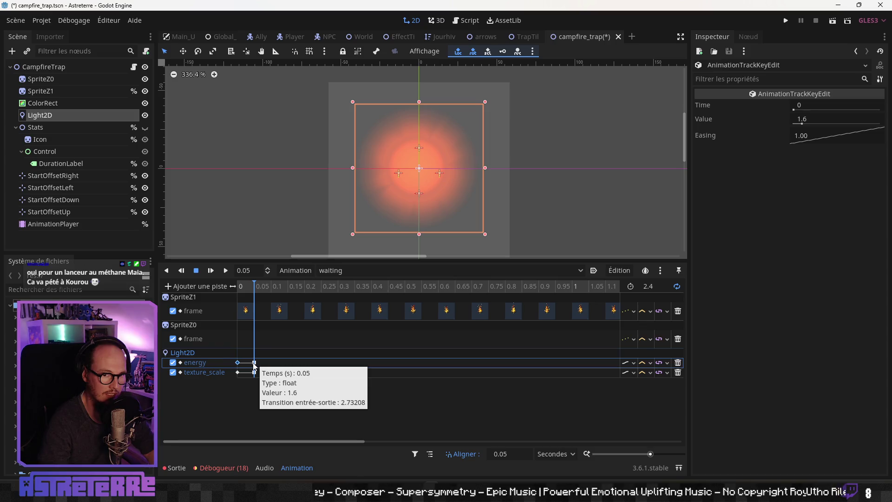
click(254, 363)
click(238, 373)
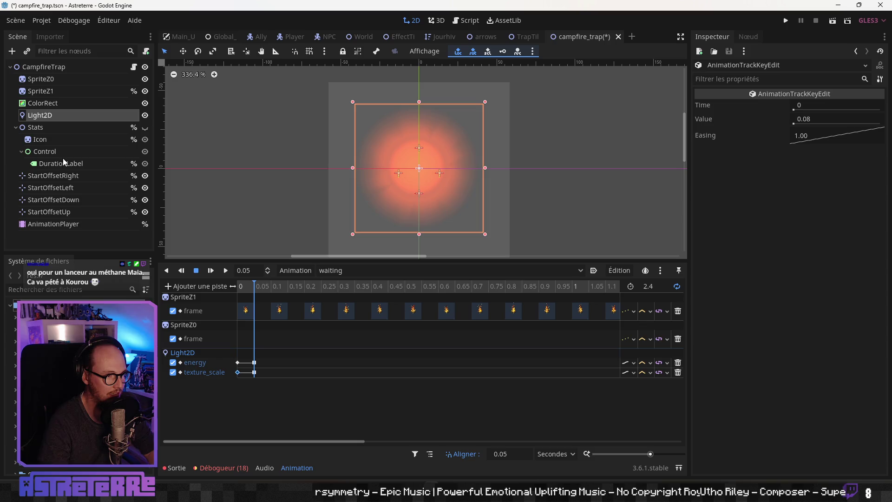
click(341, 270)
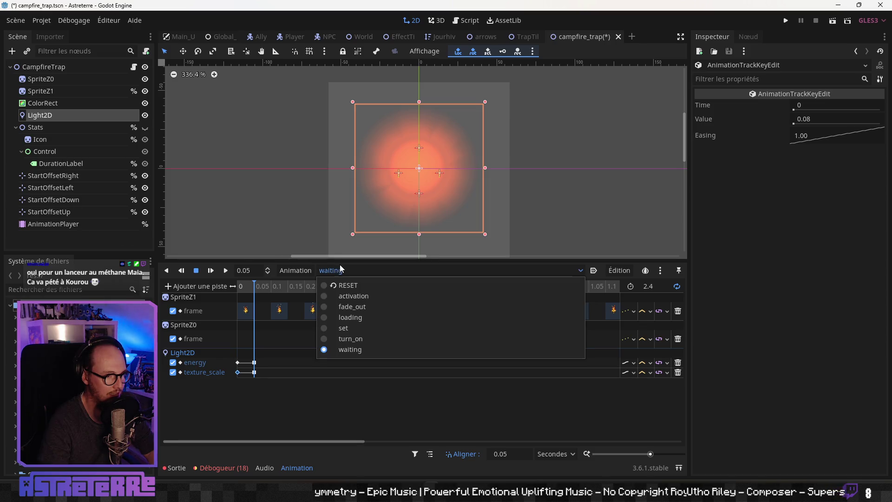
In the activation animation, set the time-0 Light2D keys to texture_scale 0.08 and energy 1.6
click(367, 299)
click(237, 382)
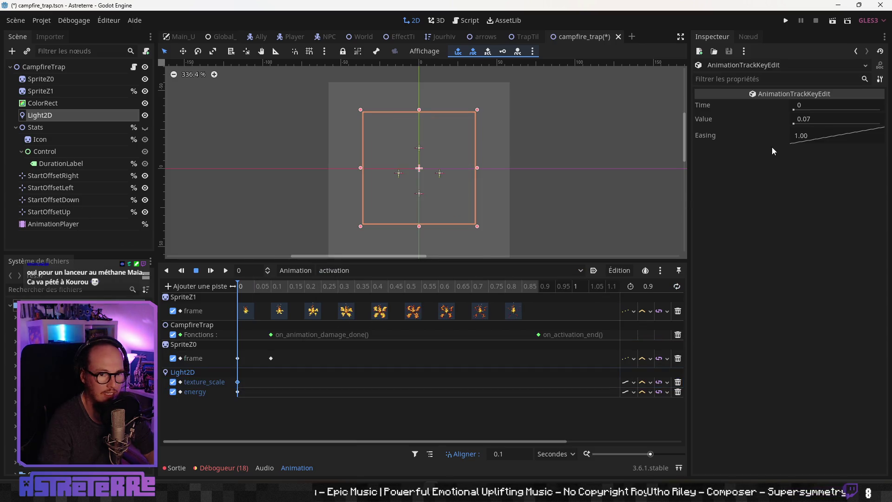
scroll(817, 122, up, 1)
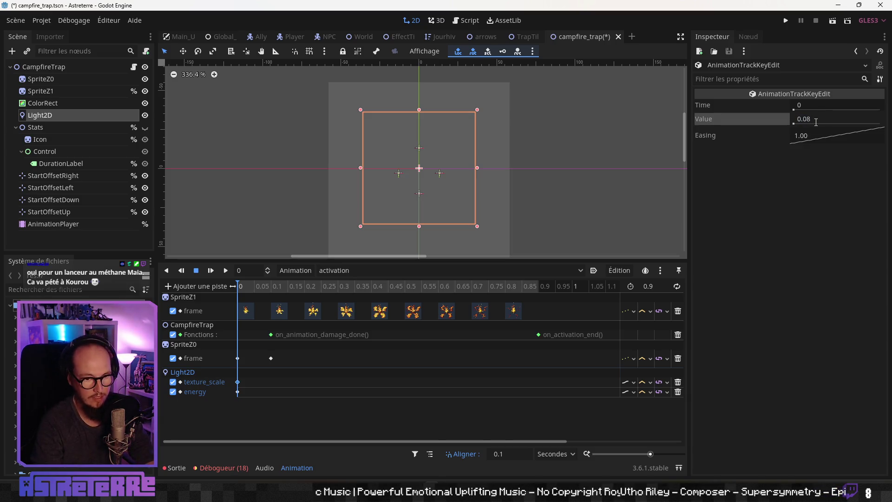
click(237, 393)
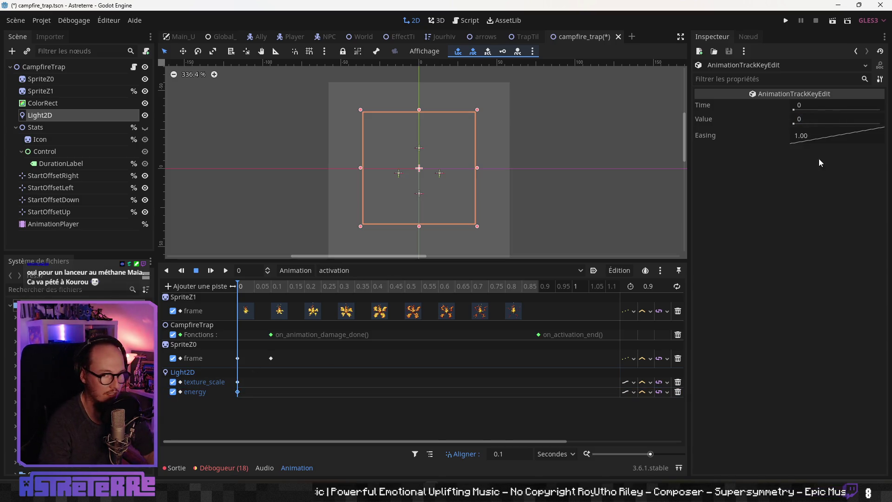
click(810, 120)
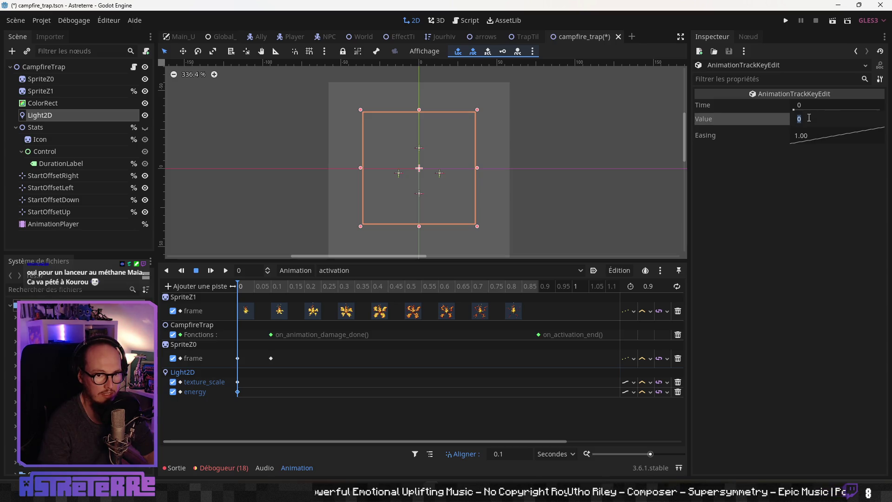
text(1.6)
key(Return)
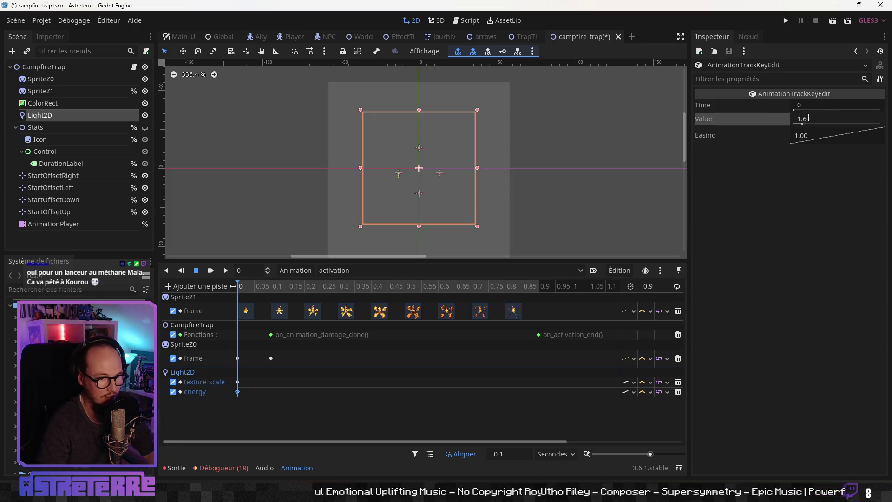
mouse_move(272, 287)
mouse_down()
mouse_move(304, 287)
mouse_move(224, 288)
mouse_up()
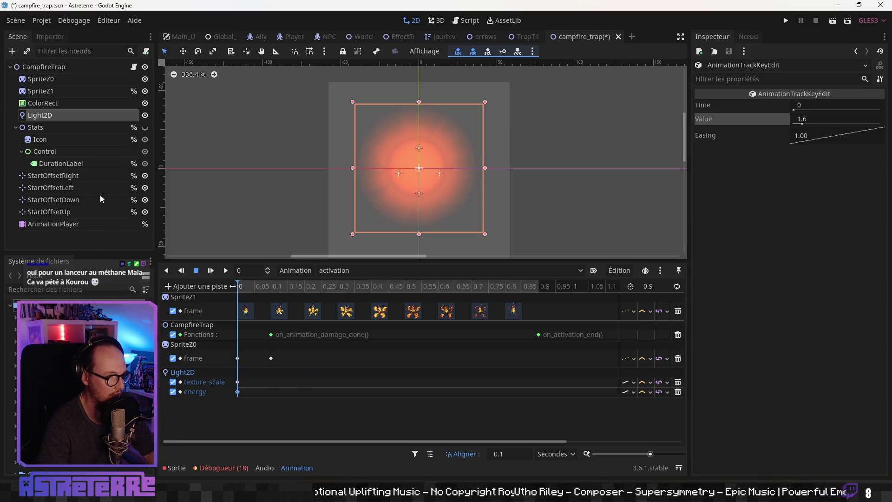
Compare with the waiting animation's starting energy key, then return to activation and preview it
click(359, 269)
click(351, 349)
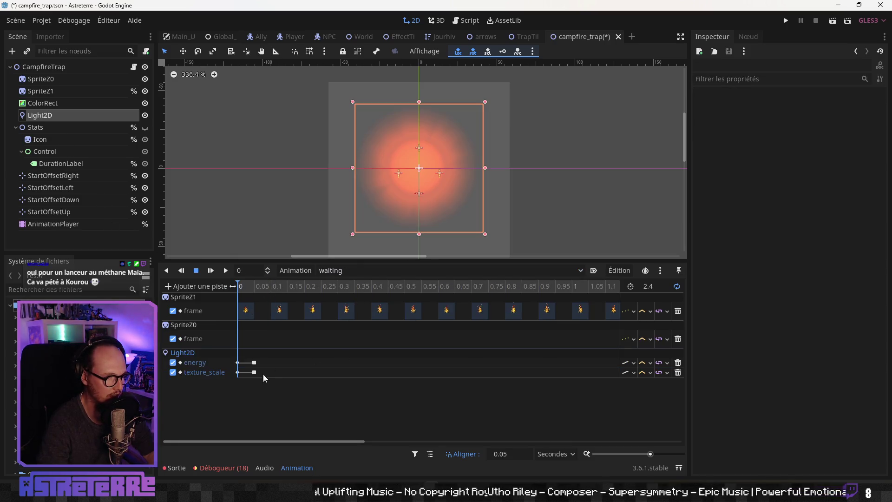
click(238, 363)
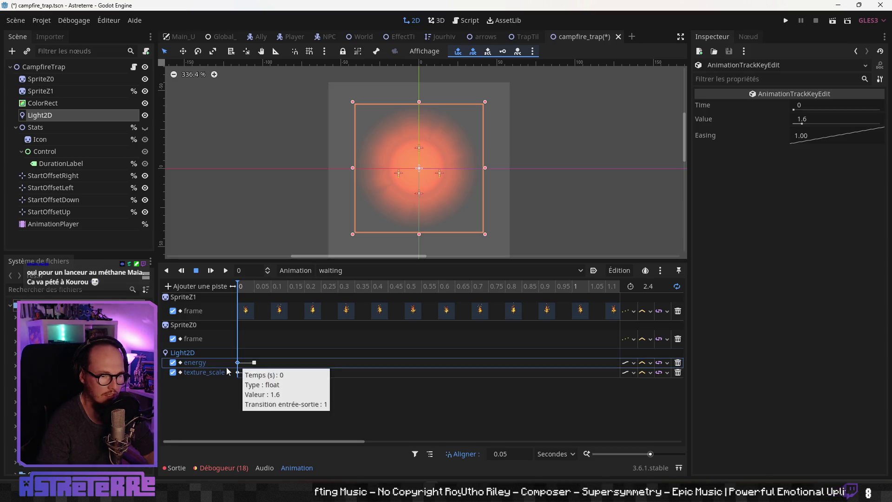
click(365, 272)
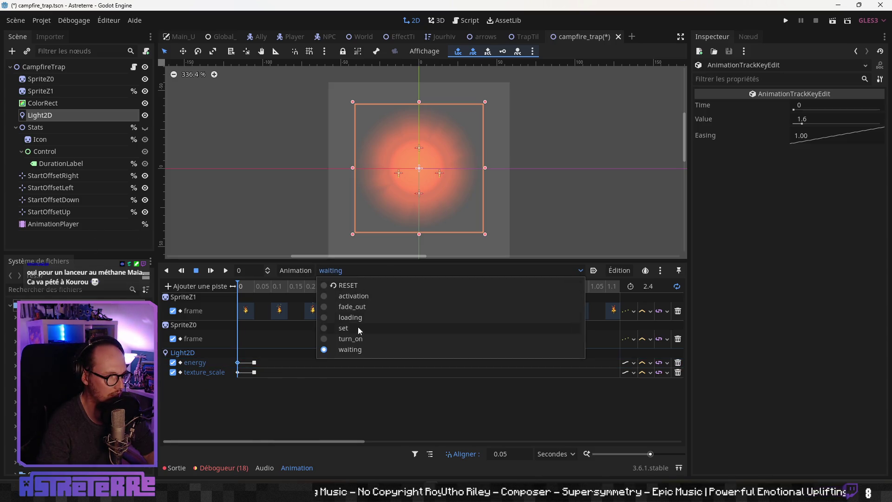
click(365, 297)
mouse_move(245, 290)
mouse_down()
mouse_move(470, 289)
mouse_move(304, 293)
mouse_move(412, 290)
mouse_up()
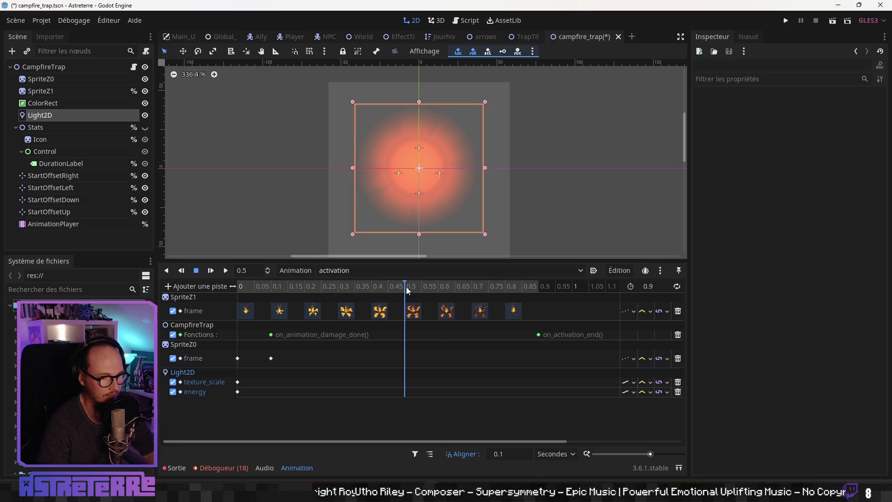
click(464, 288)
Add Light2D keys at 0.5 s and set the texture_scale key there to 0.18
click(415, 288)
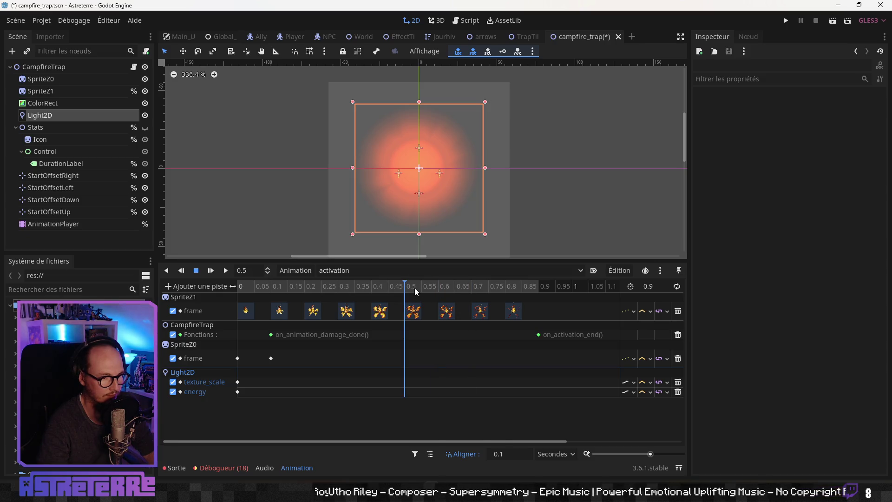
click(432, 400)
click(406, 383)
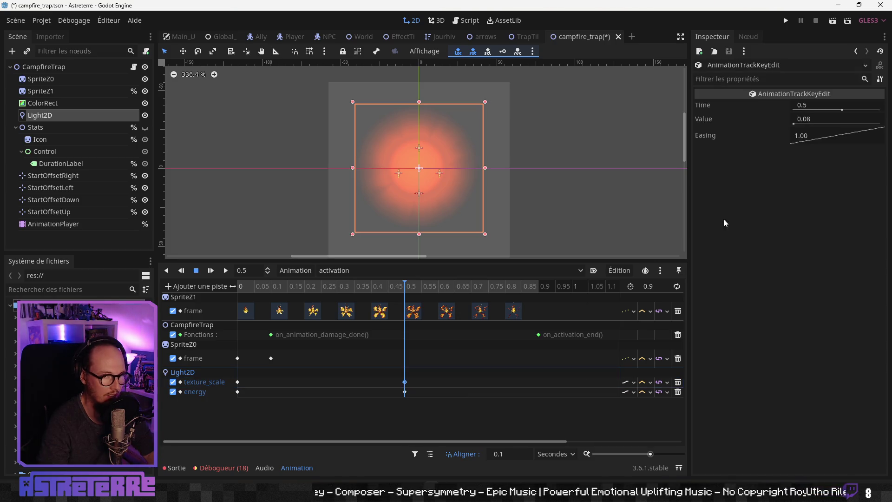
drag(408, 288, 229, 291)
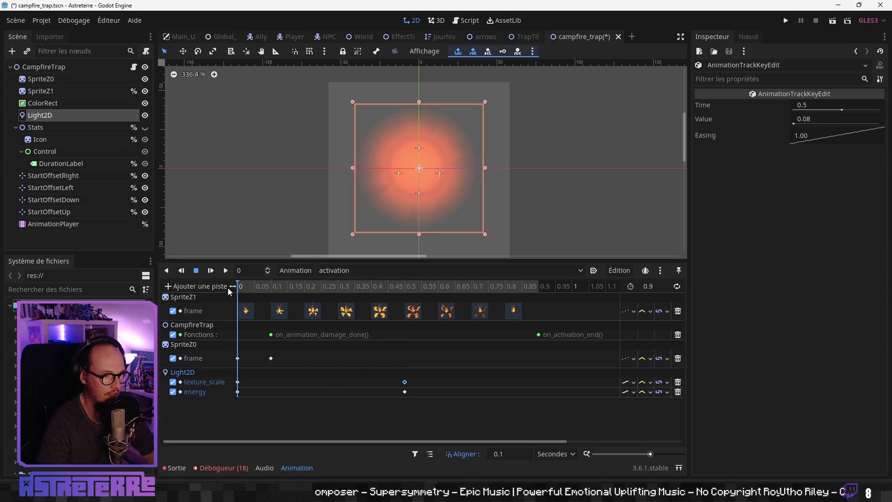
click(817, 120)
text(1)
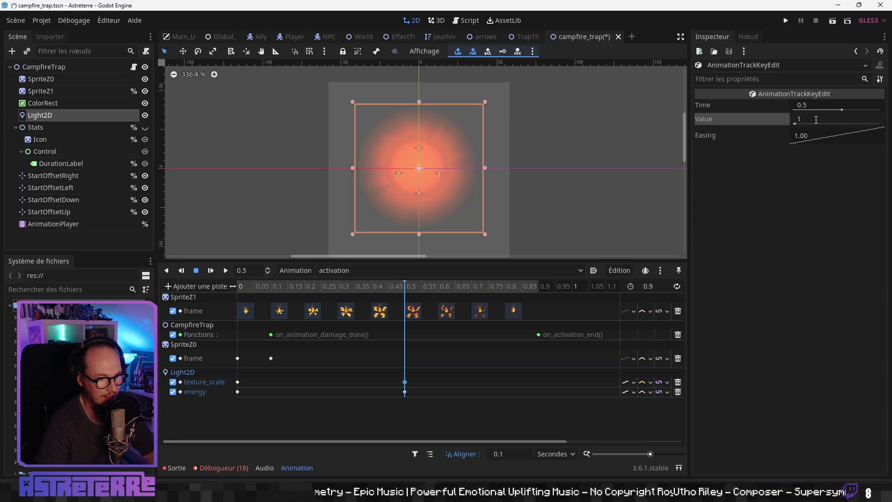
click(405, 288)
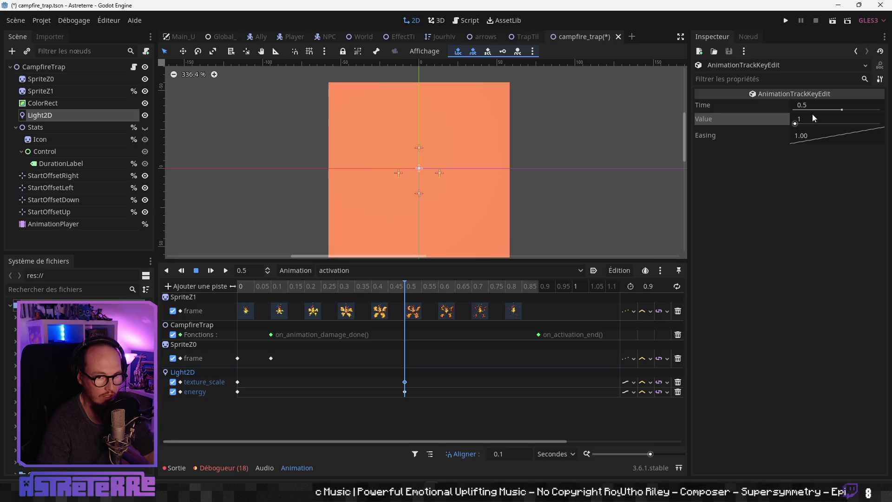
click(239, 383)
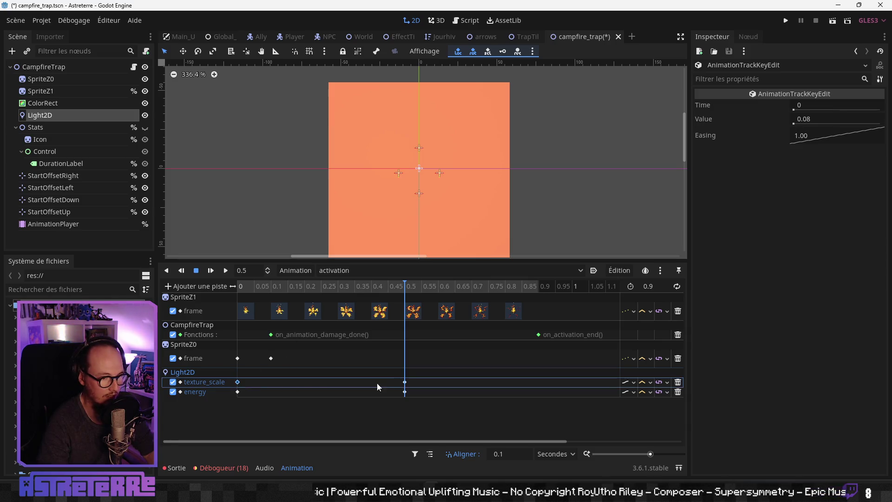
click(405, 382)
click(805, 120)
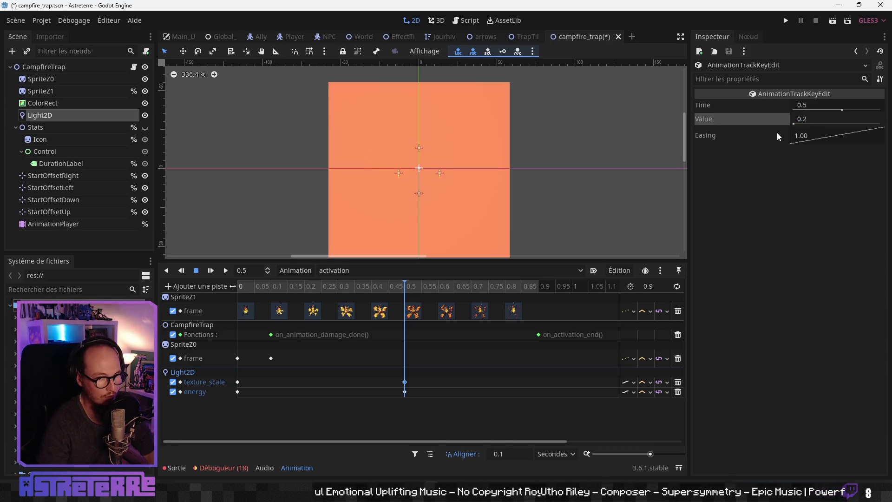
click(413, 287)
mouse_move(412, 286)
mouse_down()
mouse_move(263, 289)
mouse_move(464, 288)
mouse_move(272, 295)
mouse_move(404, 289)
mouse_move(289, 293)
mouse_move(417, 301)
mouse_up()
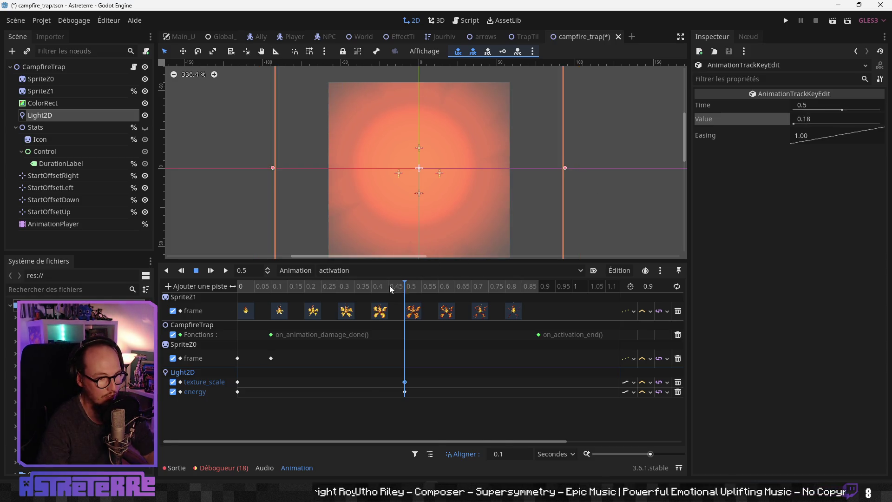
Set the energy key at 0.5 s to 2 and preview the brighter glow
click(405, 392)
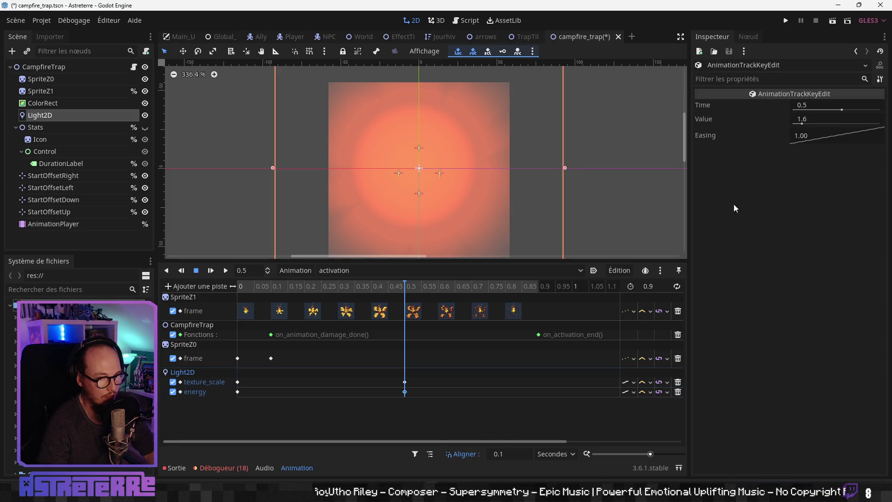
click(814, 120)
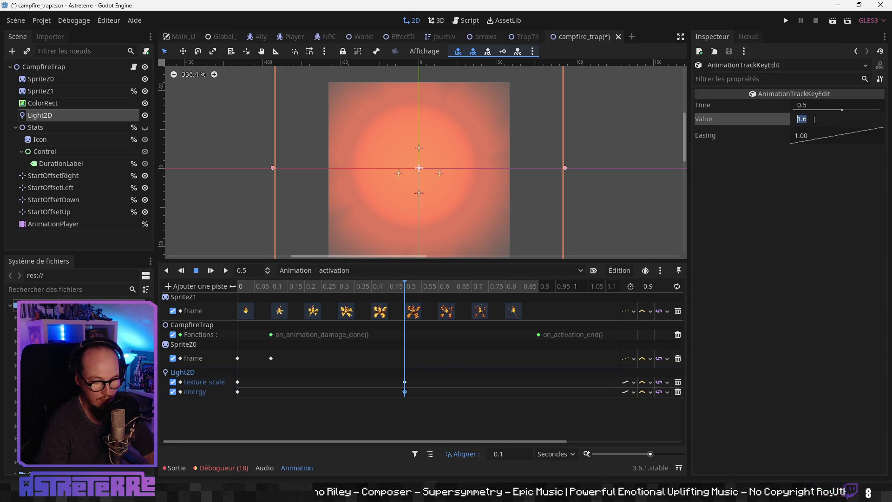
text(2)
key(Return)
mouse_move(387, 287)
mouse_down()
mouse_move(399, 286)
mouse_move(193, 285)
mouse_move(536, 286)
mouse_up()
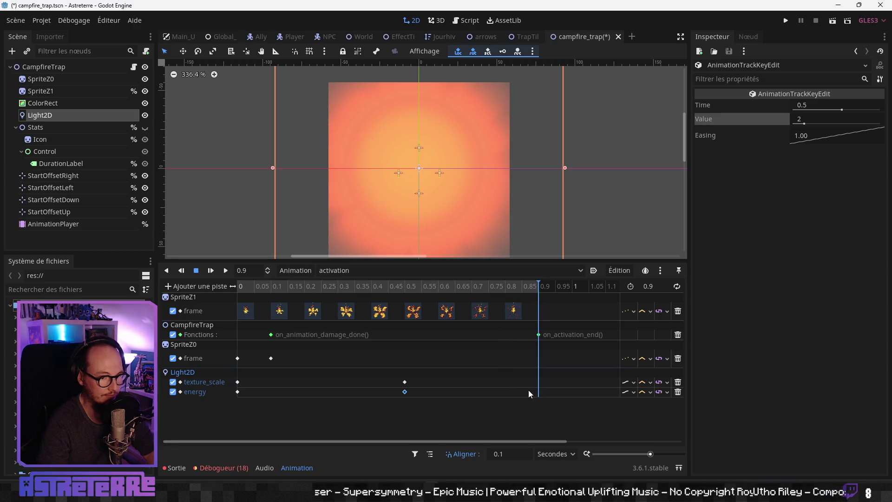
click(238, 382)
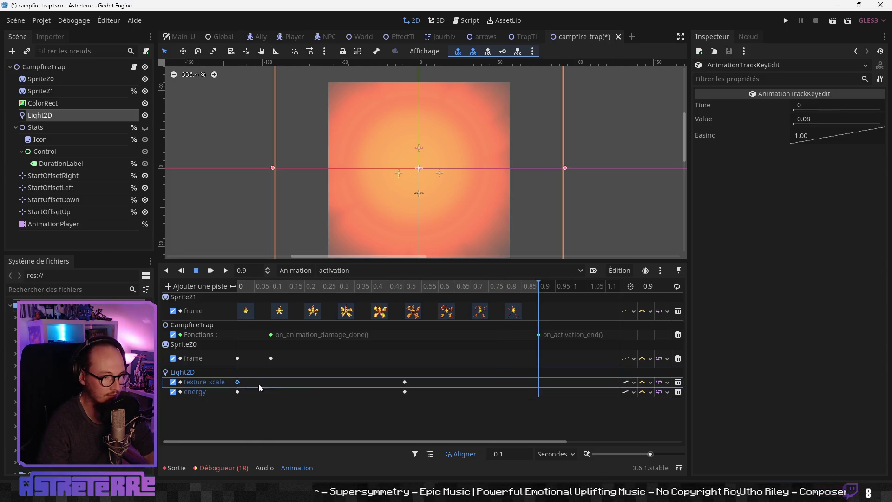
Key texture_scale at 0.9 s and duplicate the starting energy key to 0.9 s
right_click(539, 381)
click(560, 407)
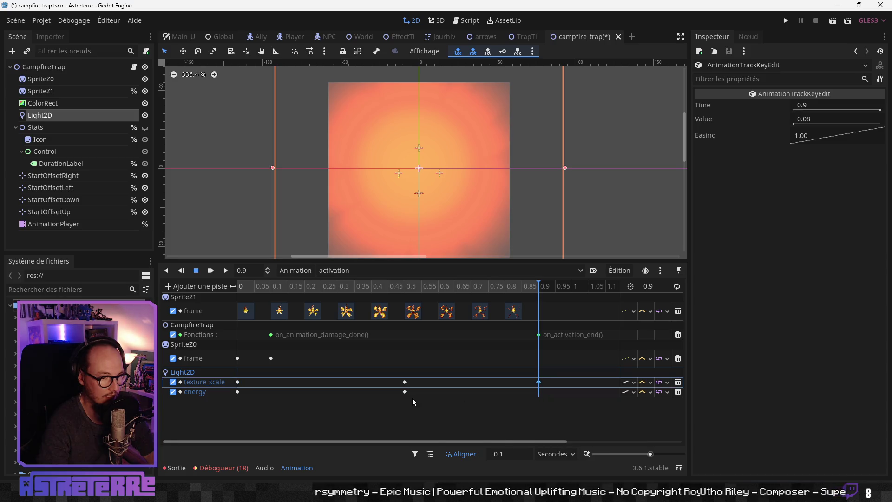
click(237, 393)
right_click(540, 395)
click(545, 405)
key(Delete)
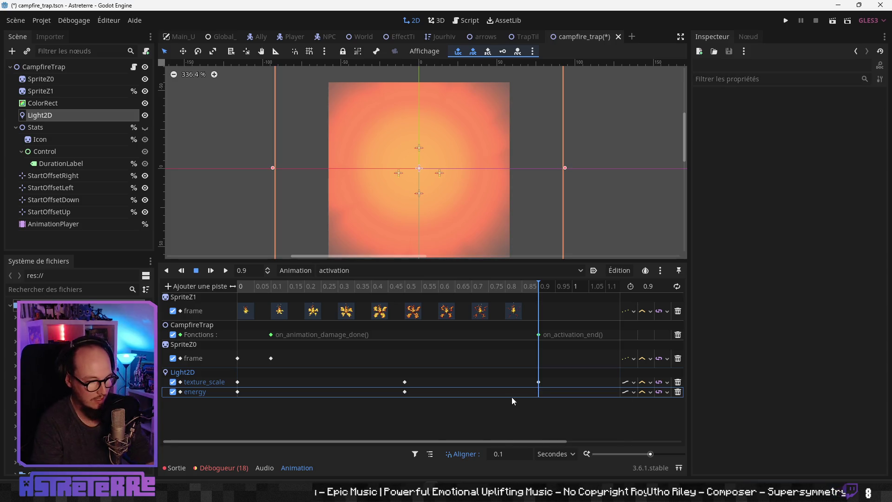
click(238, 391)
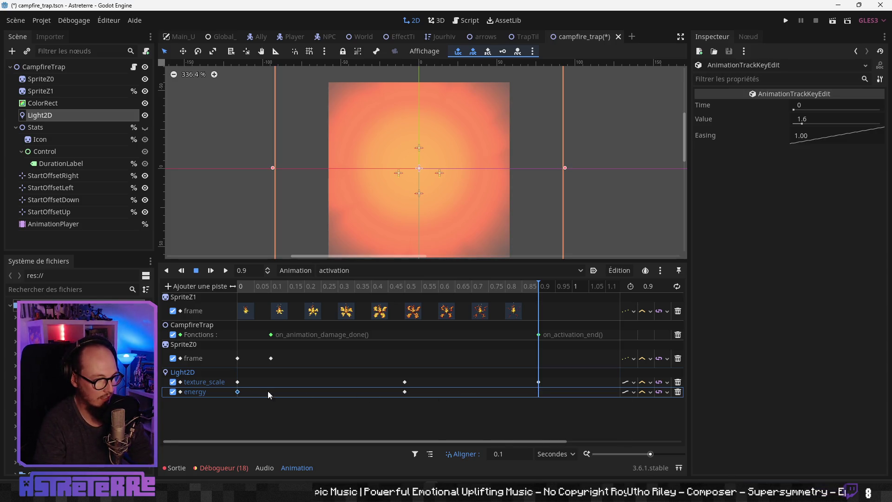
right_click(539, 395)
click(560, 427)
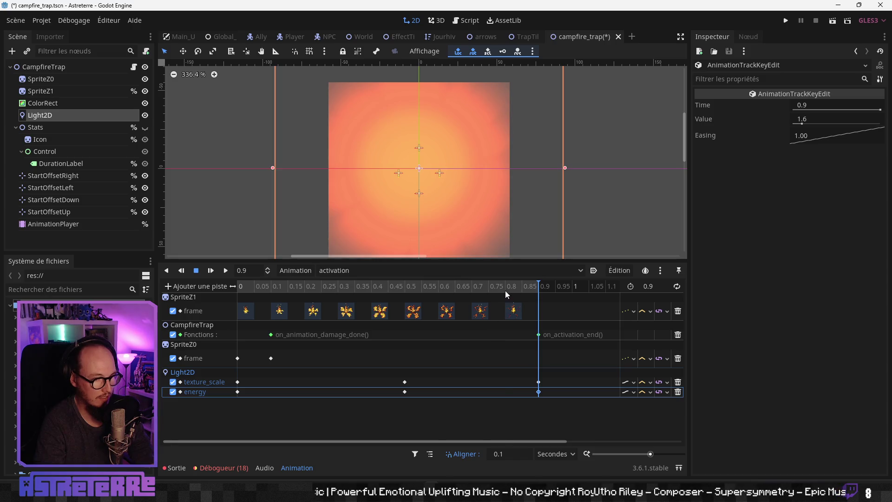
drag(506, 289, 228, 300)
click(227, 271)
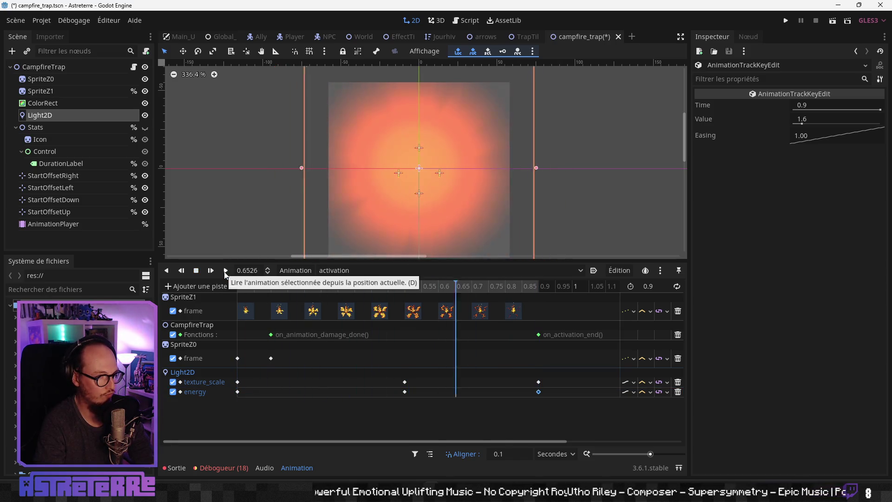
Ease the start keys (texture_scale 0.203, energy 0.210) and hide the ColorRect
click(238, 382)
drag(813, 137, 780, 147)
drag(297, 287, 219, 290)
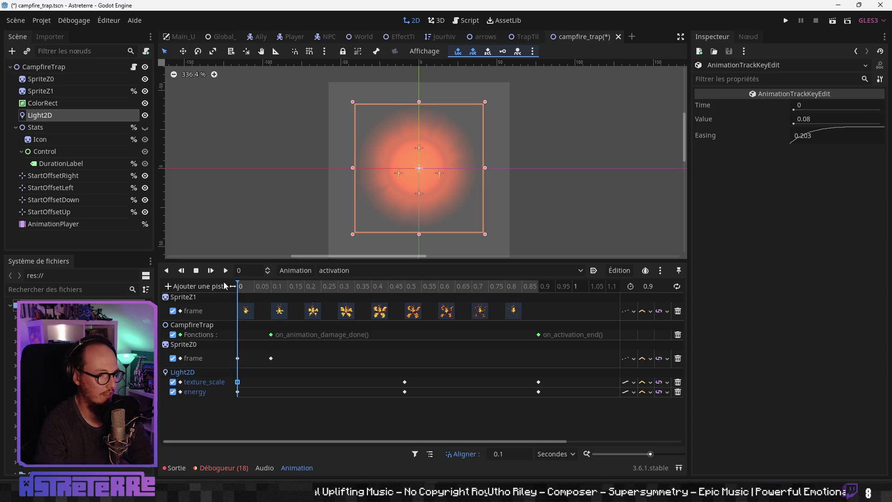
click(226, 271)
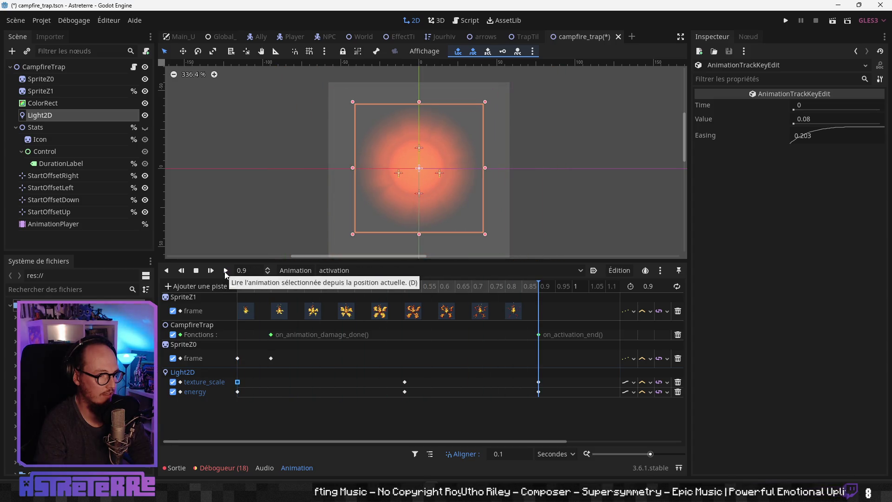
click(238, 392)
drag(797, 127, 794, 129)
click(226, 271)
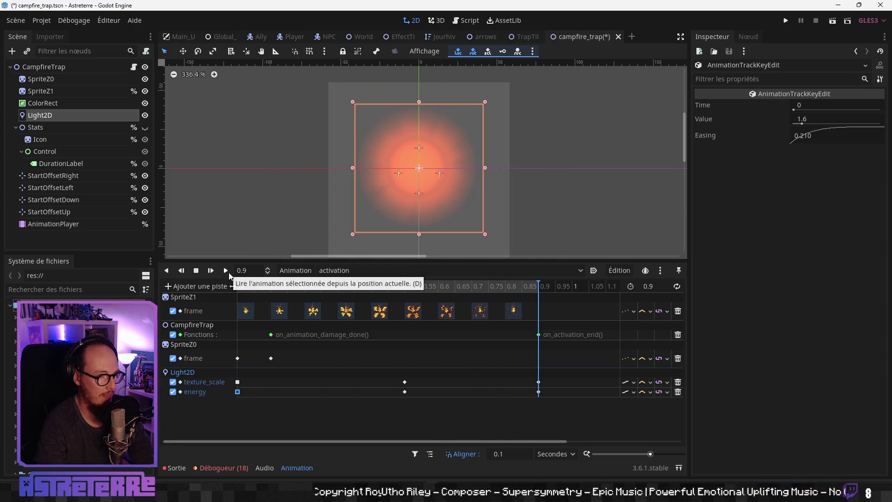
click(145, 103)
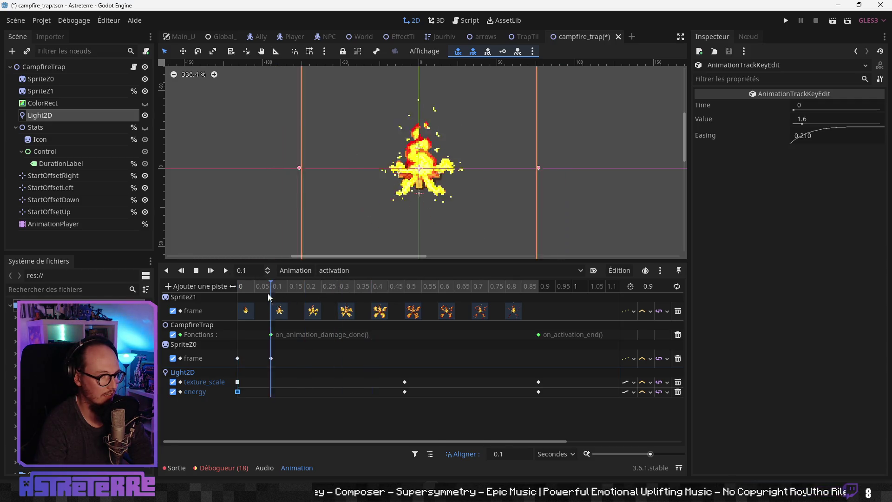
click(226, 271)
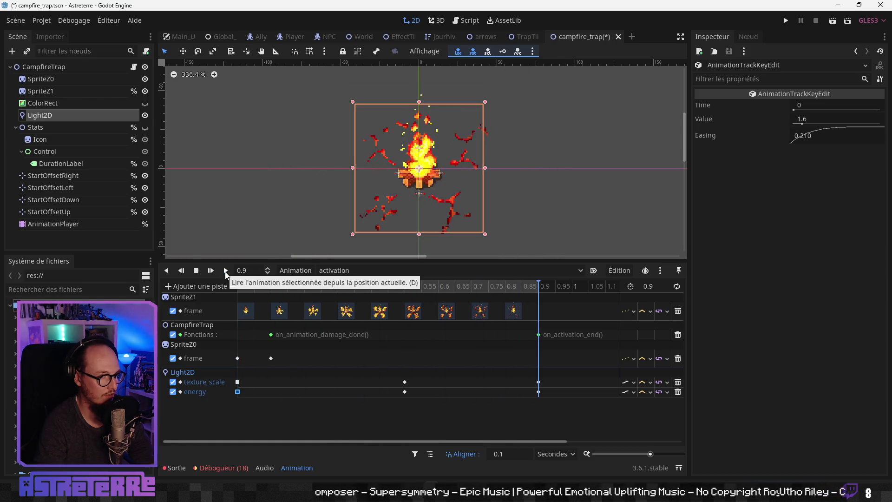
Replay and scrub the activation animation several times, then save the campfire_trap scene
click(226, 271)
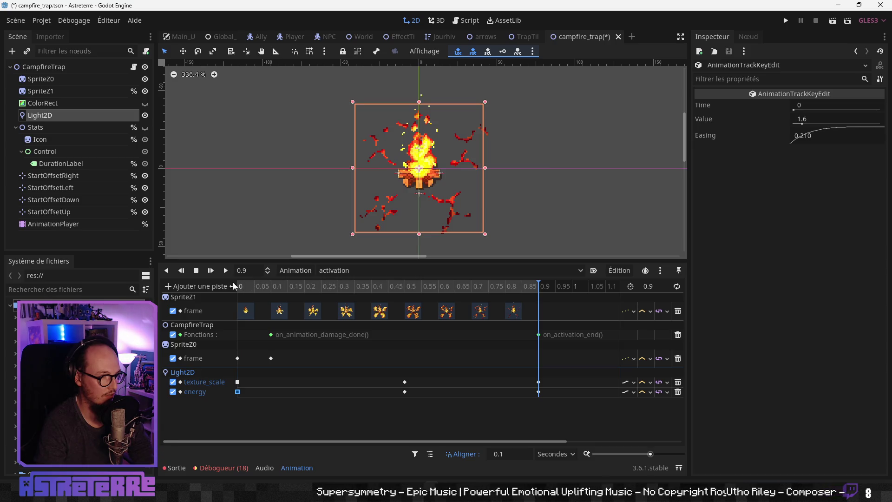
click(227, 270)
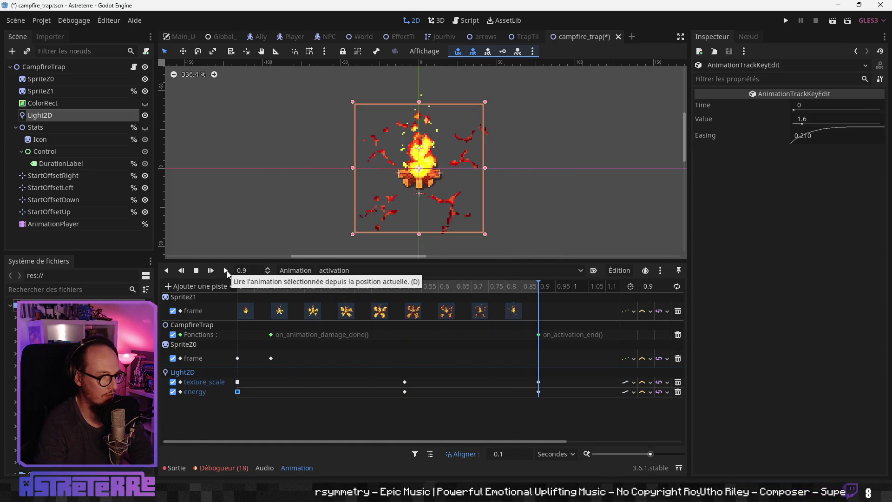
click(249, 285)
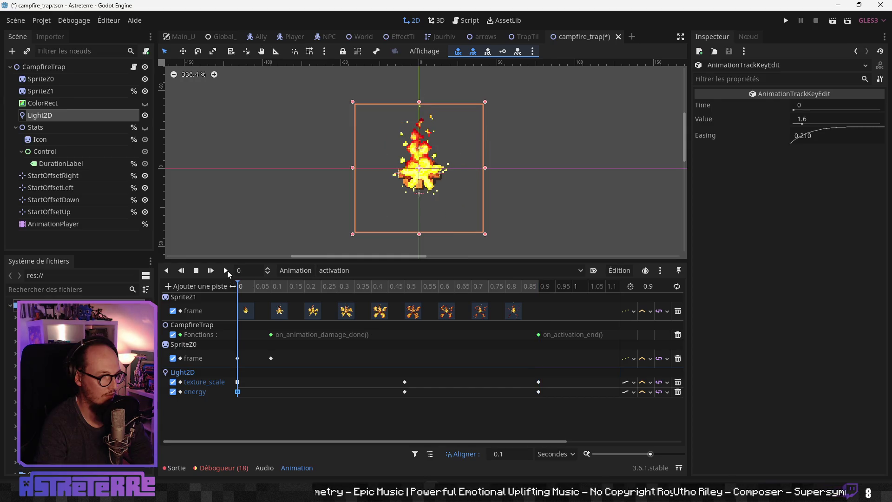
click(227, 271)
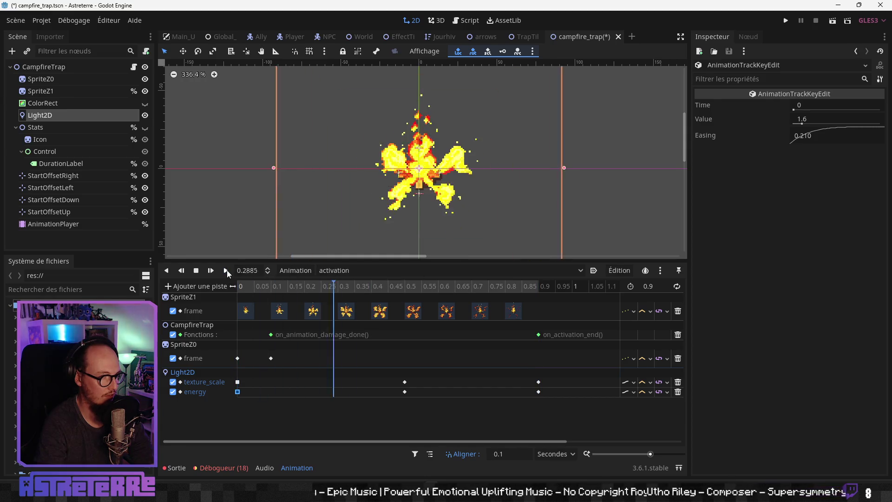
click(248, 284)
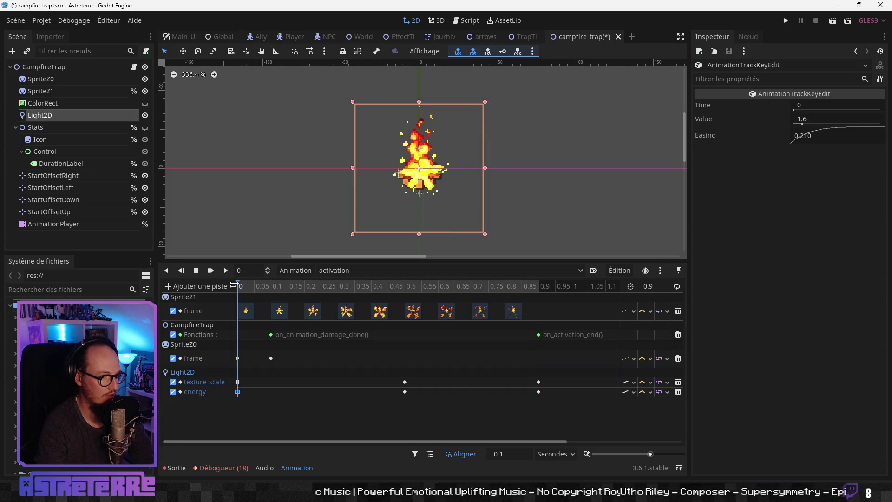
click(226, 271)
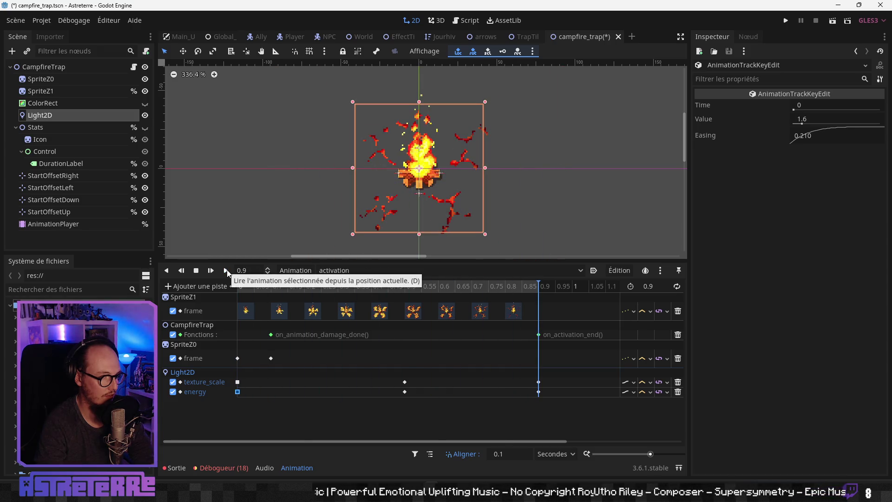
click(250, 284)
click(227, 273)
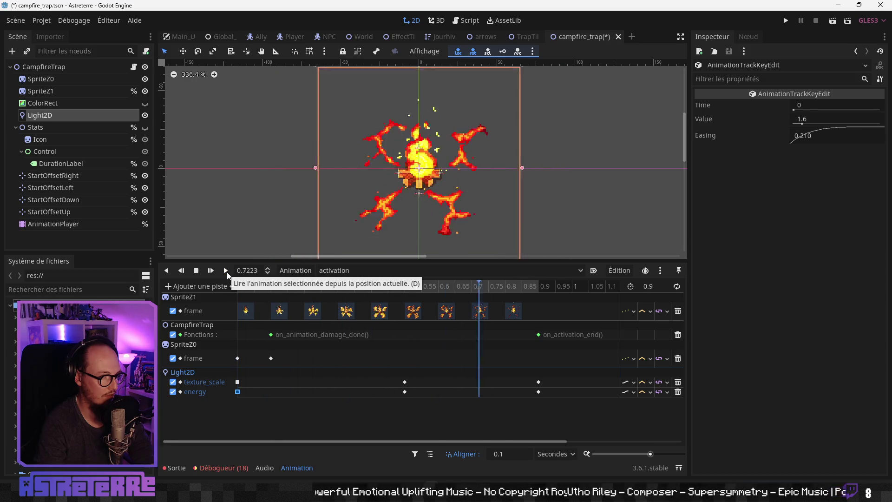
mouse_move(445, 287)
mouse_down()
mouse_move(239, 286)
mouse_move(564, 285)
mouse_up()
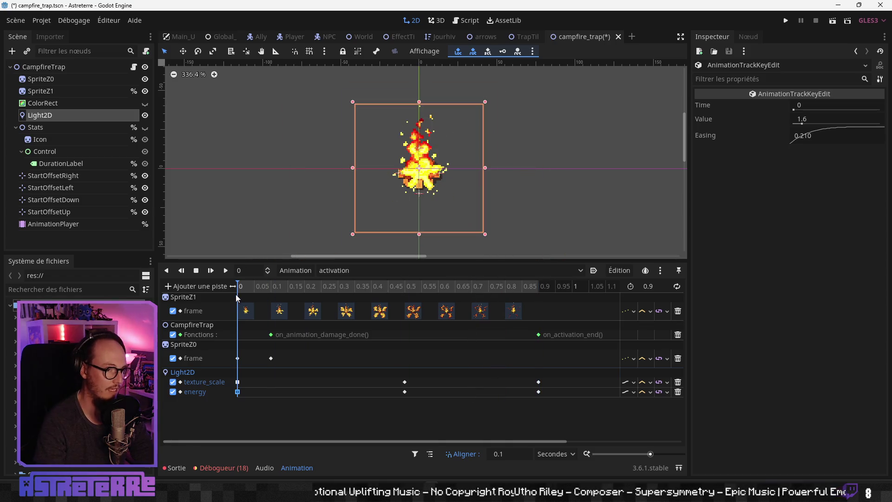
key(ctrl+s)
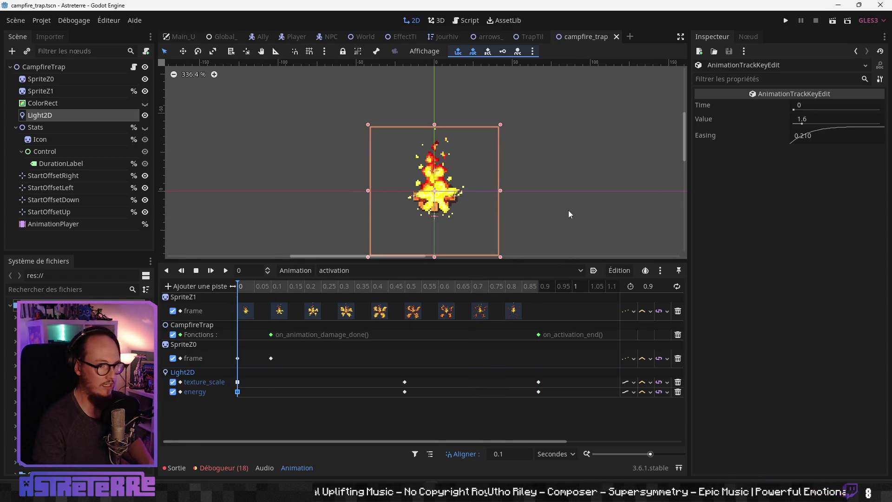
drag(568, 210, 565, 184)
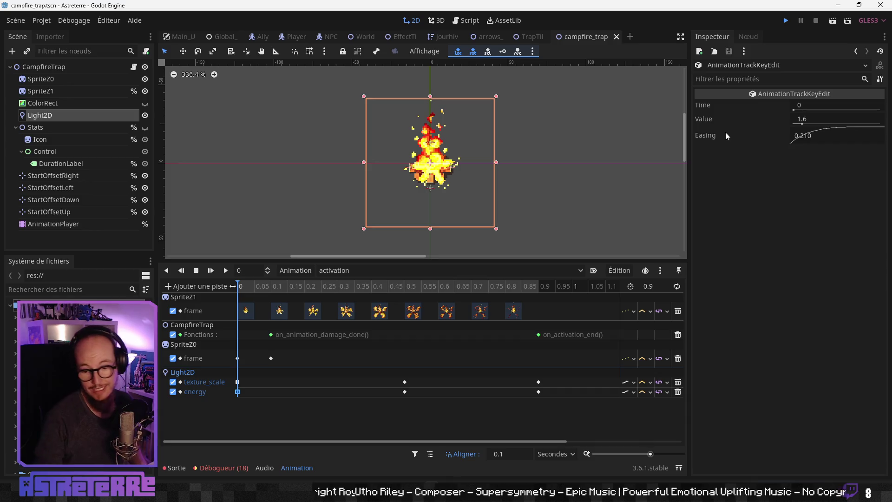
Run the game, unequip the three gold armour pieces, and end the placement phase
key(F5)
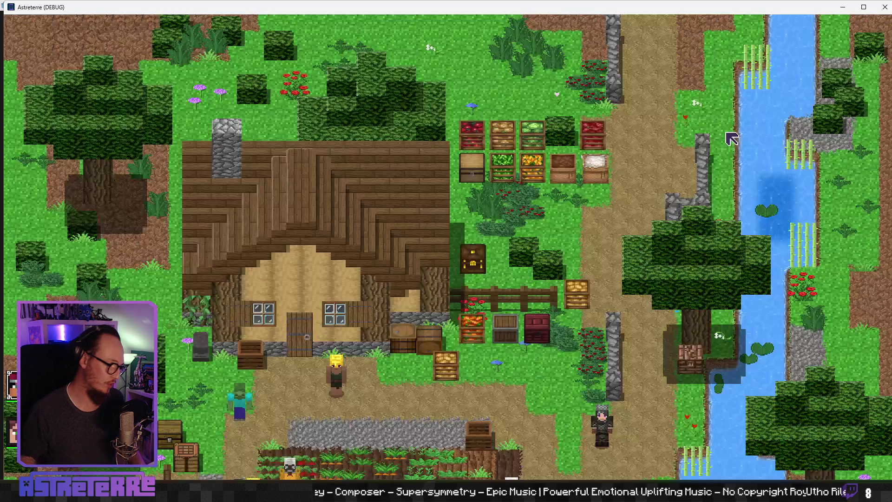
scroll(488, 53, up, 3)
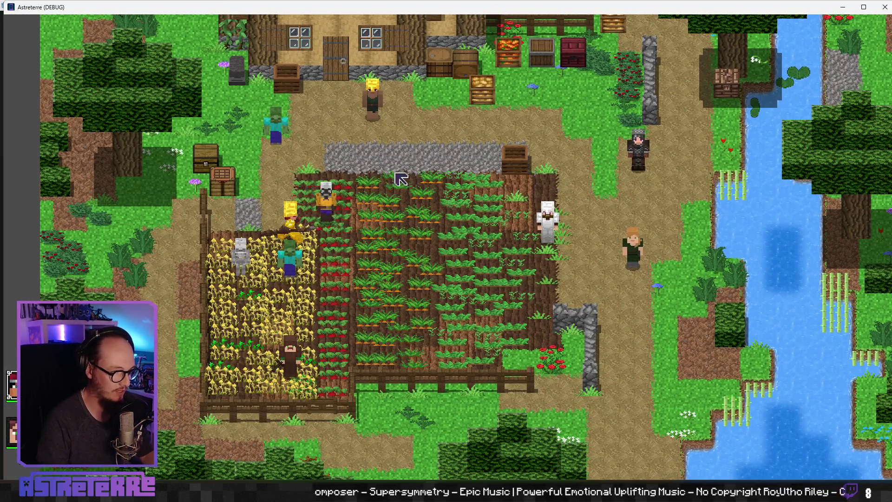
key(i)
right_click(243, 413)
right_click(296, 414)
right_click(350, 413)
key(i)
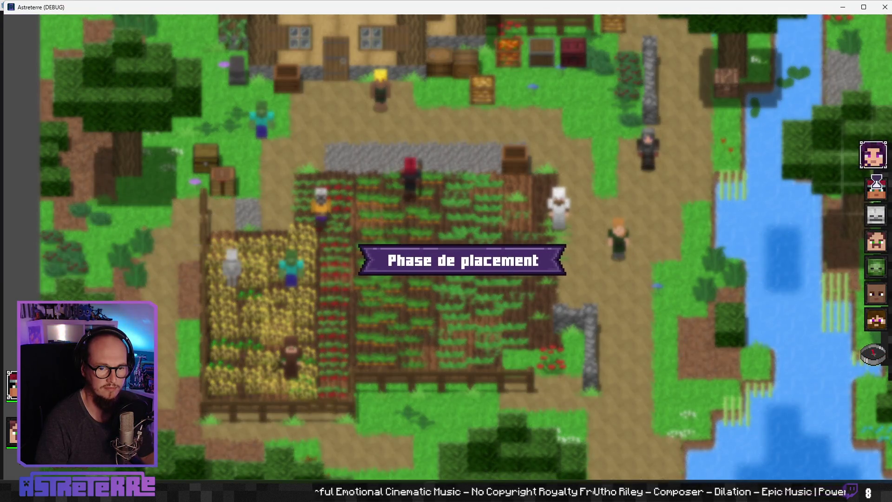
click(874, 352)
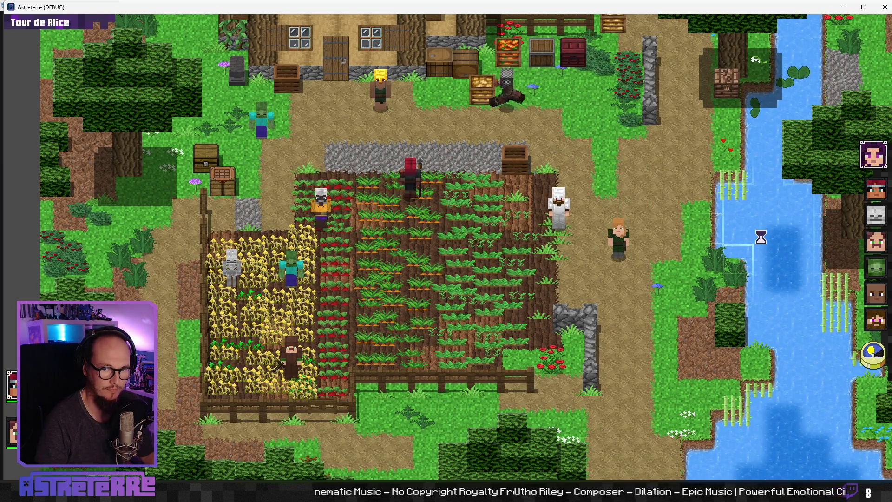
click(878, 346)
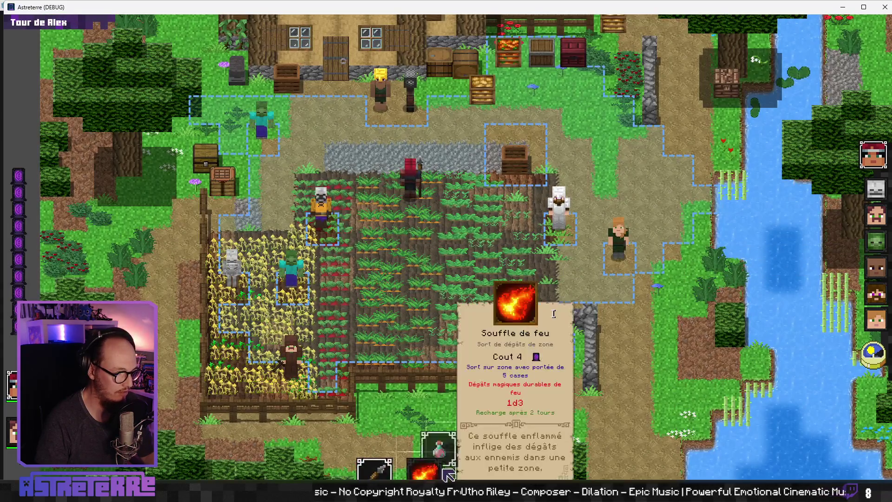
Cast lightning, add 10 action points via console, place the campfire trap, and end Alex's turn
click(424, 470)
click(235, 288)
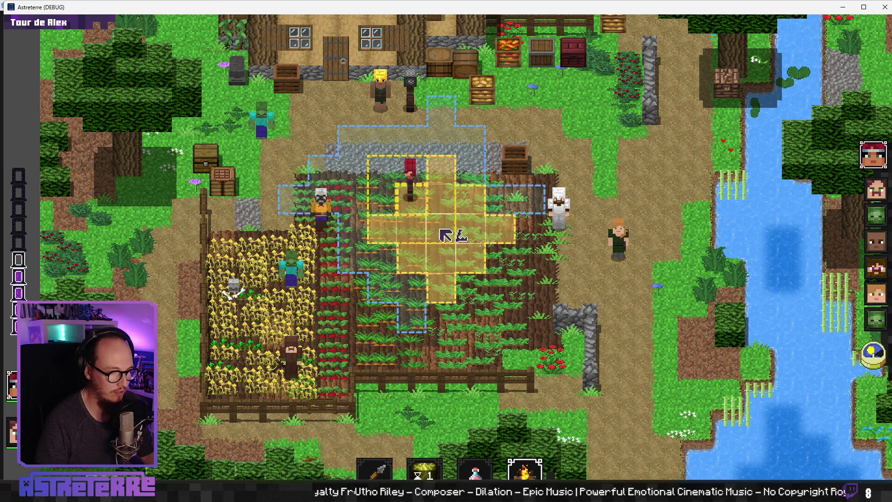
mouse_move(653, 467)
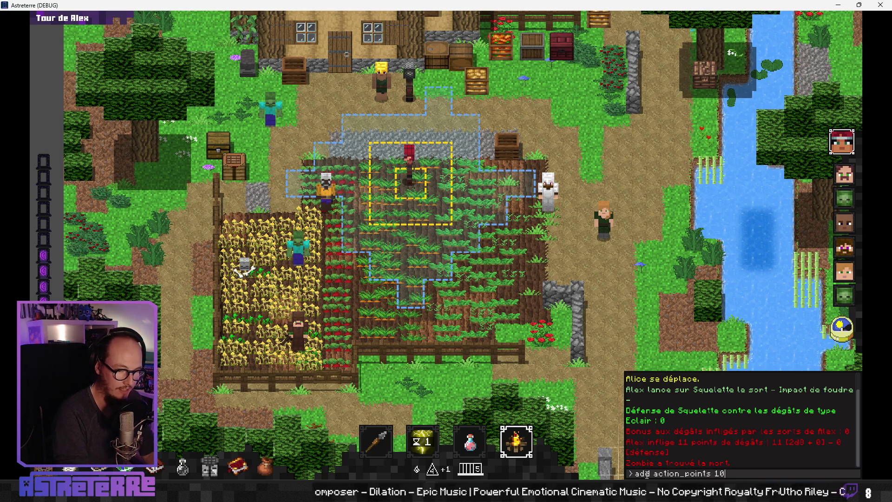
key(Return)
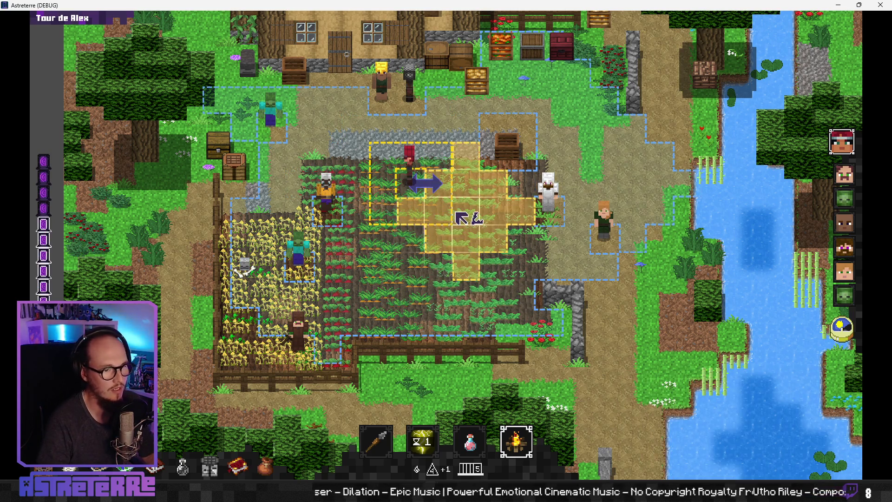
click(461, 218)
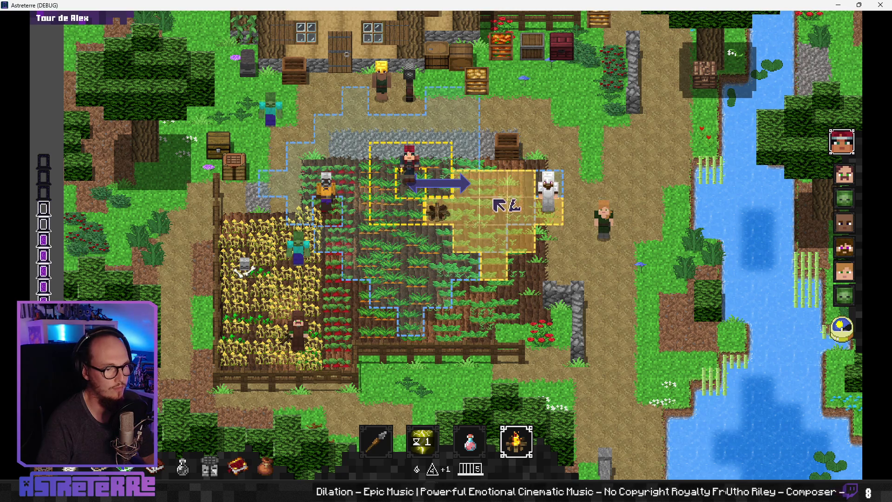
click(409, 149)
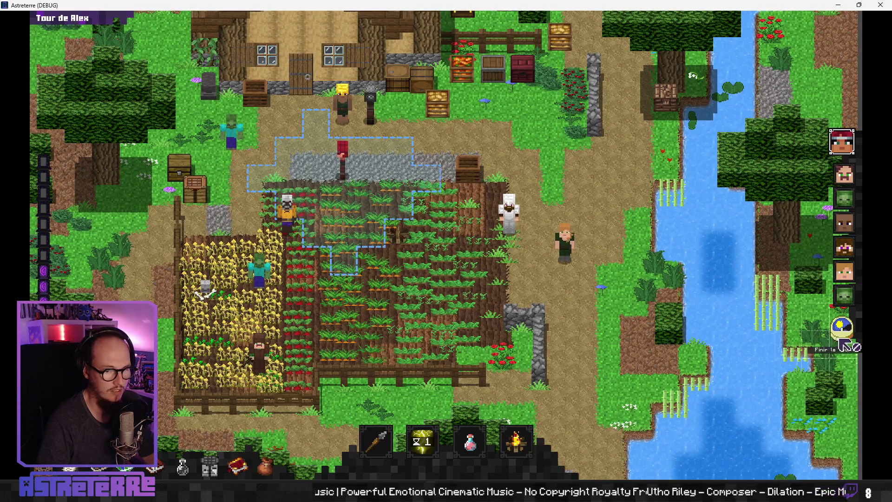
click(850, 336)
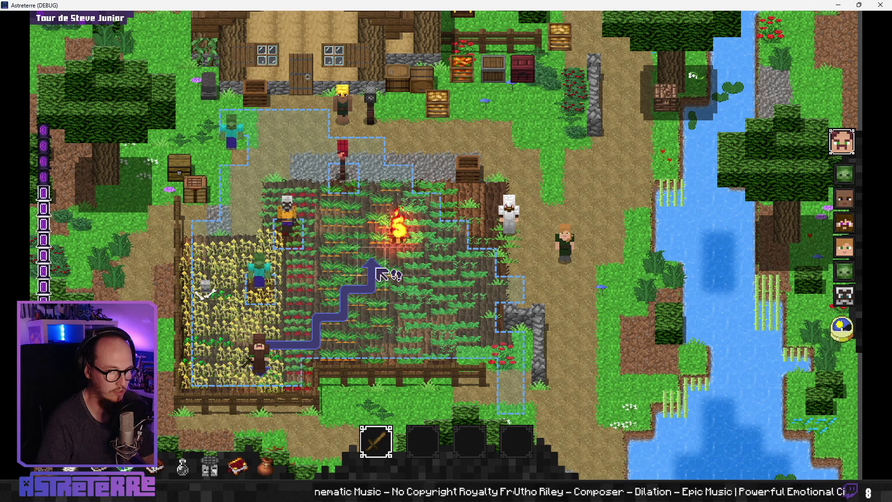
Walk Steve Junior beside the burning campfire, recentre the view, and close the game
click(378, 269)
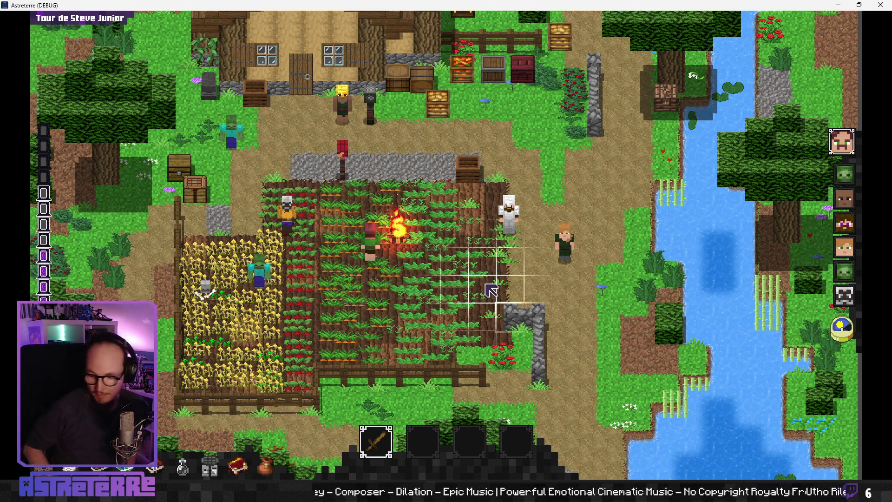
key(w)
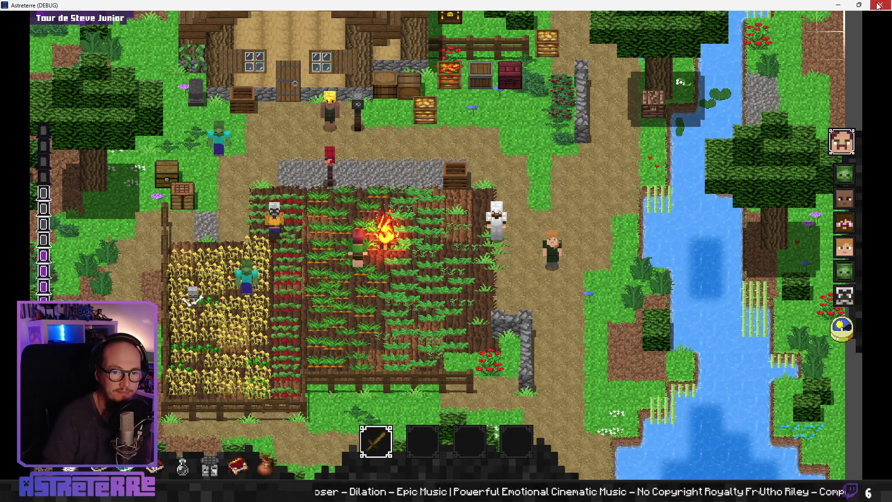
click(879, 5)
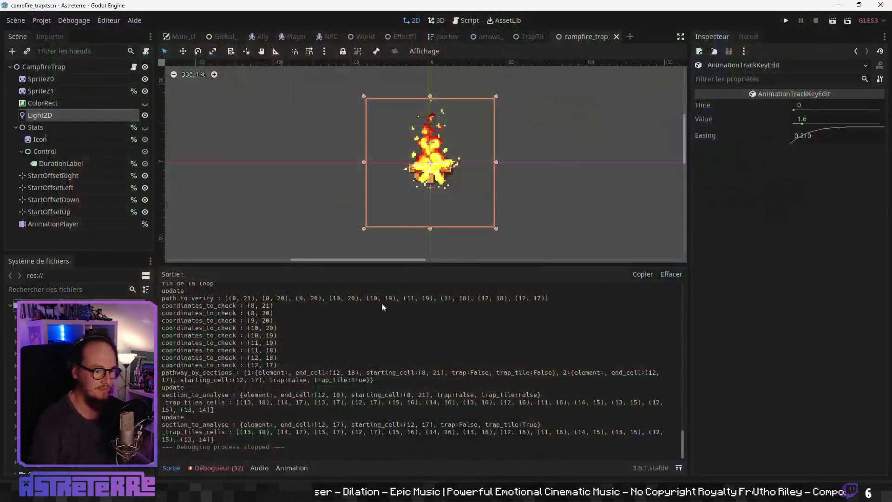
Open the CampfireTrap node's GenericTrapScene.gd script and shrink the output panel
scroll(314, 189, down, 2)
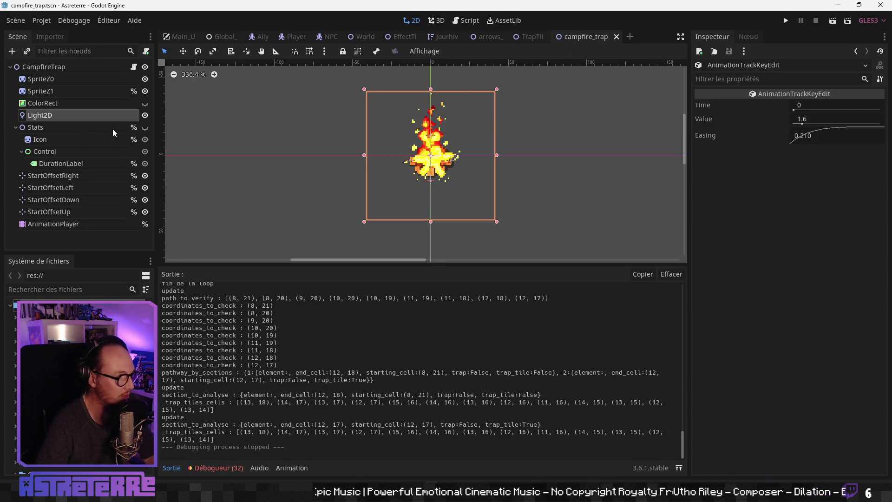
click(110, 69)
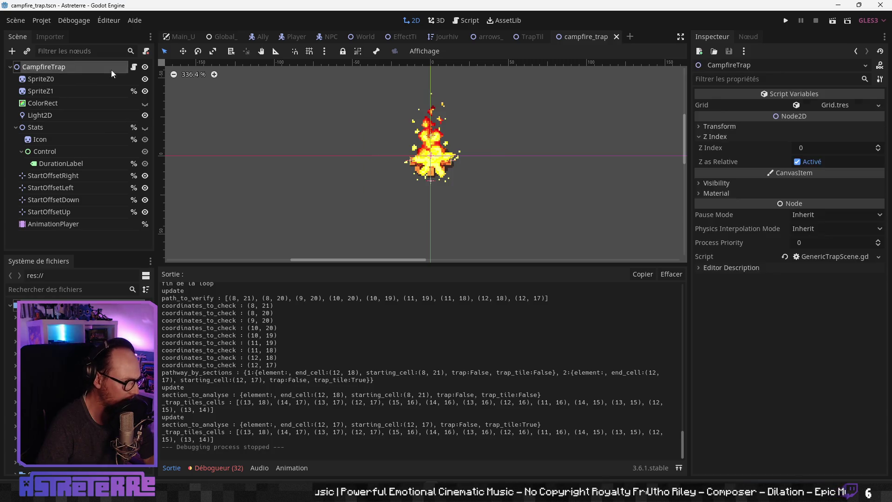
click(134, 66)
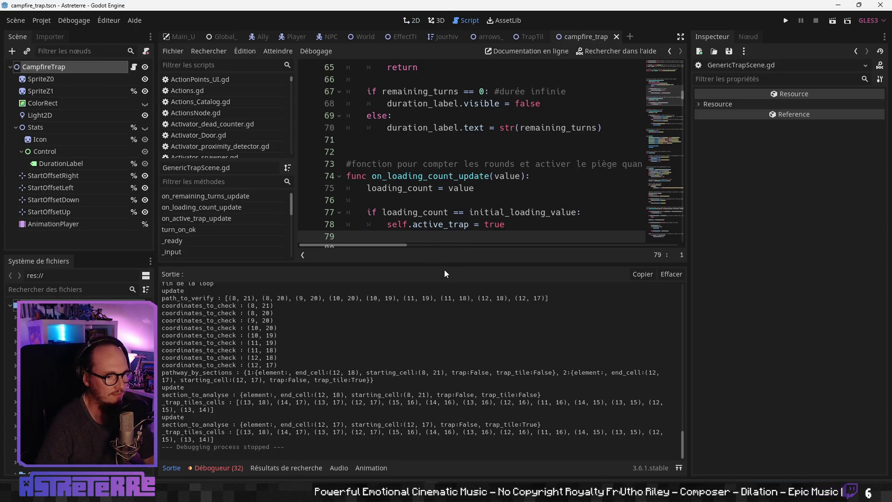
drag(441, 264, 448, 444)
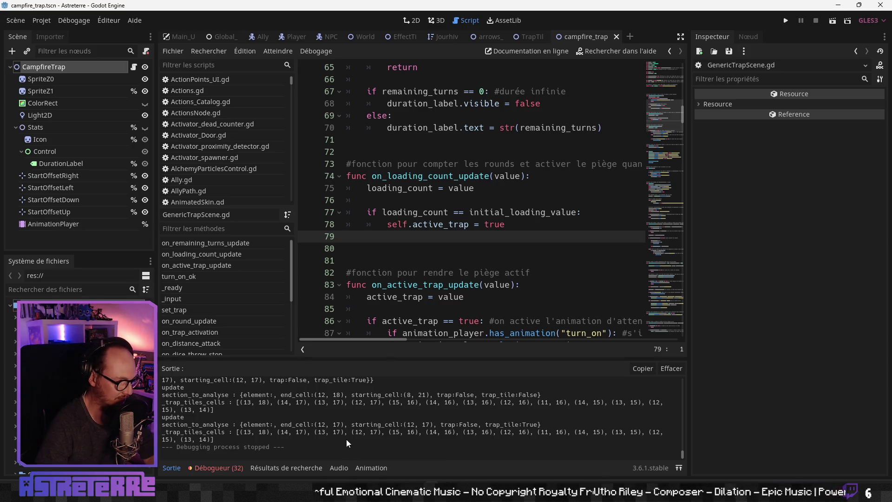
Expand the code editor to full width and read through on_active_trap_update and the activation checks
click(444, 284)
scroll(441, 275, down, 2)
click(448, 261)
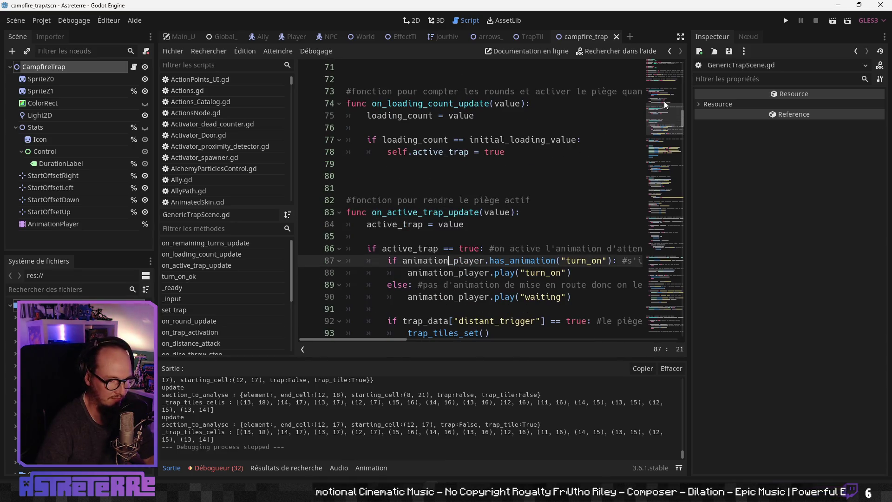
click(680, 37)
scroll(373, 282, down, 2)
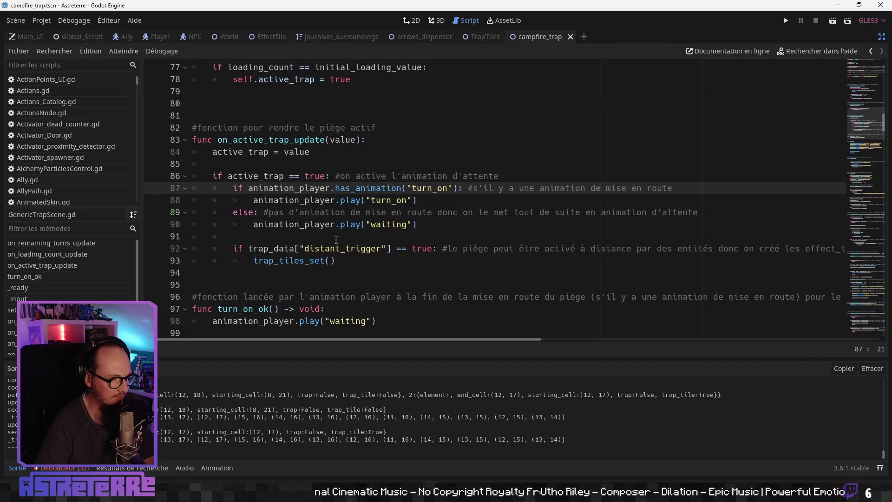
click(380, 253)
click(371, 263)
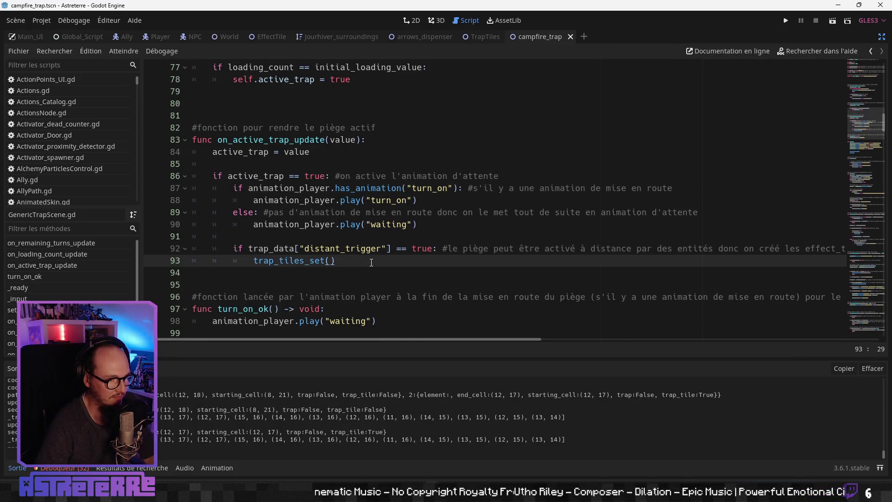
scroll(290, 241, down, 4)
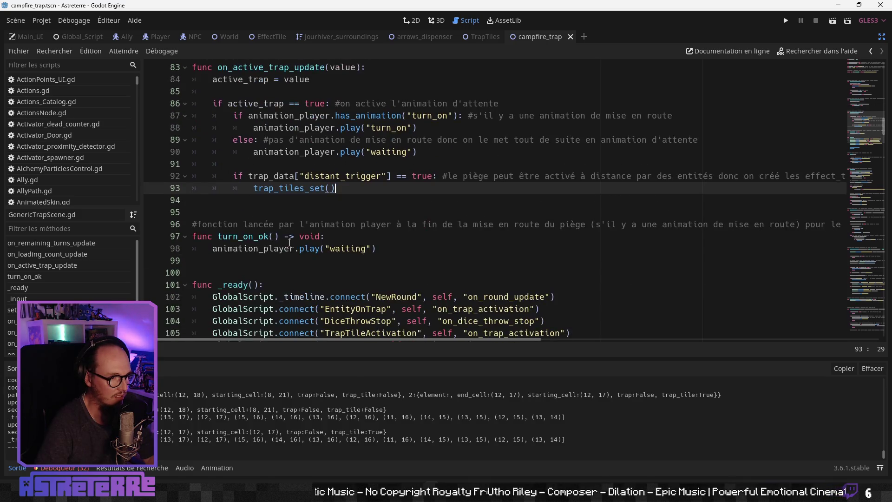
scroll(289, 241, down, 7)
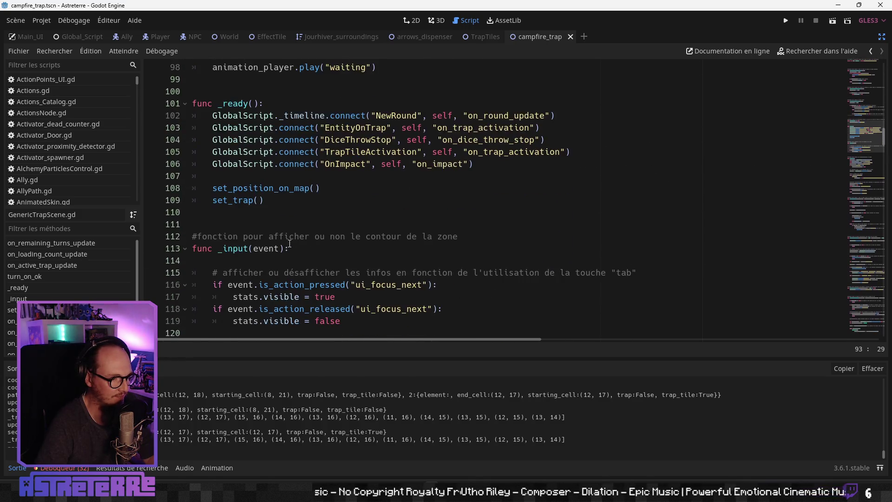
scroll(290, 245, down, 13)
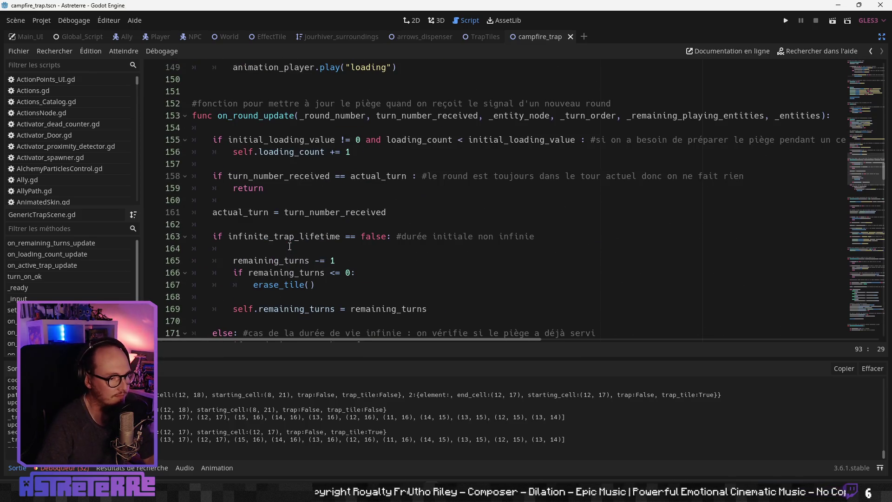
scroll(289, 246, down, 8)
click(285, 205)
key(Down)
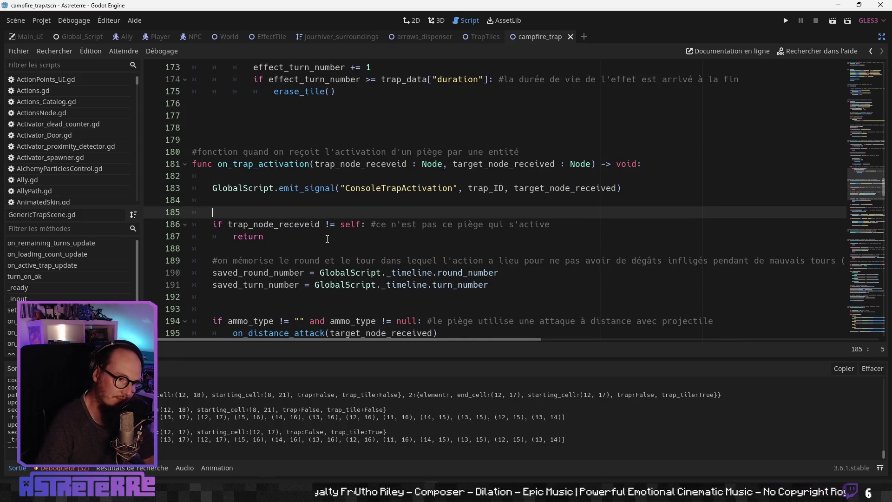
click(327, 239)
scroll(327, 239, down, 2)
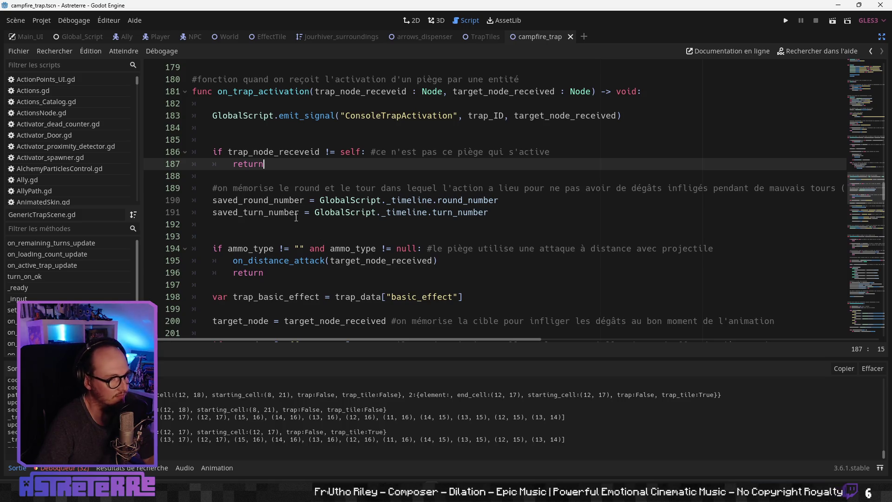
click(296, 217)
click(286, 230)
scroll(293, 236, down, 2)
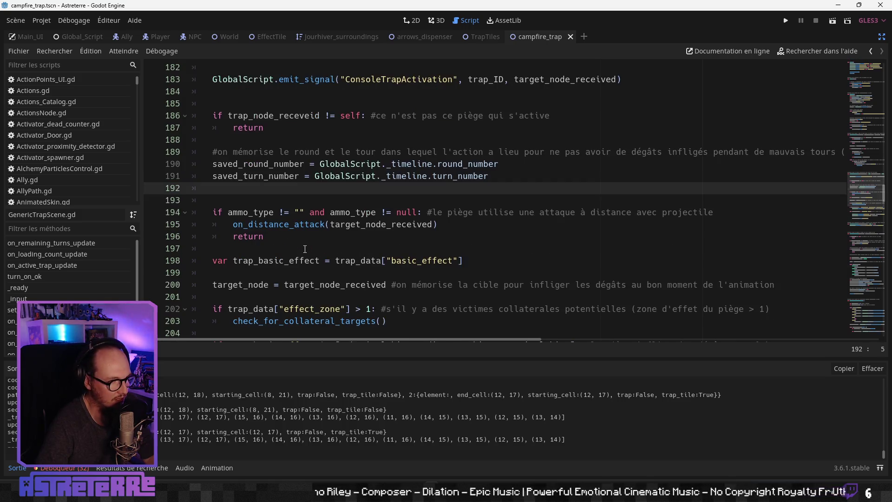
click(289, 224)
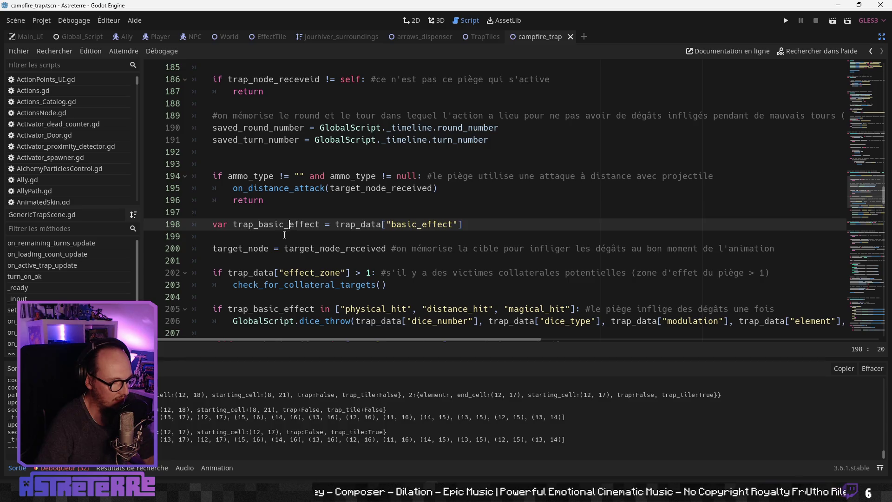
scroll(262, 241, down, 1)
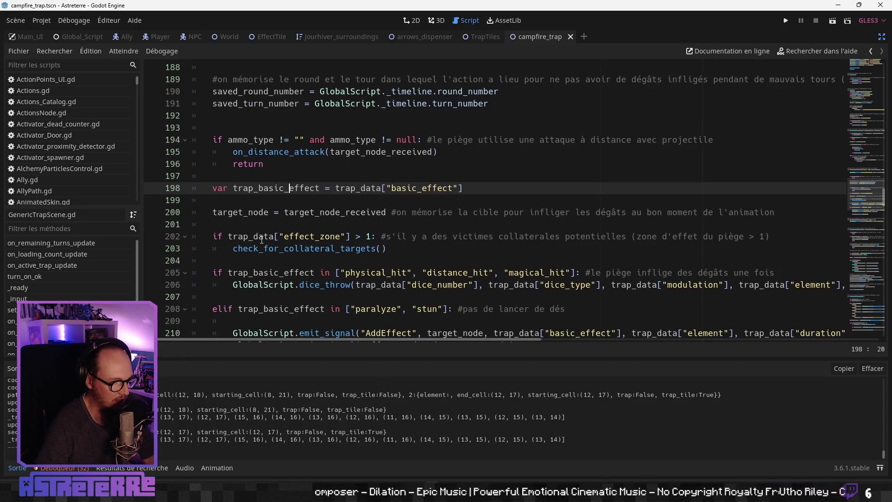
scroll(260, 237, down, 1)
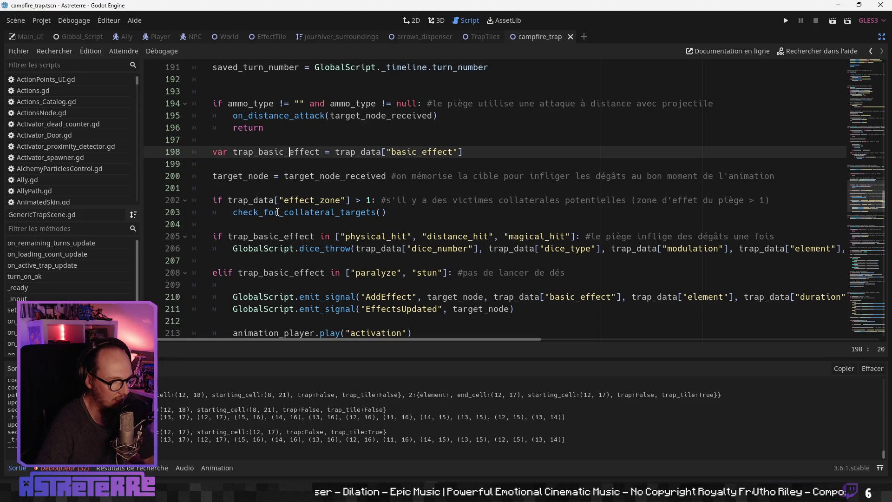
click(279, 213)
scroll(279, 215, down, 1)
scroll(279, 216, up, 1)
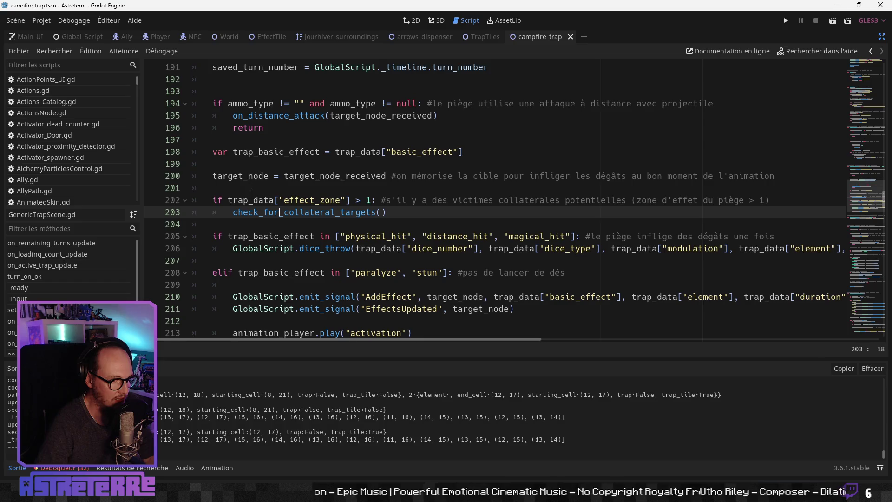
click(251, 187)
scroll(250, 187, up, 1)
scroll(301, 241, down, 2)
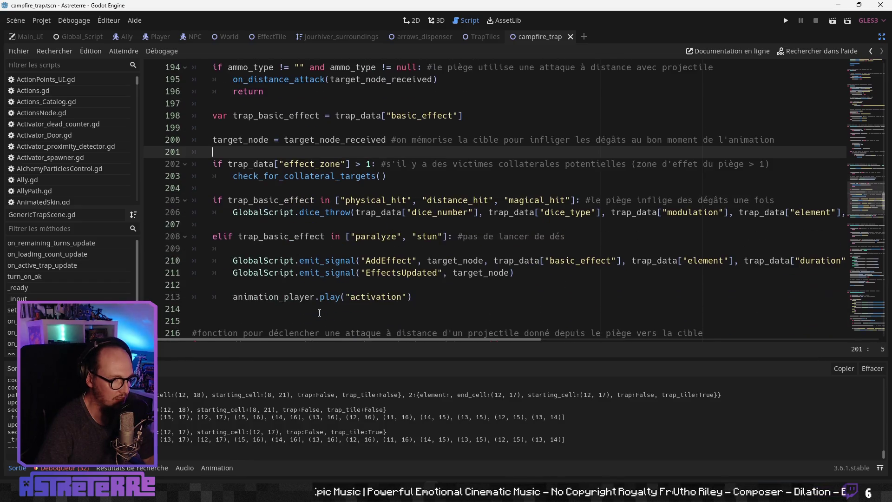
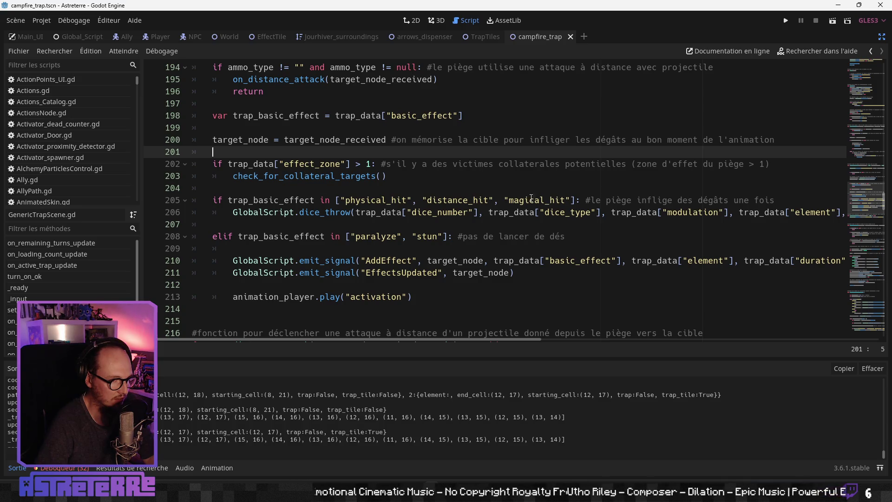
Insert a print("coucou") line at line 205 of the campfire trap script, above the basic-effect check
double_click(516, 201)
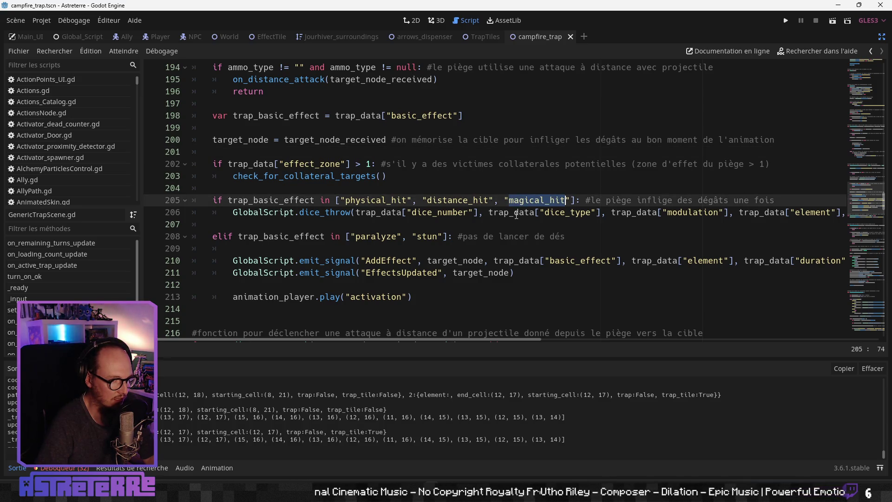
click(488, 237)
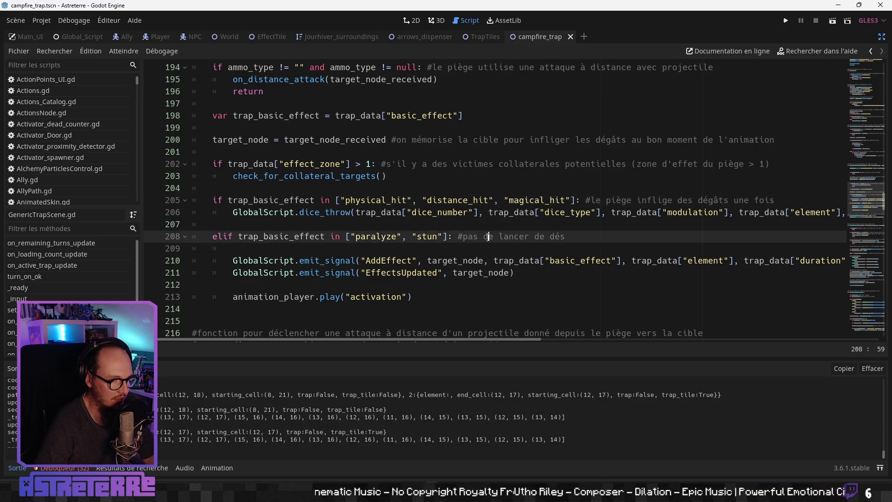
click(323, 220)
click(223, 188)
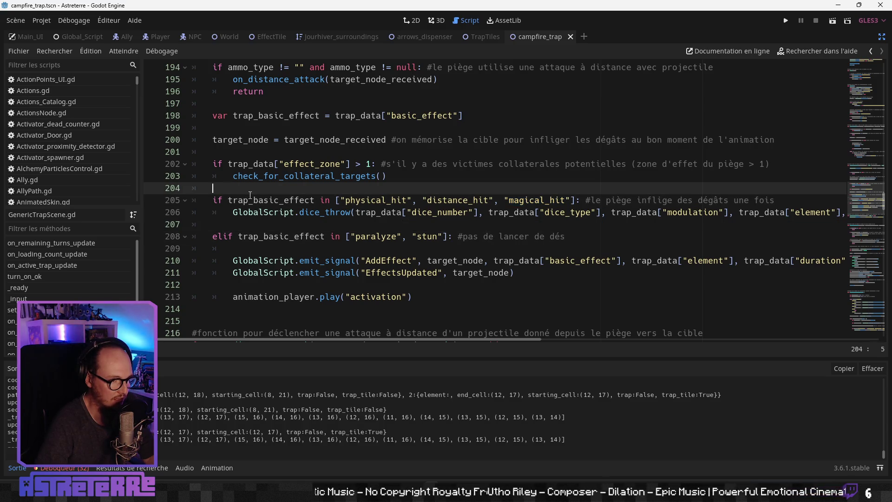
key(Return)
key(Return)
key(Up)
text(o)
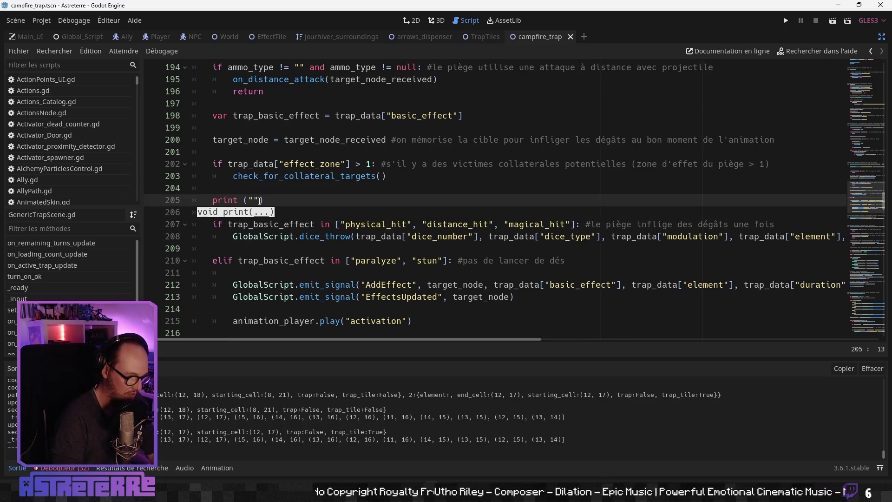
key(Right)
key(Right)
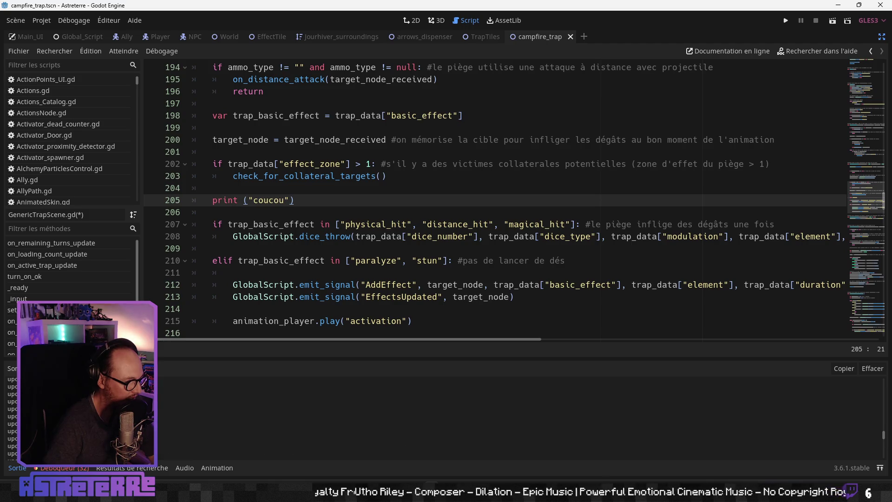
click(325, 248)
Search the project for print("update") and delete that line and its blank lines in GameBoard.gd
key(ctrl+shift+f)
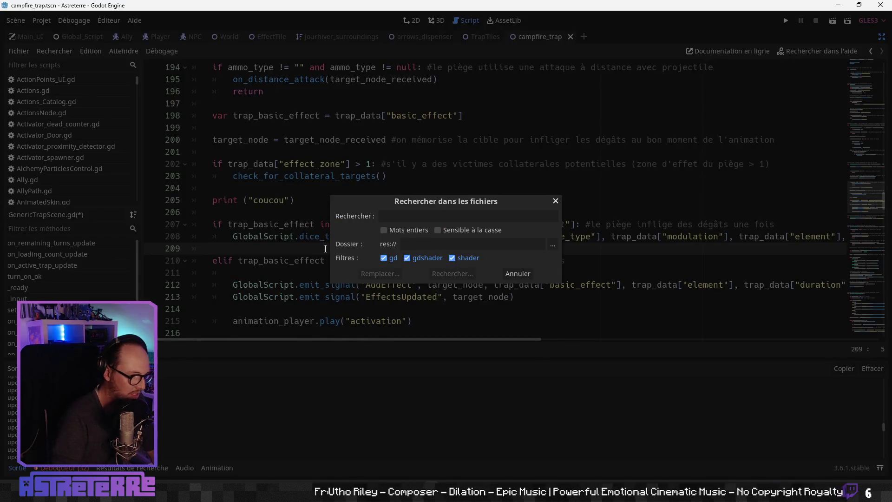
text(print ("upd)
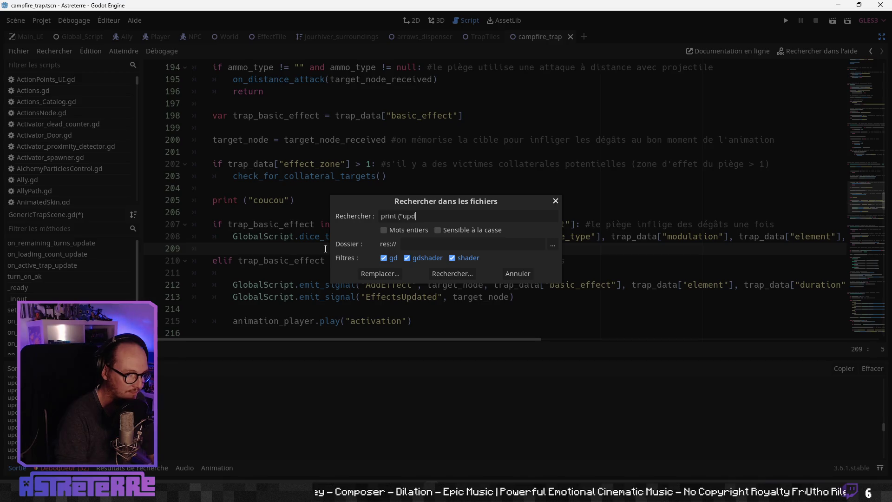
key(Return)
click(186, 403)
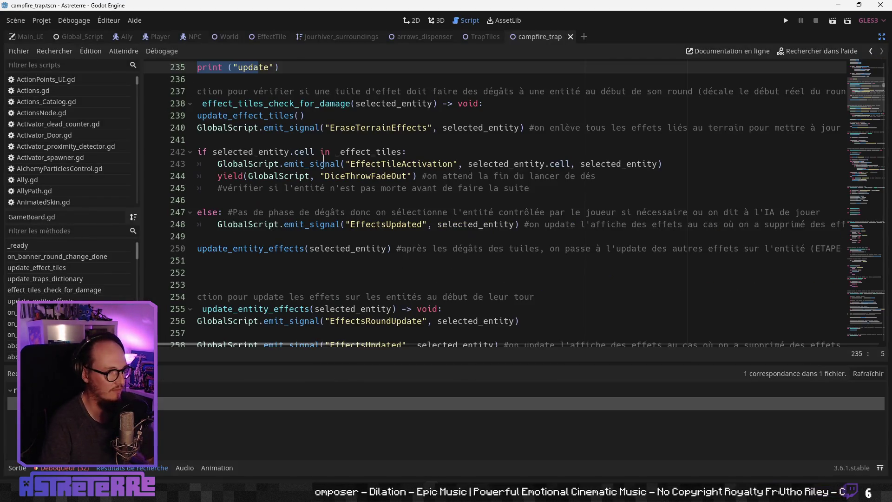
triple_click(292, 178)
key(BackSpace)
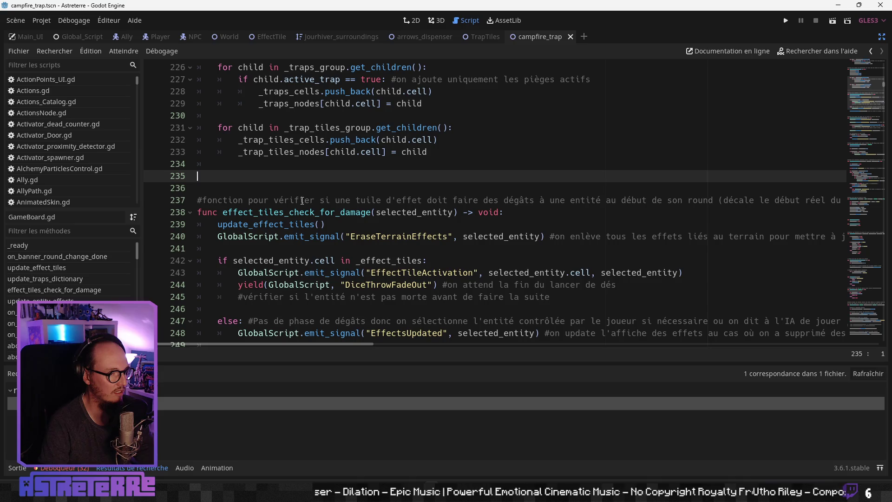
key(BackSpace)
key(BackSpace)
scroll(311, 270, down, 4)
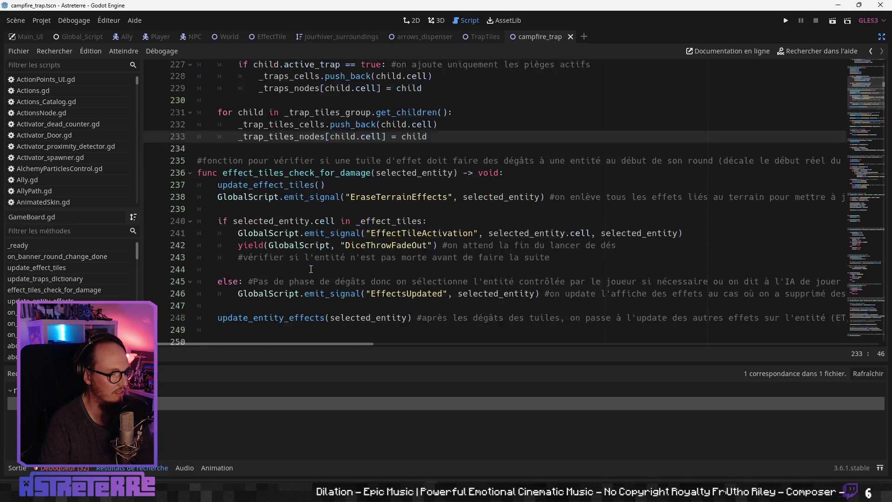
scroll(311, 270, down, 9)
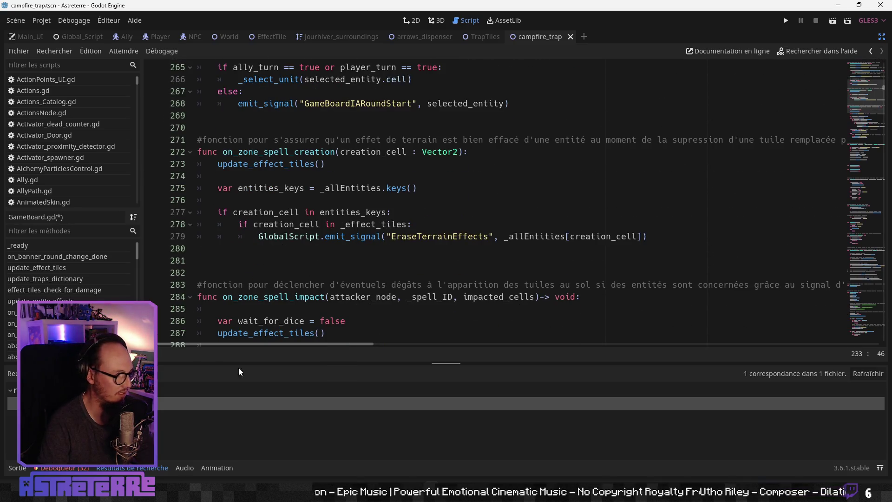
Bring back the Sortie output log and filter GameBoard.gd's method list for 'loop'
click(11, 471)
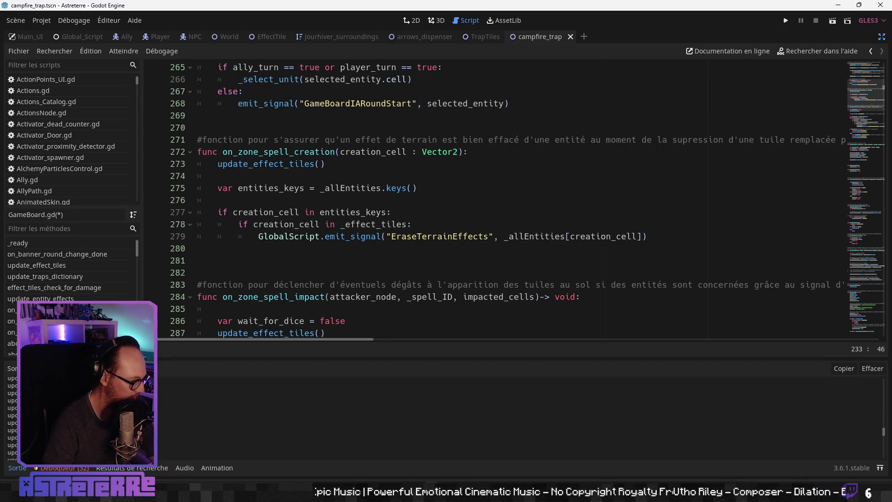
click(305, 225)
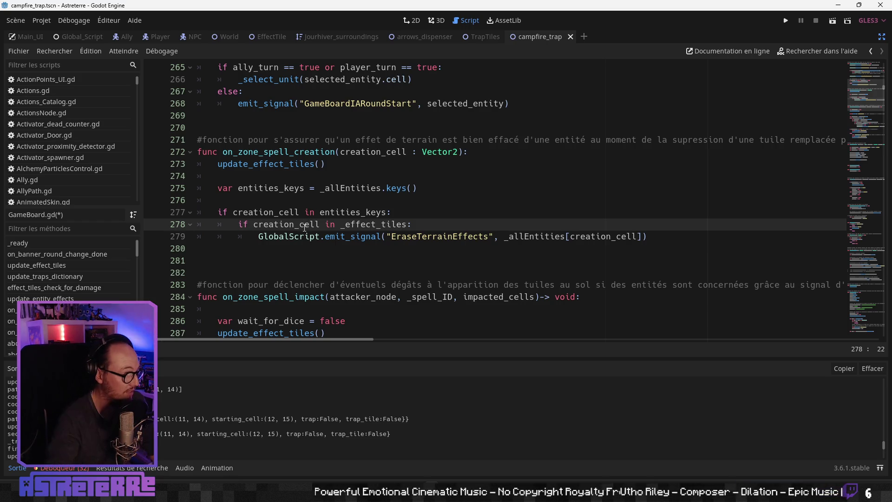
click(278, 265)
scroll(289, 265, down, 12)
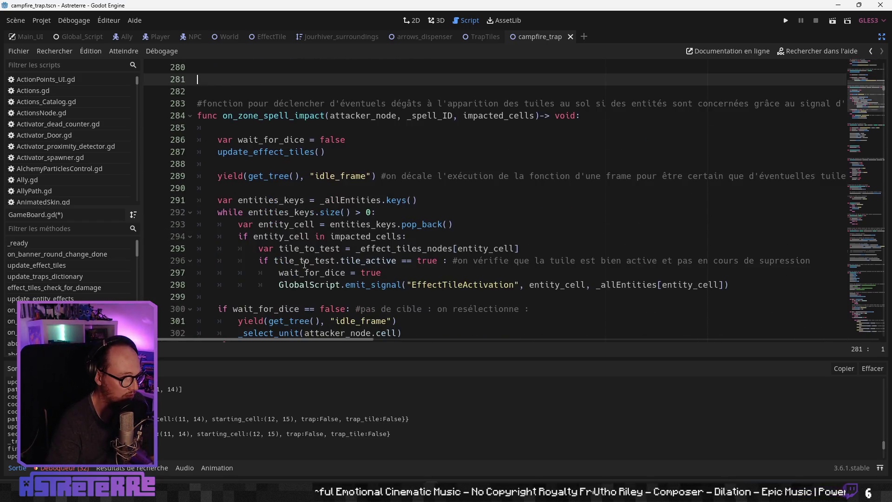
scroll(304, 265, down, 20)
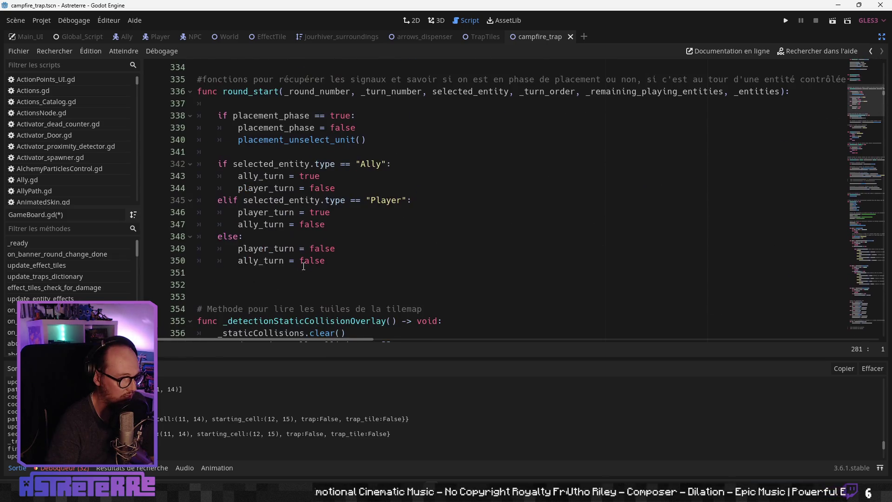
scroll(303, 266, down, 6)
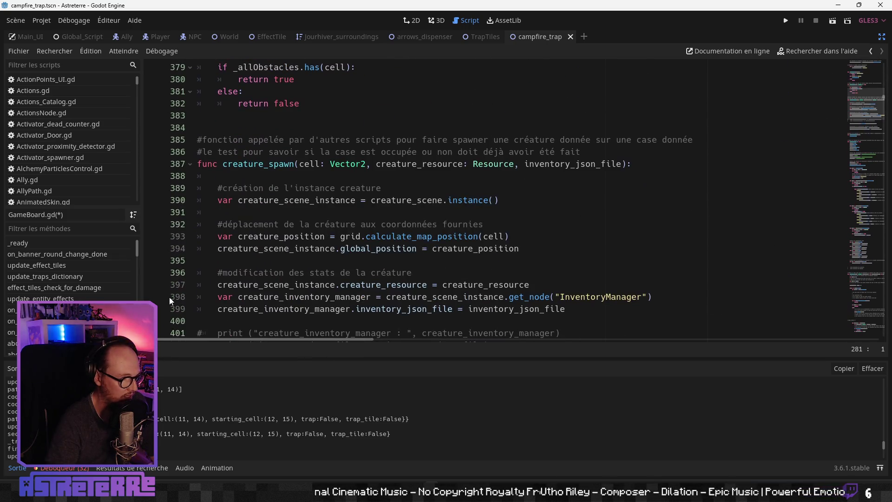
click(46, 229)
text(loop)
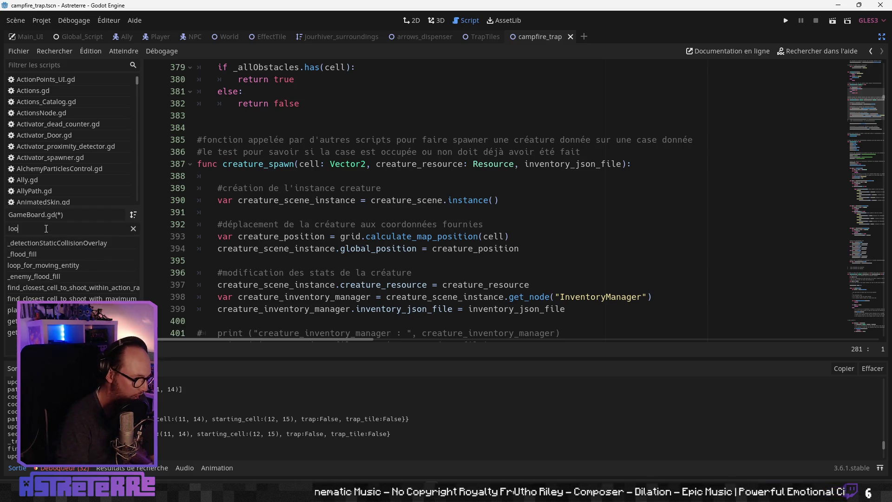
key(Return)
scroll(287, 211, down, 1)
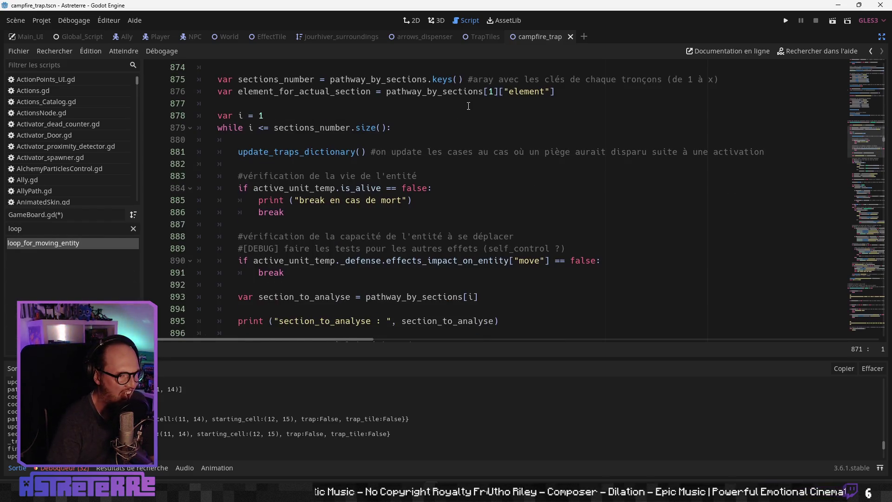
scroll(287, 211, up, 3)
drag(511, 164, 166, 172)
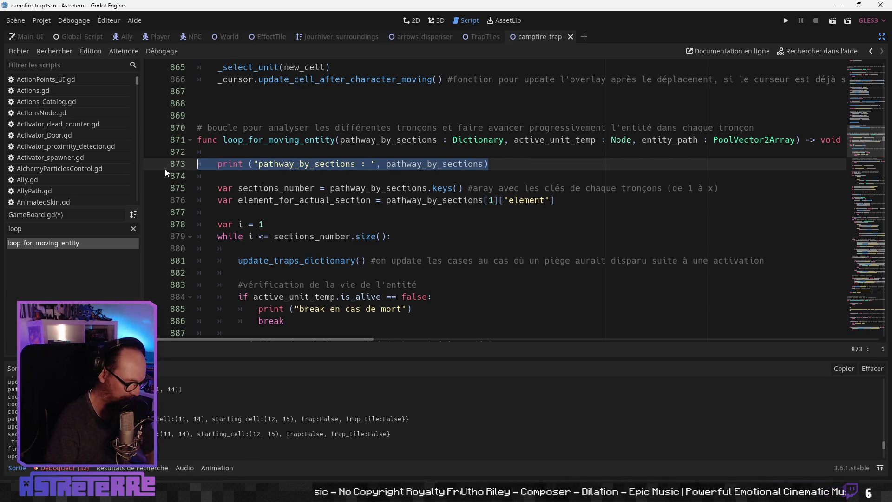
key(ctrl+k)
click(379, 268)
scroll(385, 268, down, 2)
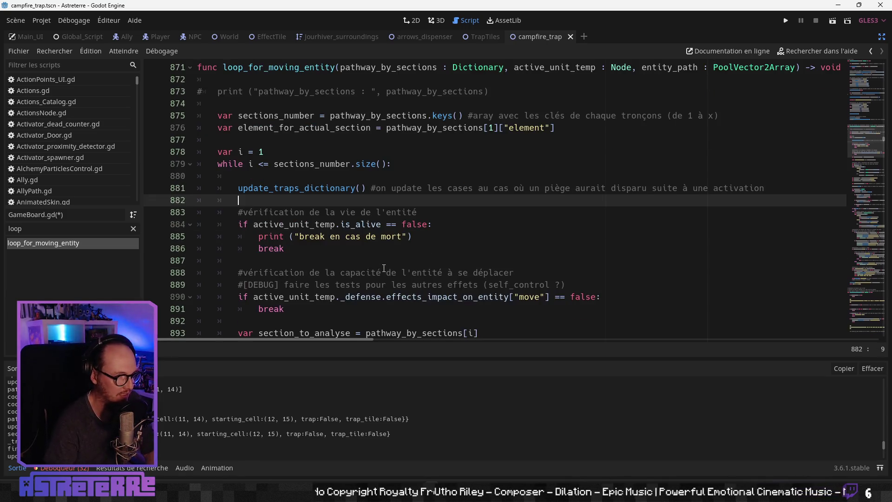
drag(427, 234, 191, 237)
key(ctrl+k)
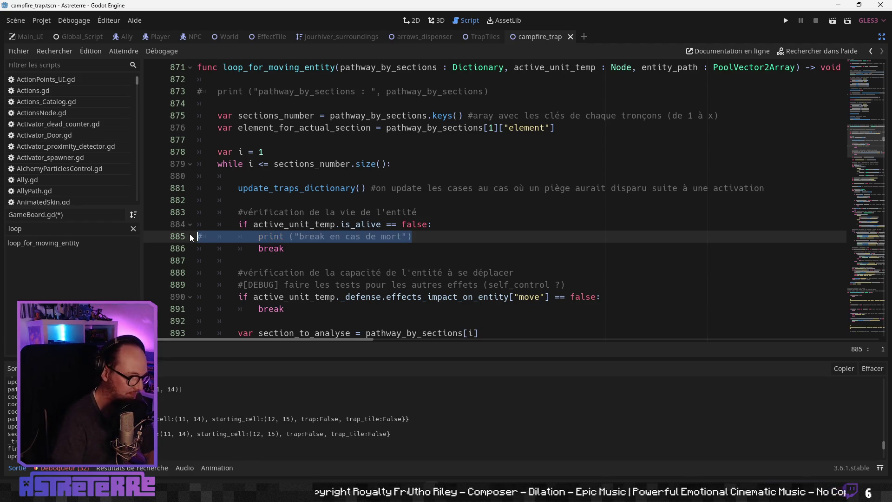
click(316, 284)
scroll(316, 281, down, 4)
drag(500, 212, 173, 217)
key(ctrl+k)
click(317, 285)
scroll(315, 284, down, 10)
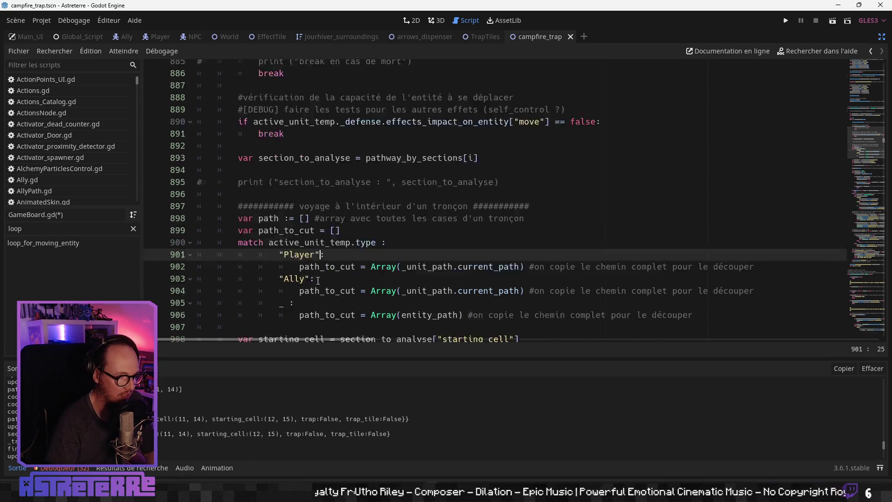
scroll(315, 281, down, 8)
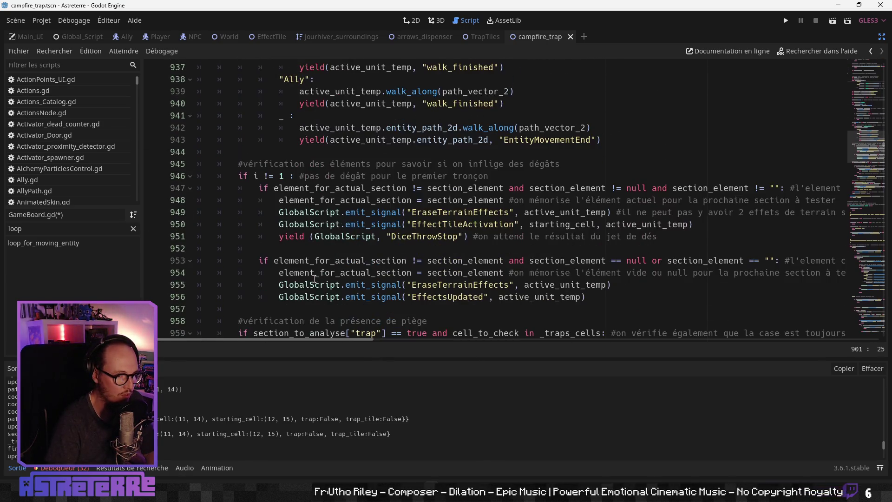
scroll(315, 279, down, 7)
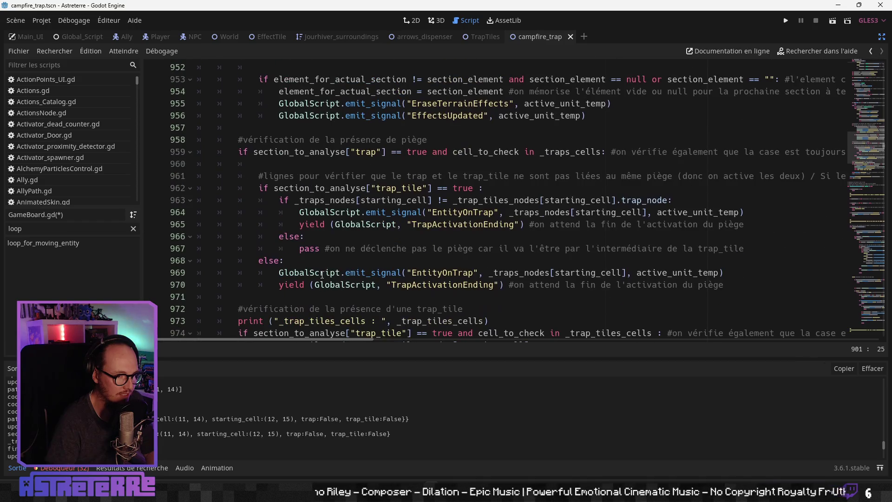
drag(491, 249, 205, 254)
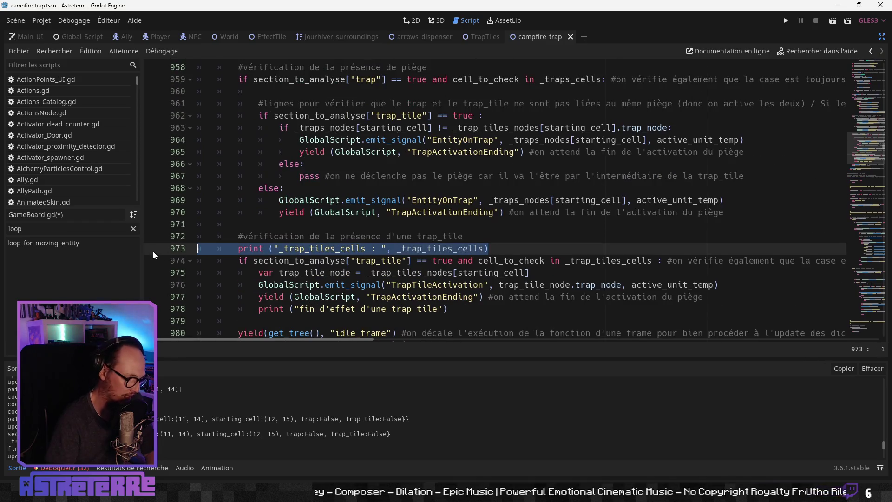
key(ctrl+k)
click(375, 274)
scroll(375, 273, down, 1)
click(408, 273)
drag(377, 269, 138, 278)
key(ctrl+k)
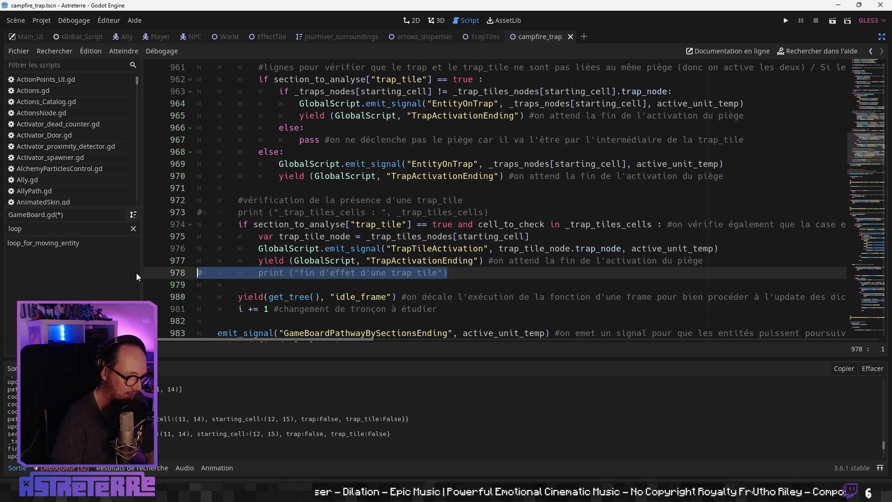
click(383, 309)
scroll(375, 289, down, 2)
drag(369, 277, 136, 272)
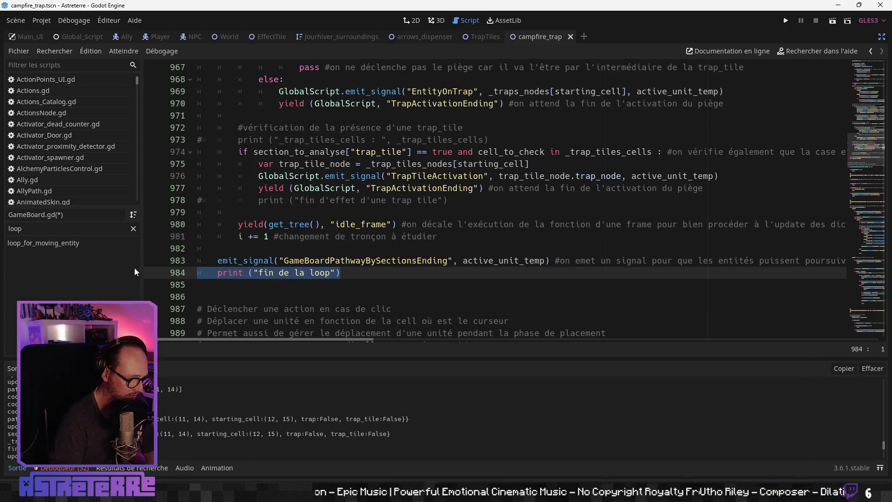
click(280, 224)
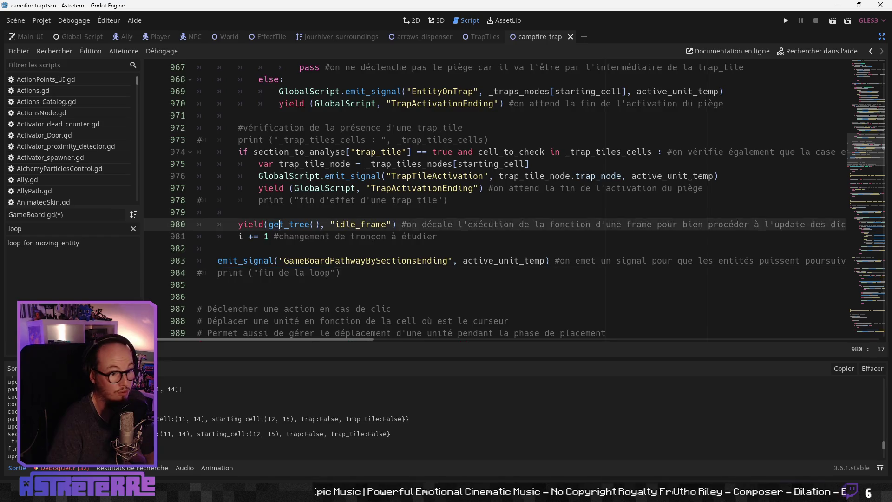
scroll(280, 227, down, 10)
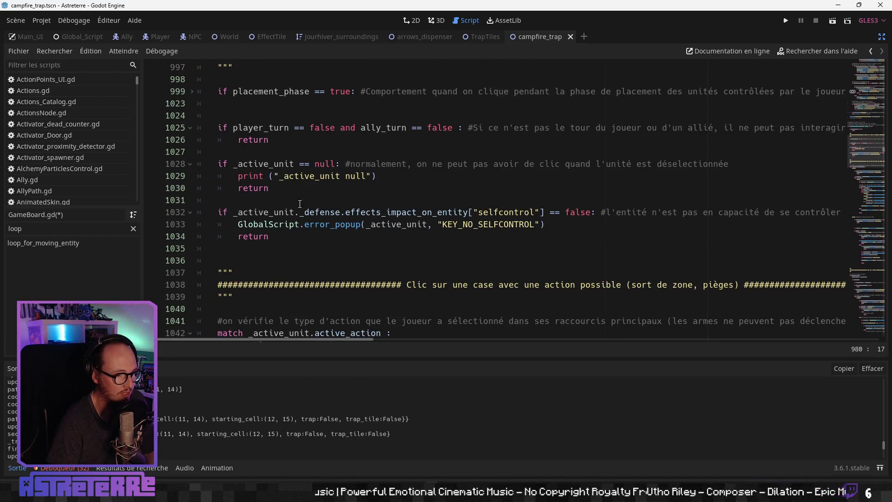
drag(376, 175, 200, 176)
click(320, 224)
scroll(319, 220, down, 3)
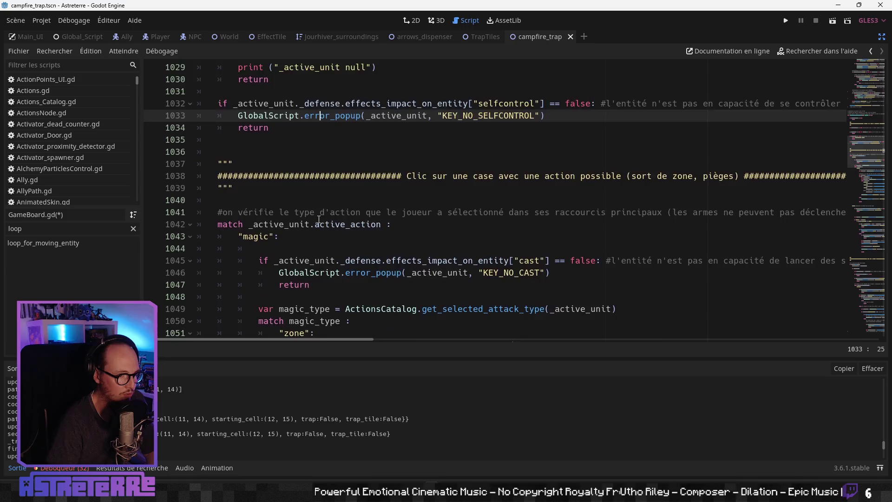
scroll(318, 219, up, 7)
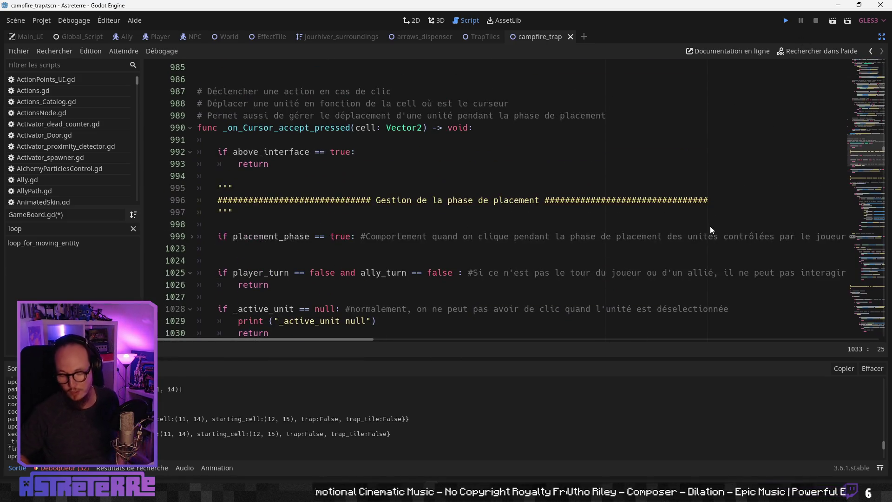
key(F5)
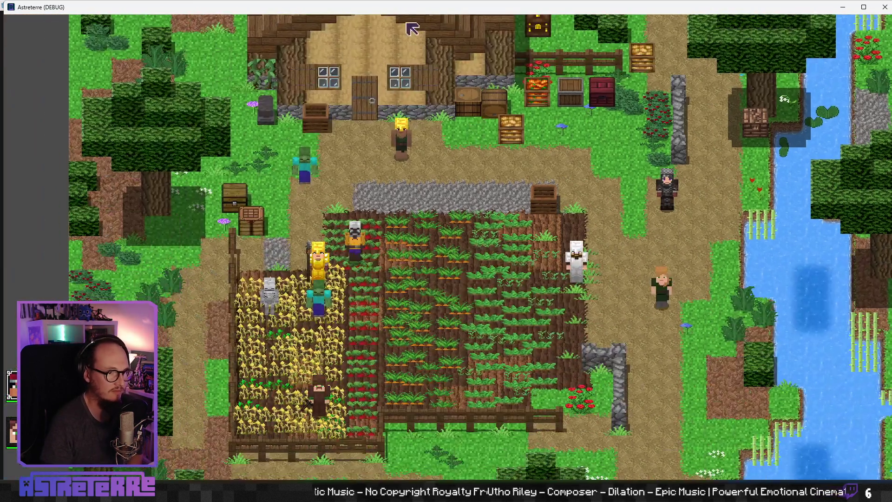
Maximize the game window and unequip the gold helmet, leggings and chestplate in the inventory
double_click(402, 10)
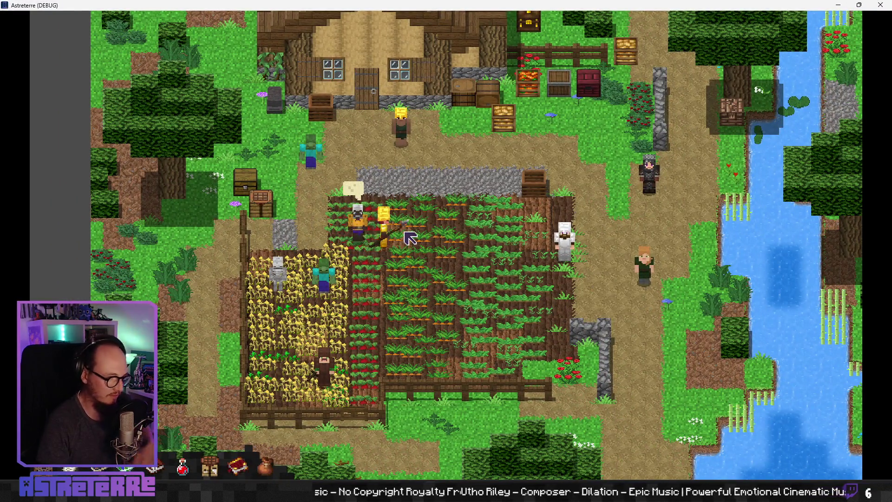
key(i)
click(253, 383)
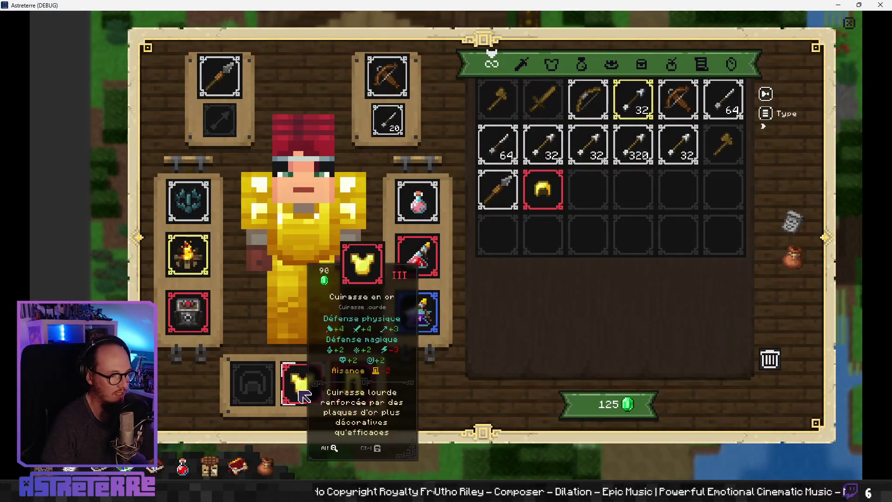
click(349, 394)
click(303, 383)
key(i)
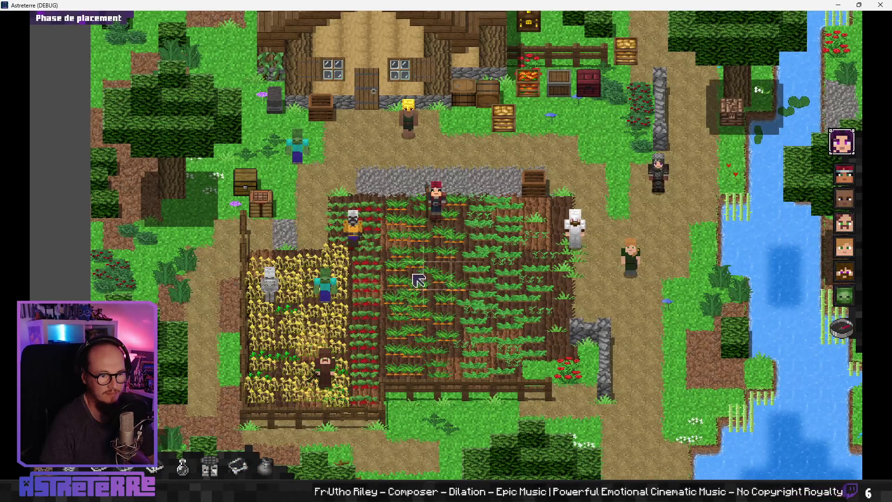
Place the red-haired character on a field tile, end the placement phase and end its turn
click(410, 264)
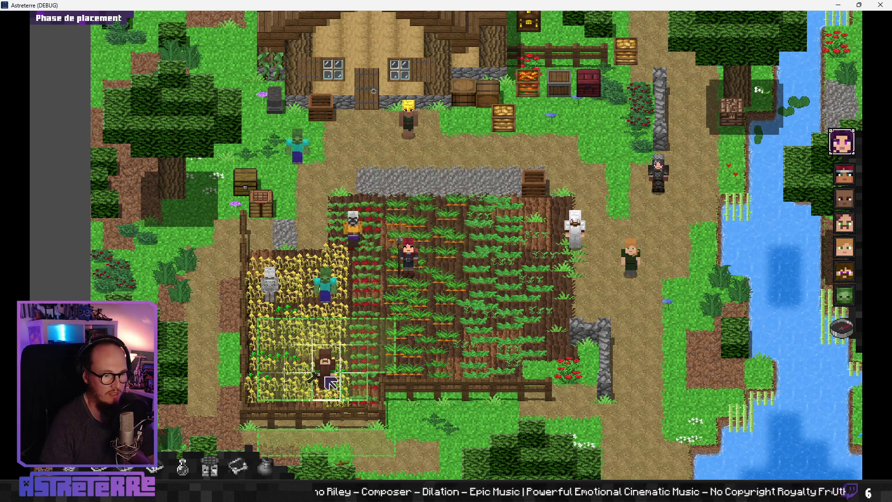
click(843, 328)
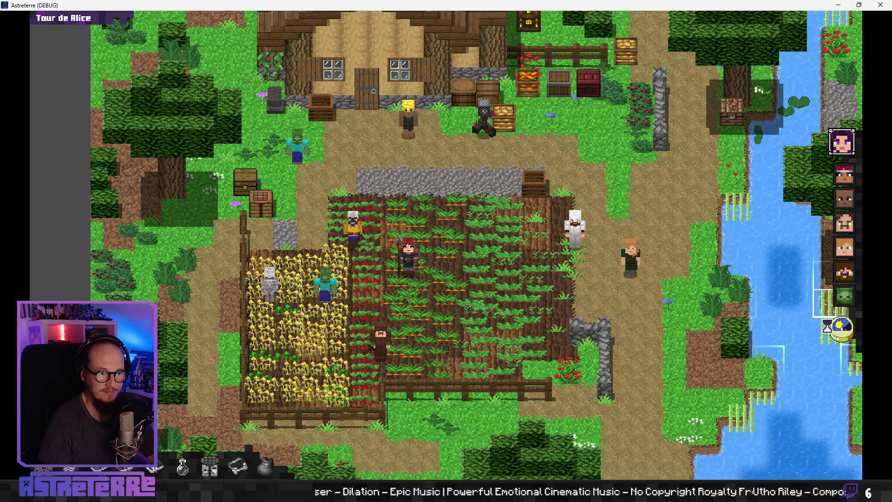
click(845, 330)
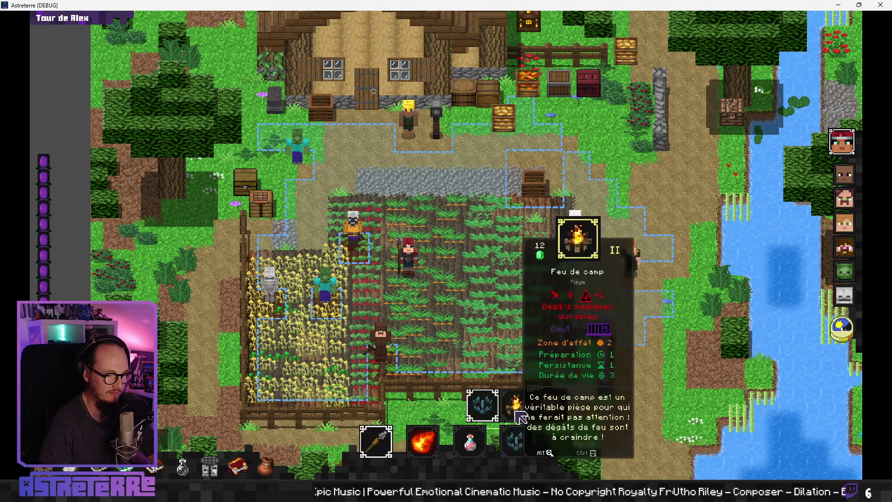
Set the Feu de camp trap on a field tile, walk a character beside it, then move the game window aside
click(478, 405)
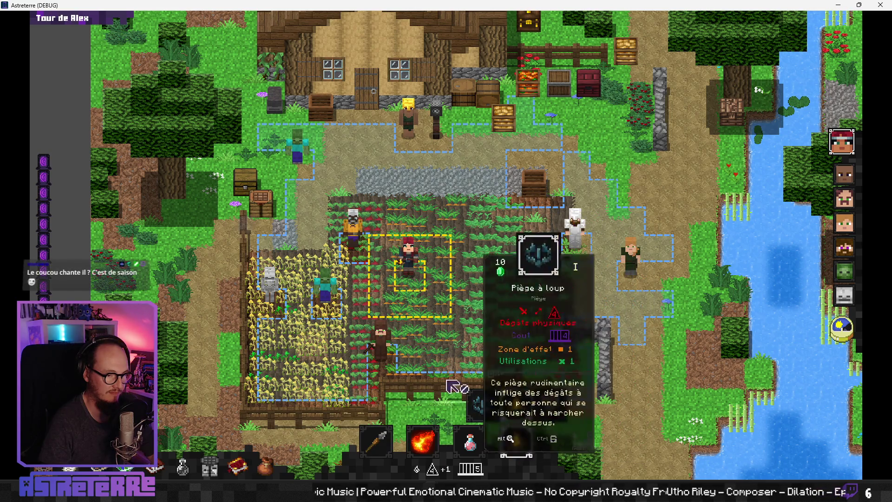
click(436, 308)
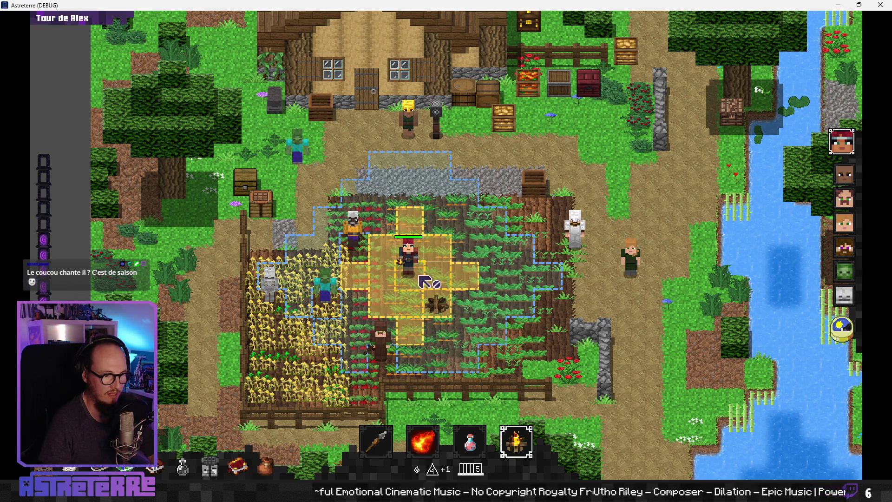
click(408, 230)
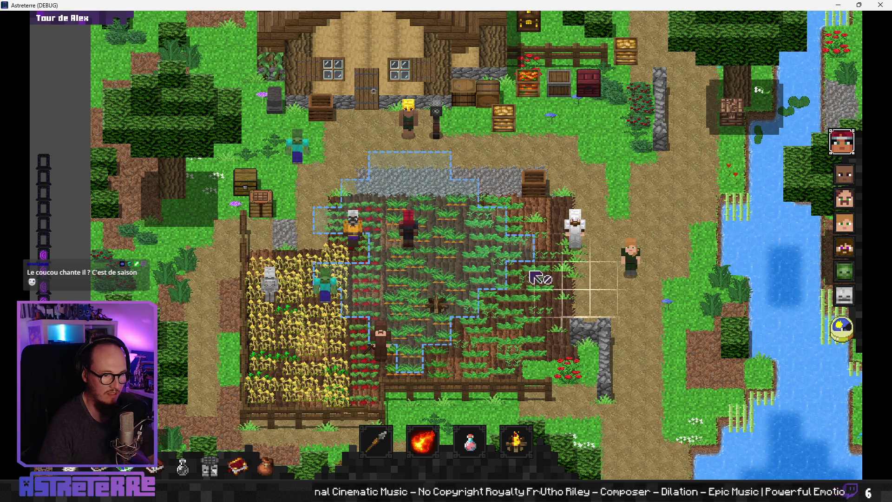
click(852, 334)
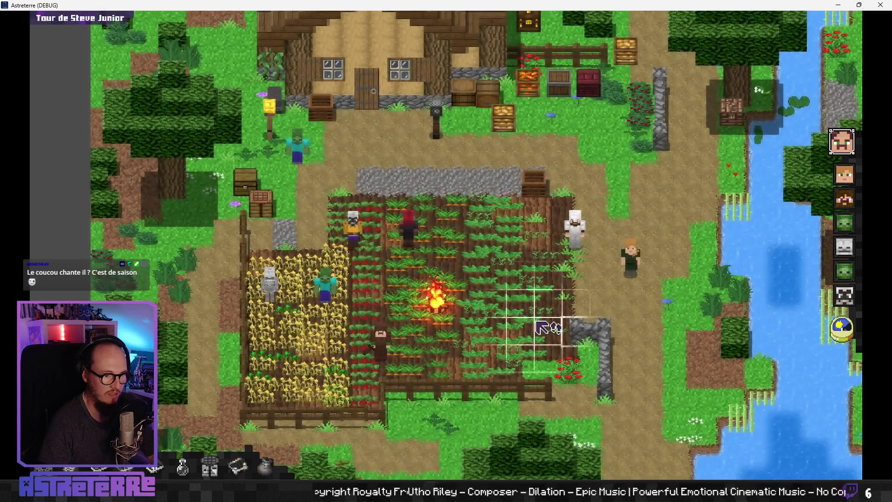
click(415, 334)
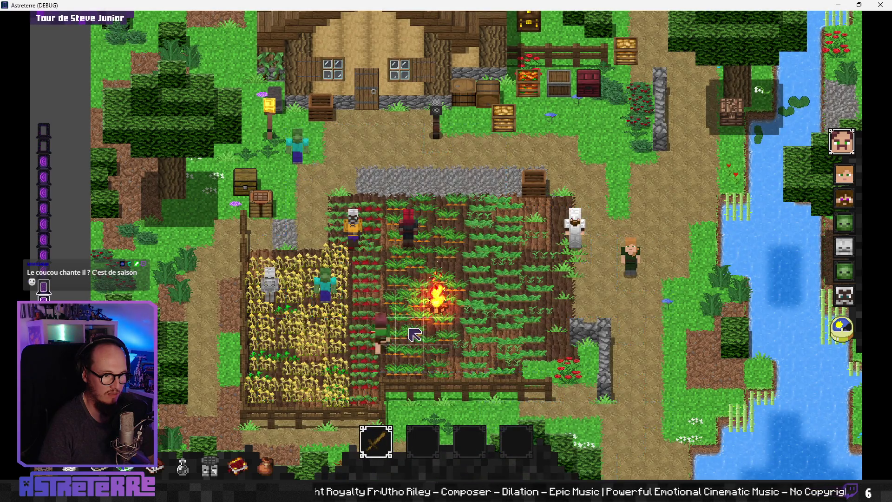
mouse_move(367, 5)
mouse_down()
mouse_move(657, 70)
mouse_move(431, 76)
mouse_move(383, 43)
mouse_up()
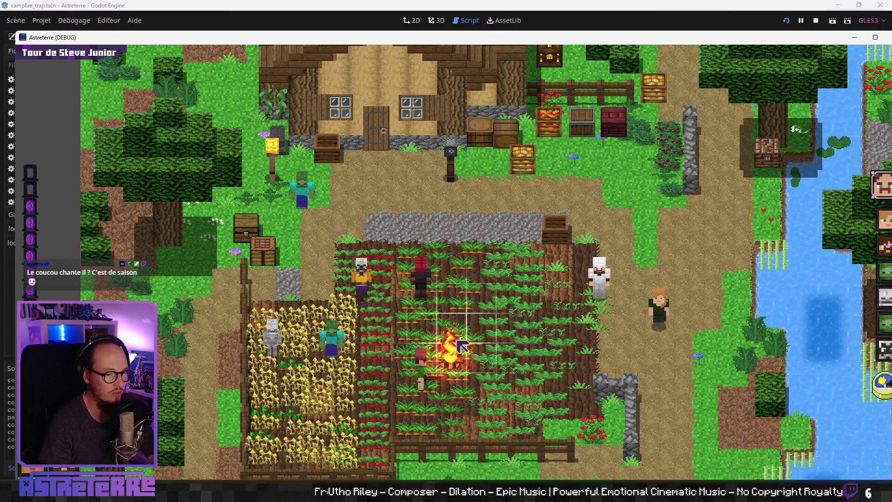
drag(826, 37, 687, 40)
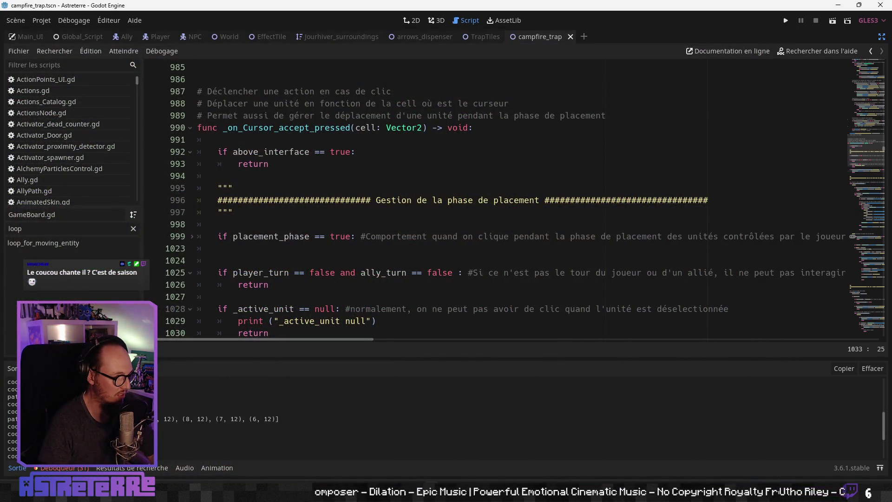
Search the project for 'print' and comment out the path_to_verify print in GameBoard.gd
key(F5)
click(348, 202)
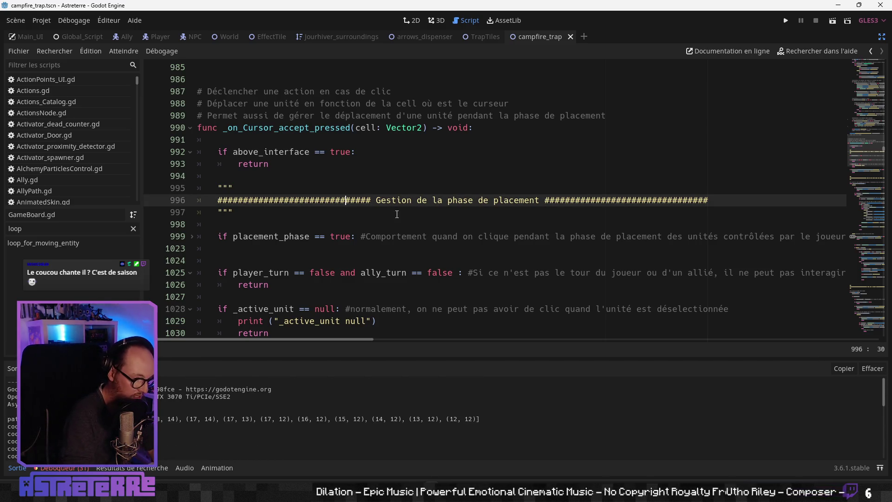
key(ctrl+shift+f)
text(print ("pa)
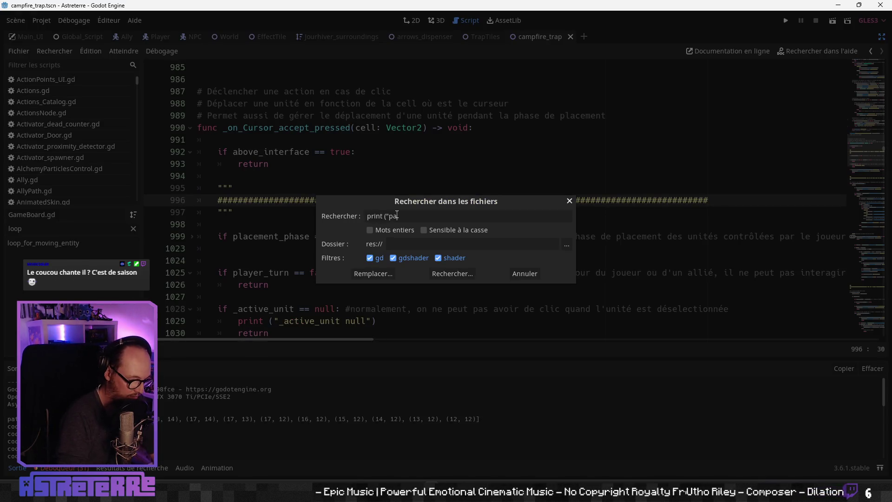
key(Return)
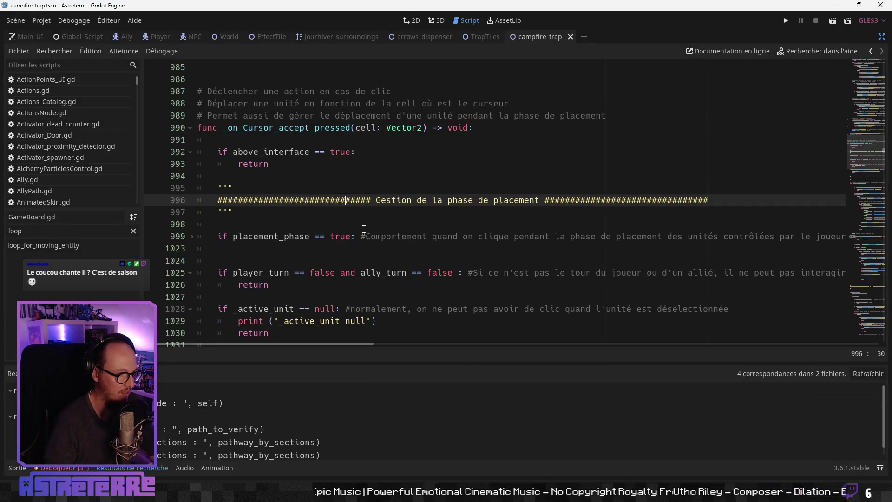
click(202, 430)
scroll(389, 178, up, 2)
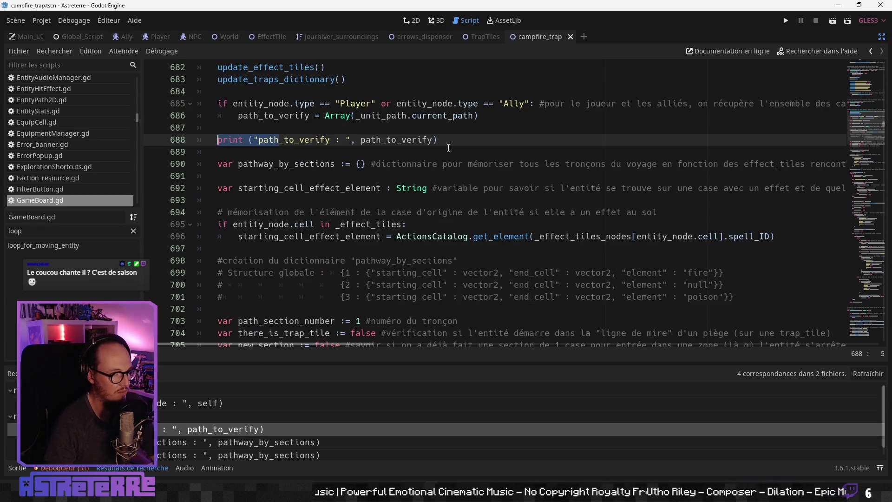
click(180, 147)
drag(436, 145, 161, 146)
key(ctrl+k)
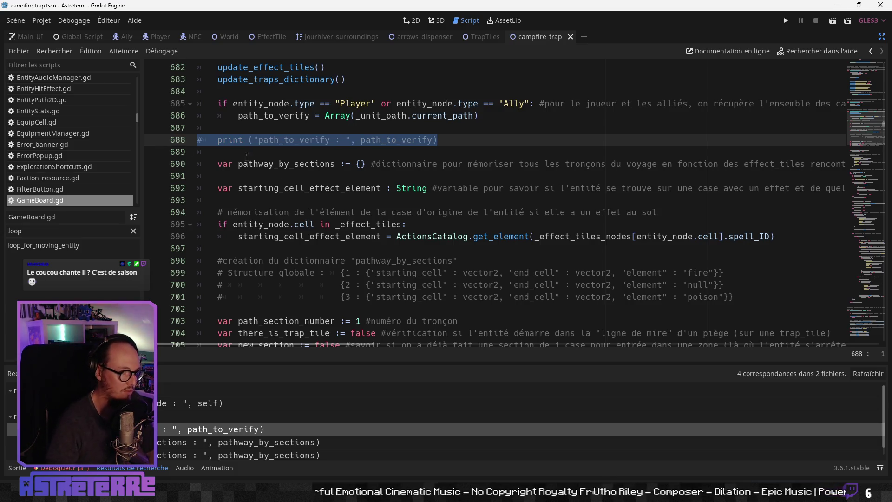
Comment out the coordinates_to_check print line and bring up the output log
click(366, 201)
scroll(365, 205, down, 10)
scroll(367, 200, down, 4)
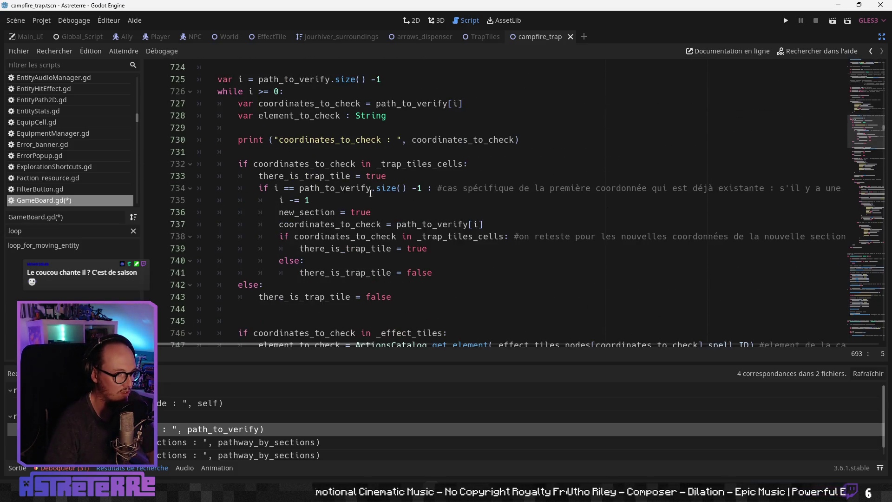
drag(534, 140, 204, 140)
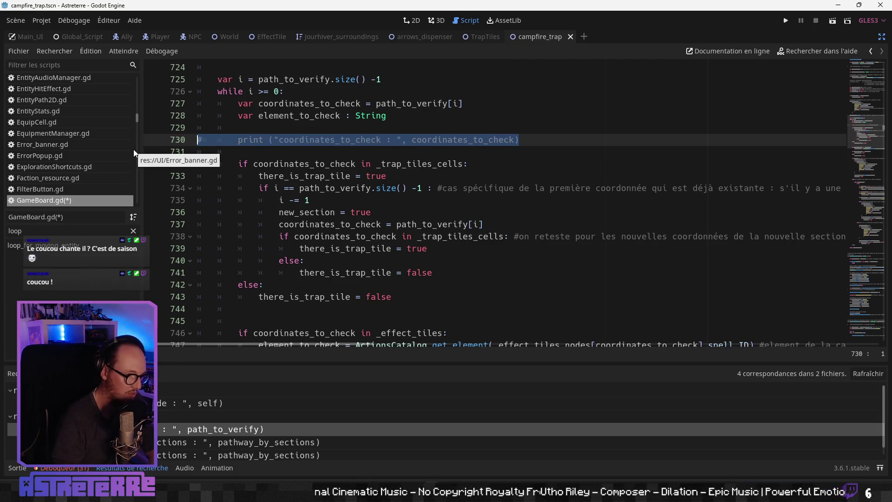
key(ctrl+k)
click(330, 236)
scroll(330, 233, down, 15)
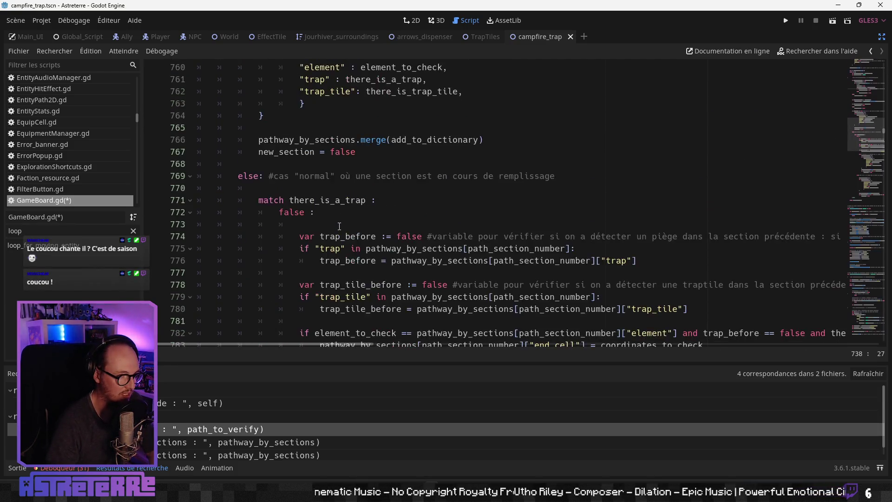
scroll(339, 226, down, 10)
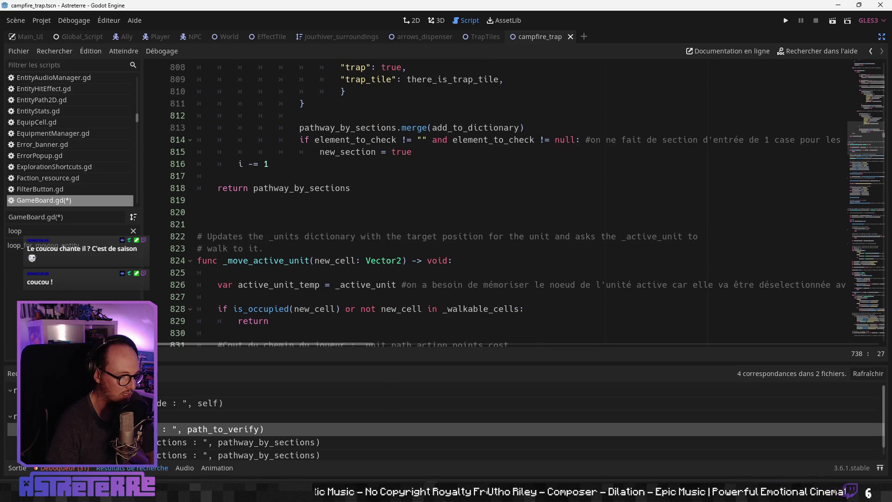
click(25, 470)
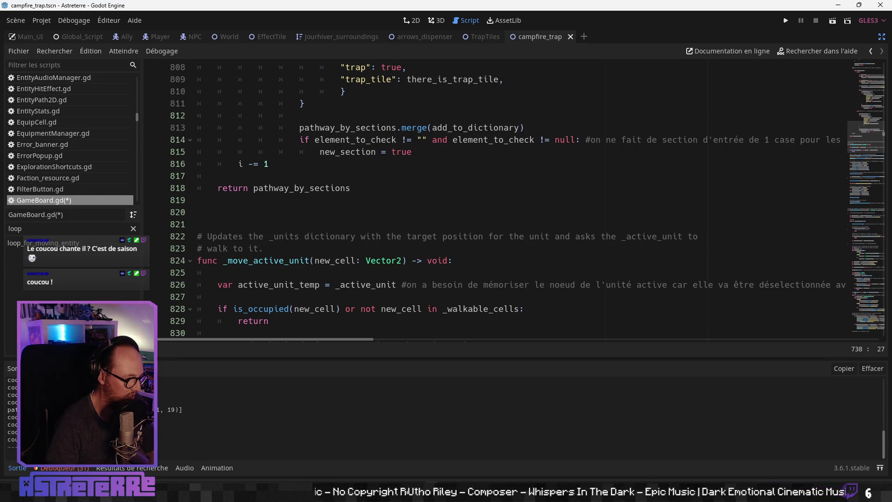
click(352, 236)
click(384, 132)
scroll(384, 132, up, 1)
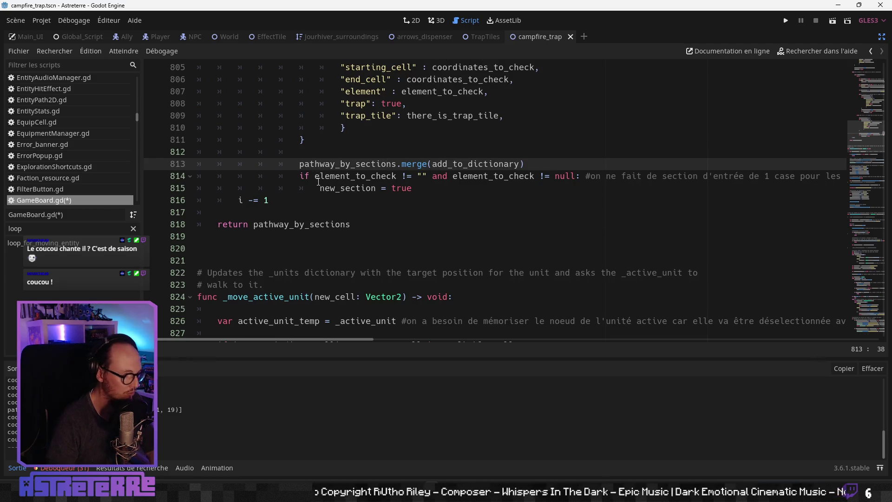
Search for print ("coucou and open the matching line in GenericTrapScene.gd
key(ctrl+shift+f)
text(print ("coucou)
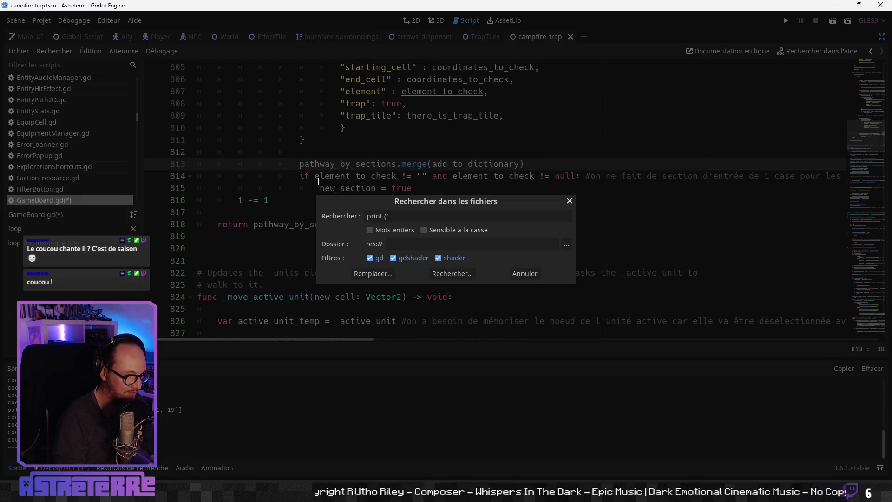
key(Return)
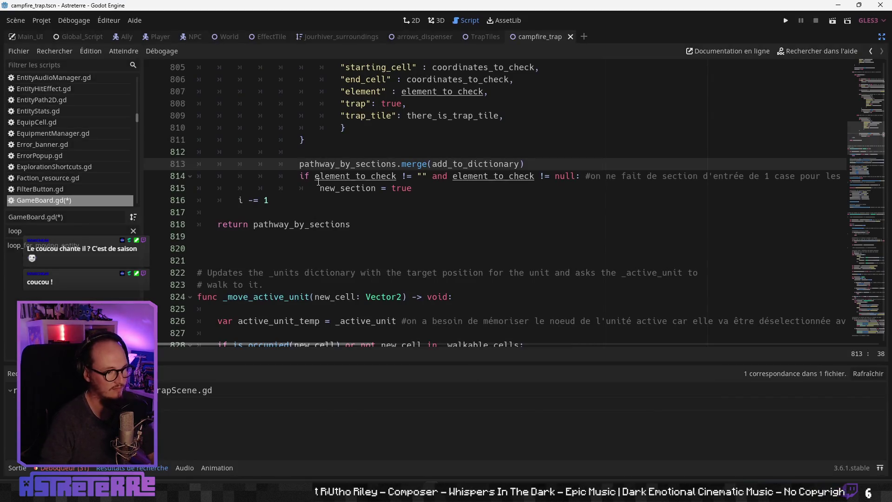
click(93, 403)
click(290, 223)
click(309, 200)
scroll(309, 199, up, 2)
scroll(309, 200, down, 2)
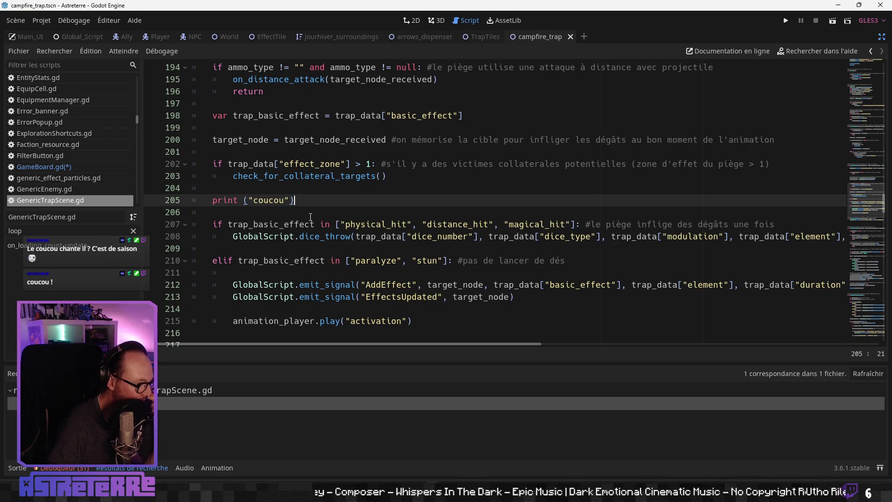
Open the debugger's Errors list and scroll through the reported errors
click(299, 247)
scroll(299, 246, down, 1)
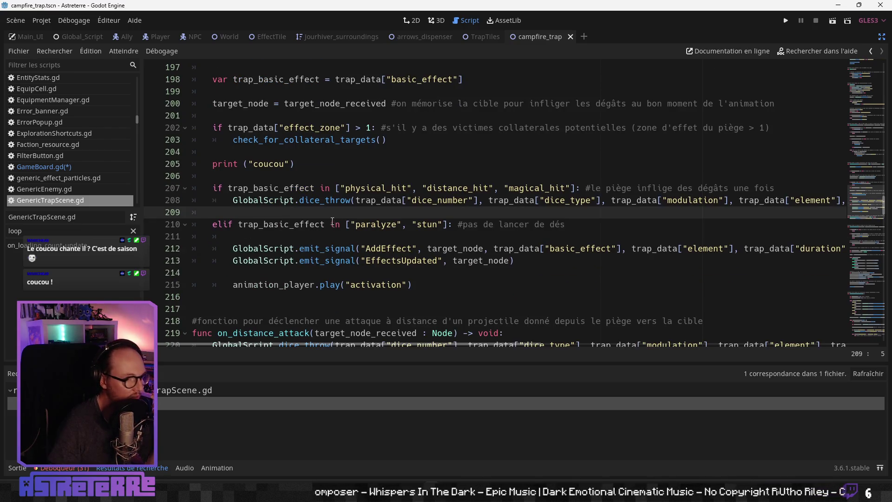
click(340, 200)
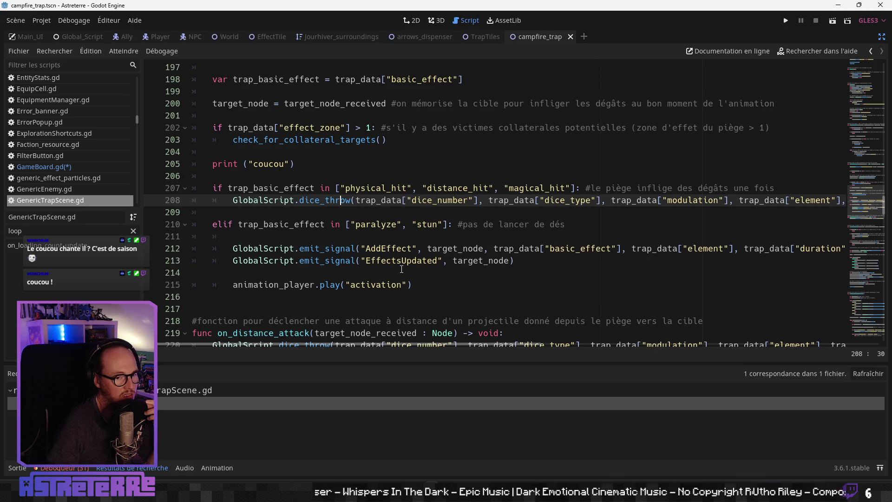
click(67, 470)
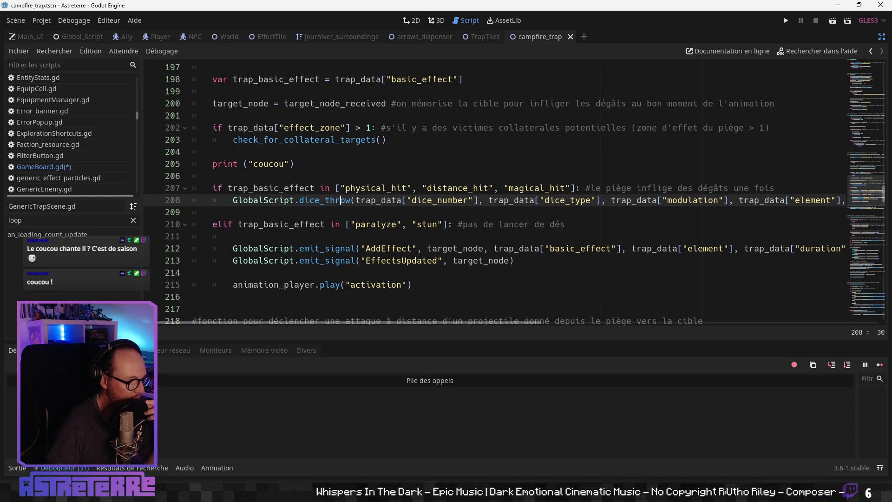
click(60, 350)
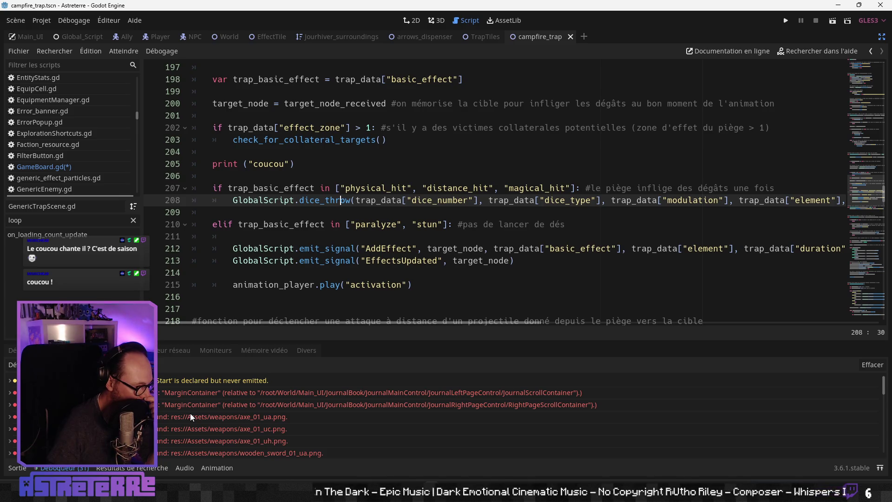
scroll(191, 414, down, 5)
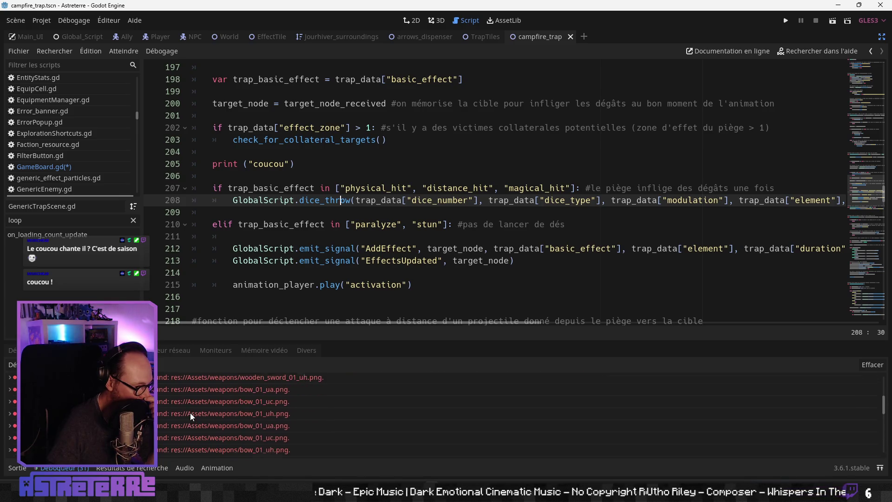
scroll(191, 414, down, 3)
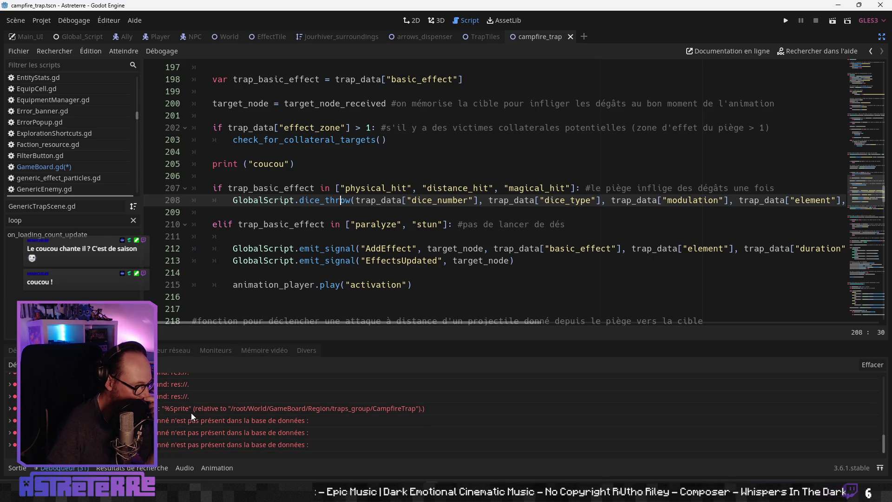
click(17, 468)
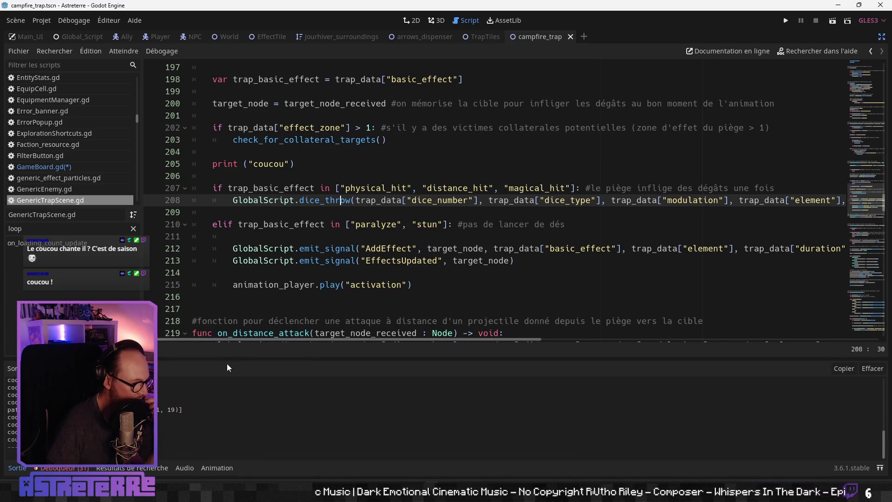
Inspect the trap script's magical_hit and paralyze/stun conditions, then switch to the web browser
click(380, 249)
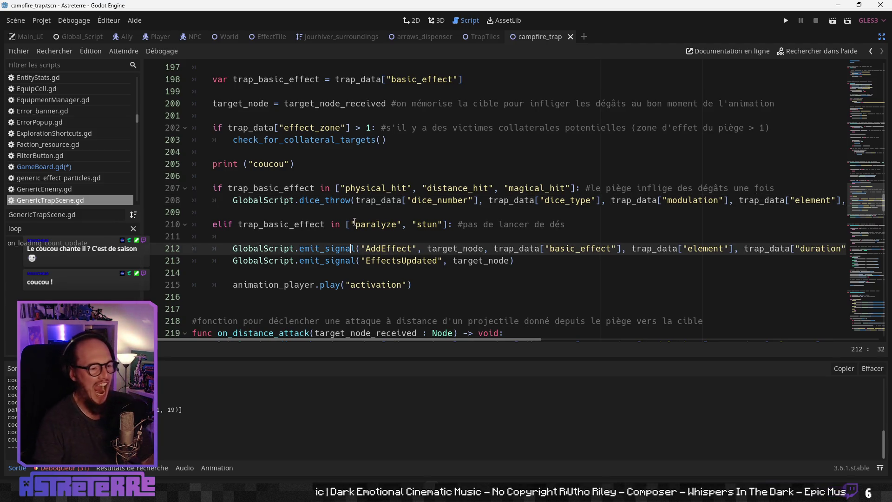
click(316, 191)
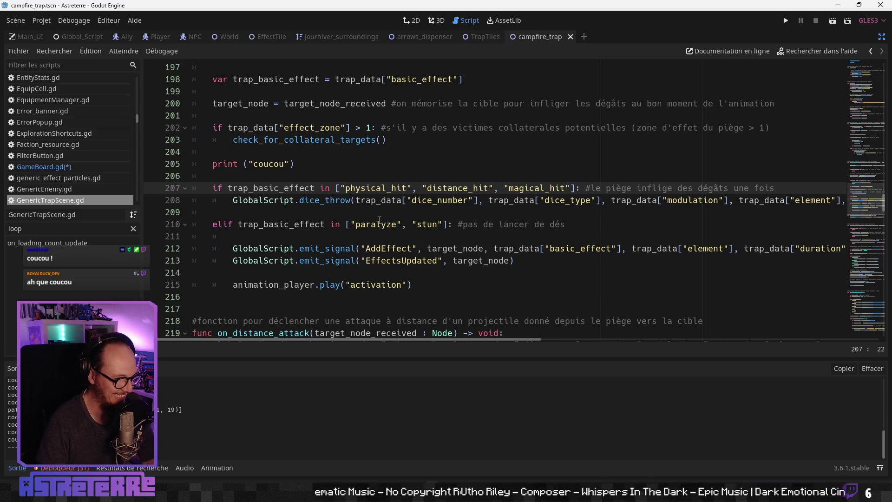
click(441, 200)
double_click(537, 188)
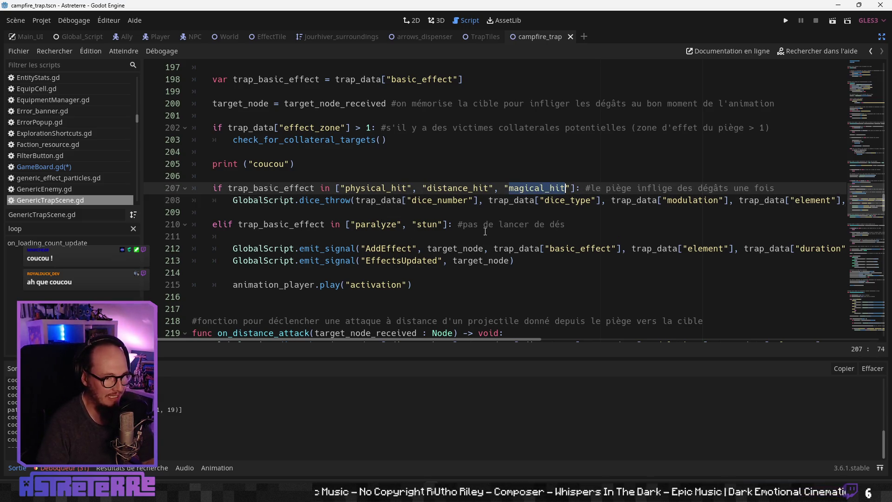
click(487, 229)
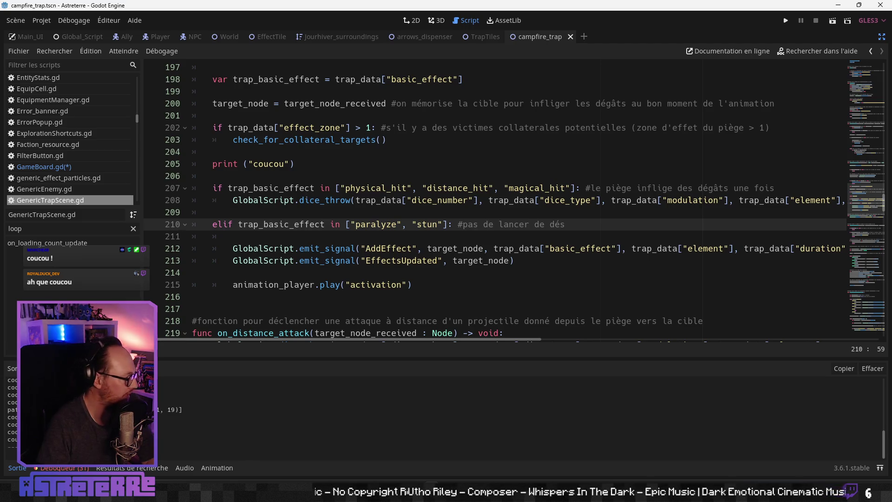
click(343, 493)
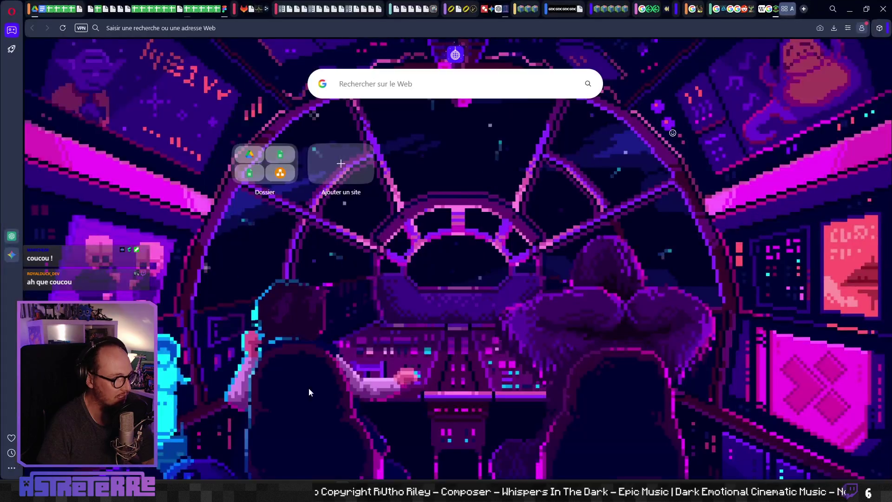
mouse_move(160, 15)
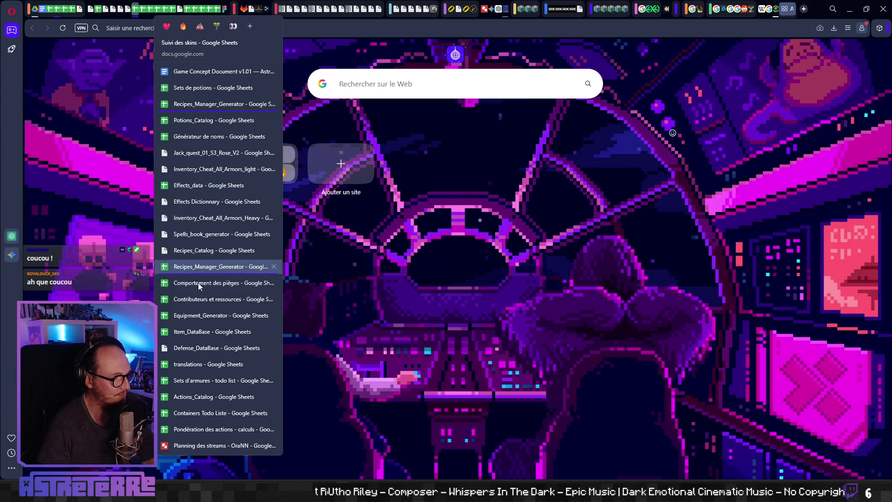
click(204, 396)
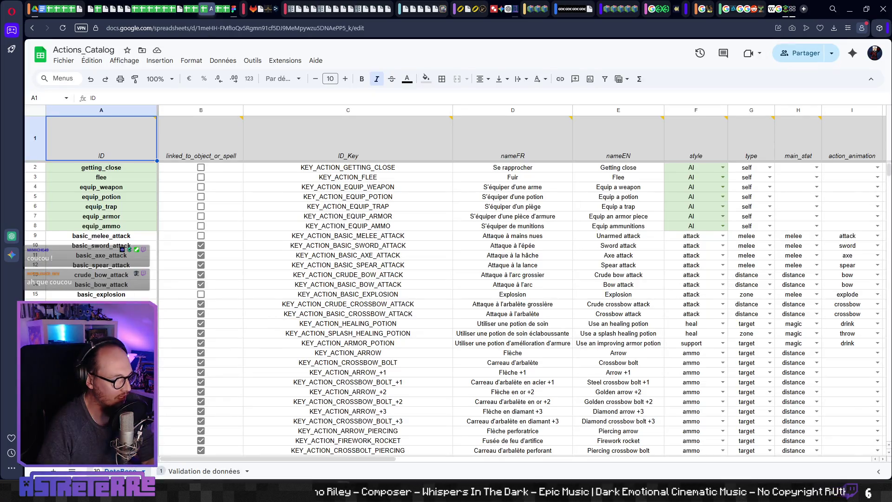
scroll(465, 307, down, 20)
scroll(465, 307, down, 15)
scroll(465, 307, up, 15)
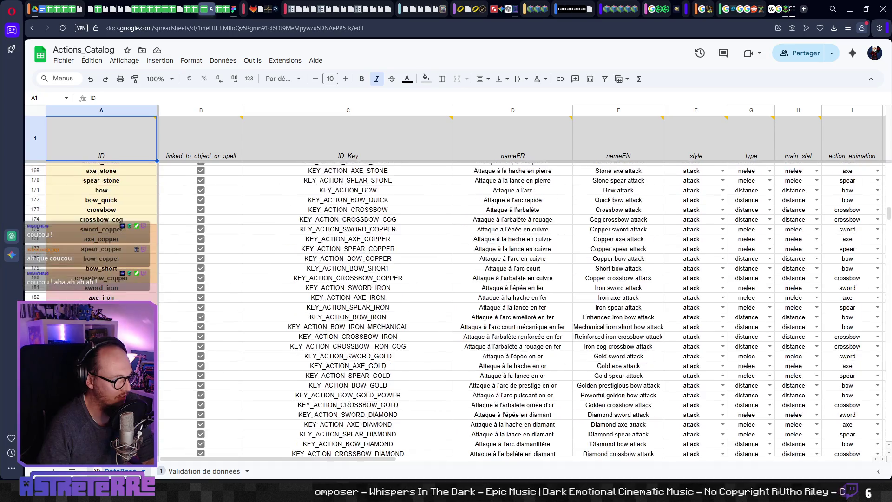
scroll(465, 307, up, 10)
click(117, 243)
click(349, 242)
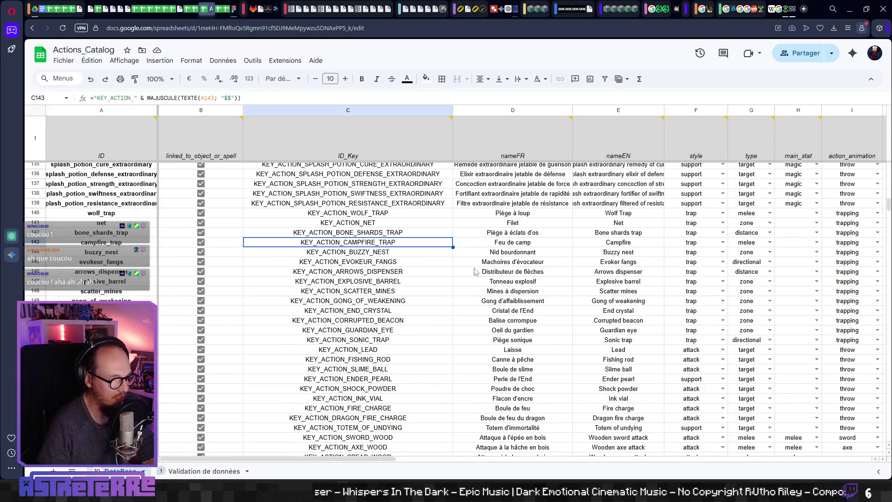
click(478, 242)
key(Right)
key(Right)
key(Right)
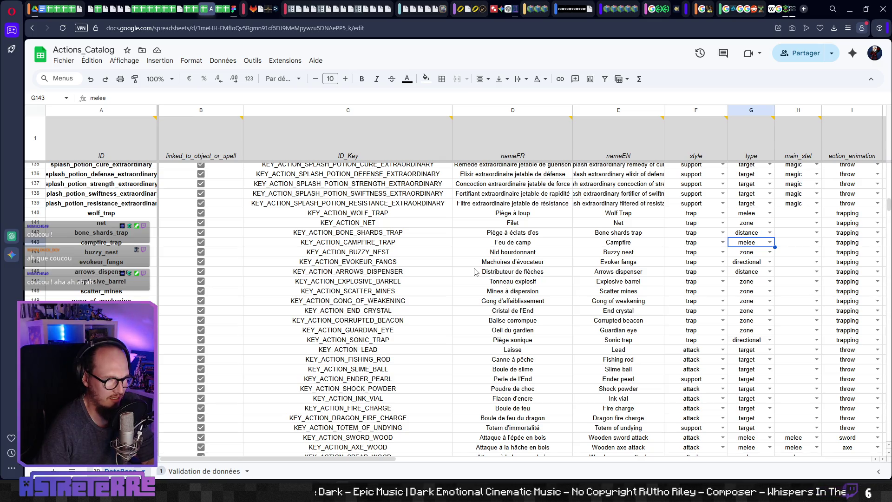
key(Right)
key(Right)
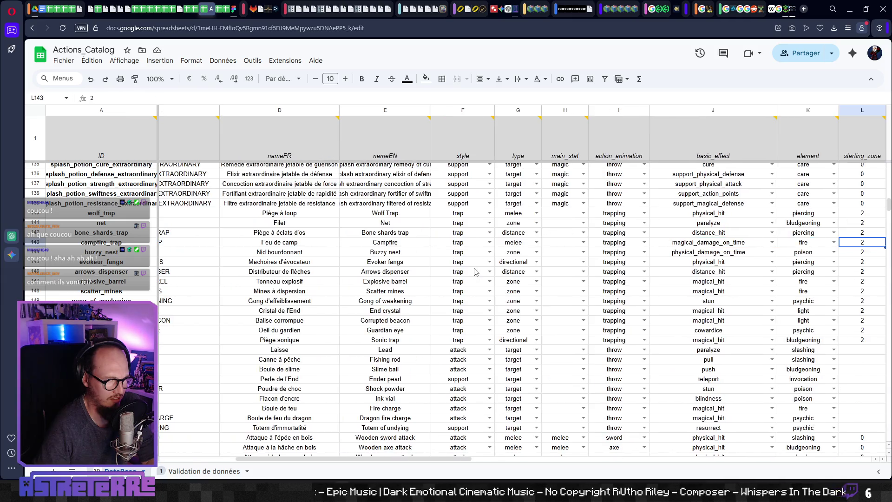
key(Left)
key(Left)
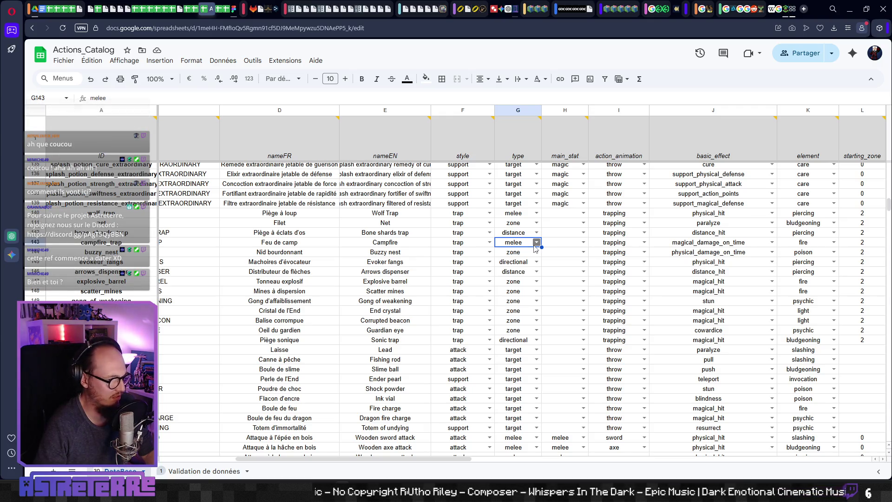
mouse_move(517, 159)
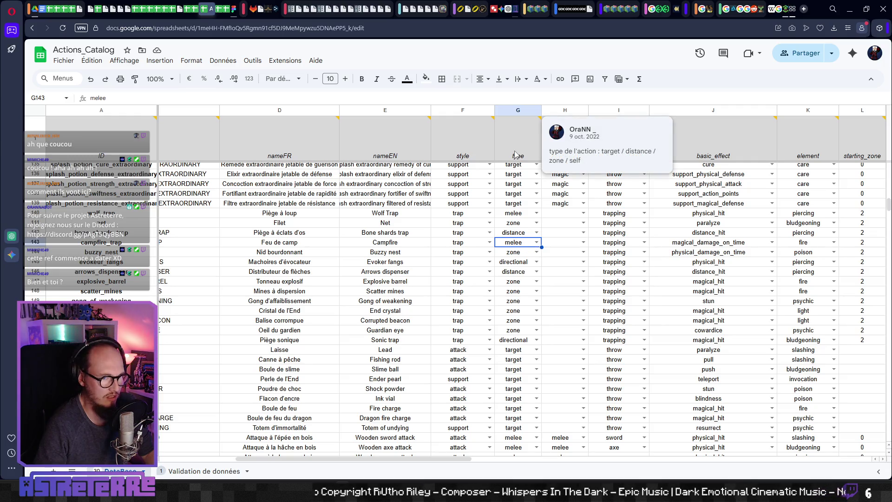
click(536, 242)
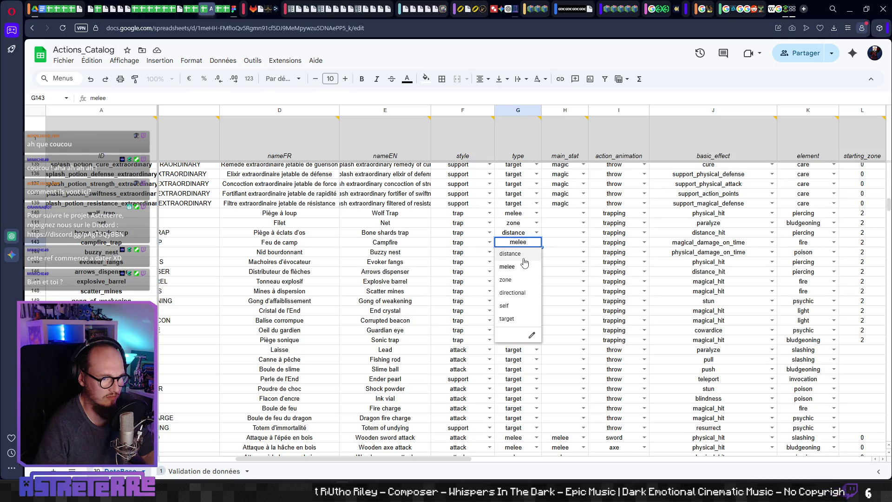
click(524, 257)
click(553, 247)
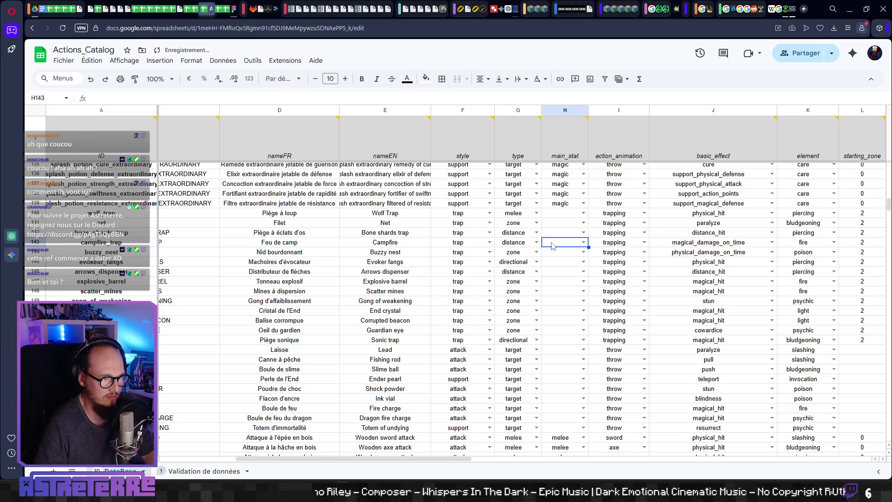
click(518, 244)
click(523, 268)
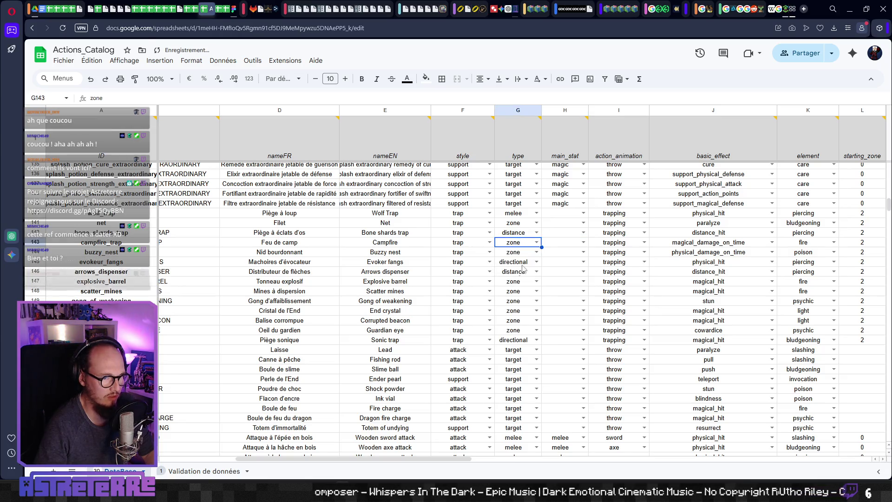
click(547, 247)
click(519, 245)
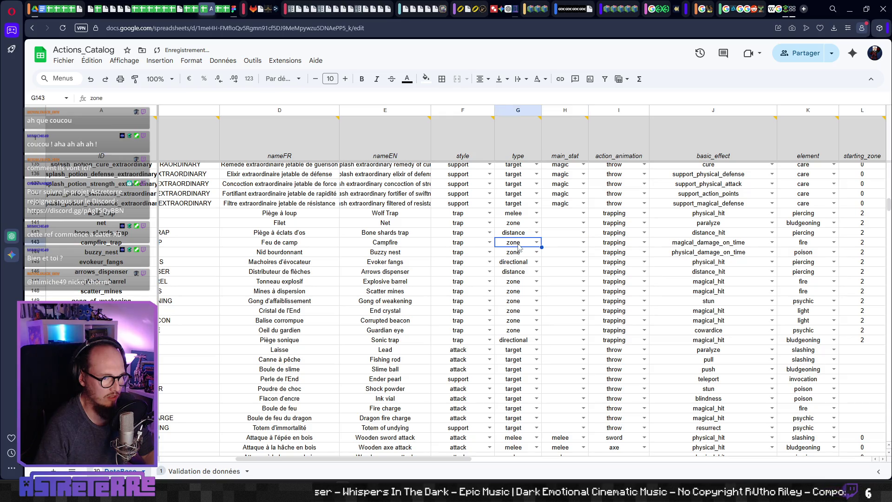
click(568, 248)
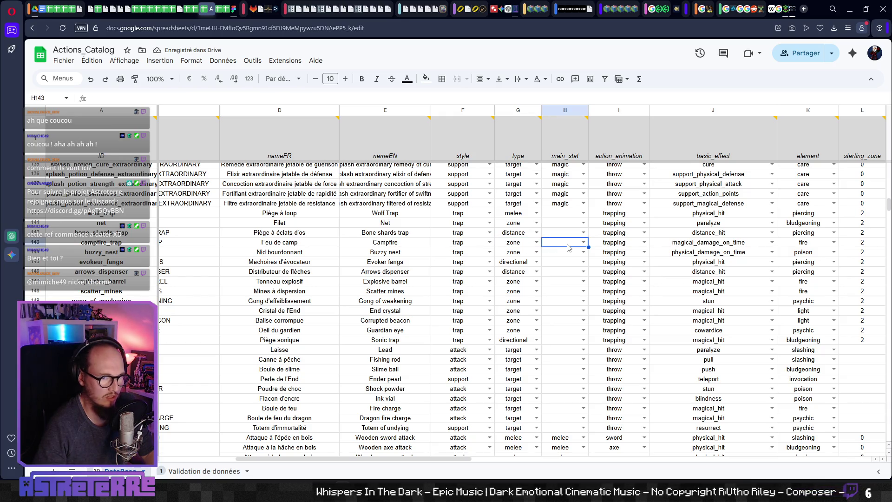
key(Right)
key(Right)
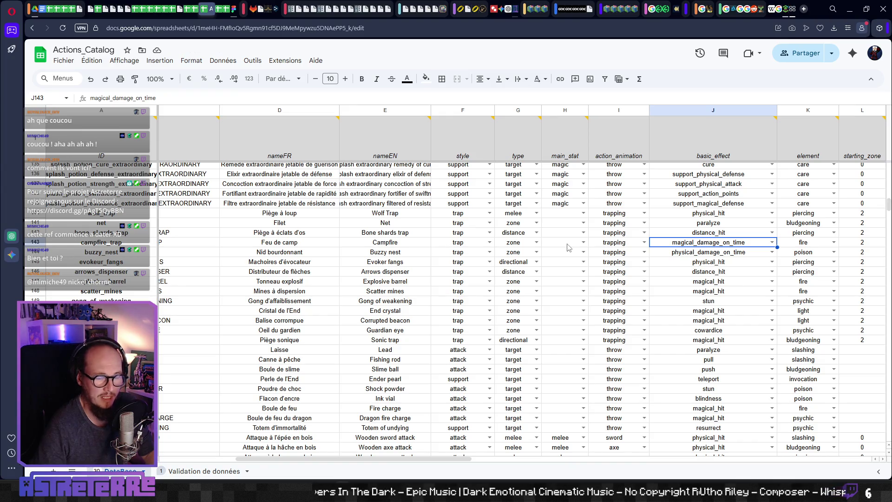
key(alt+Tab)
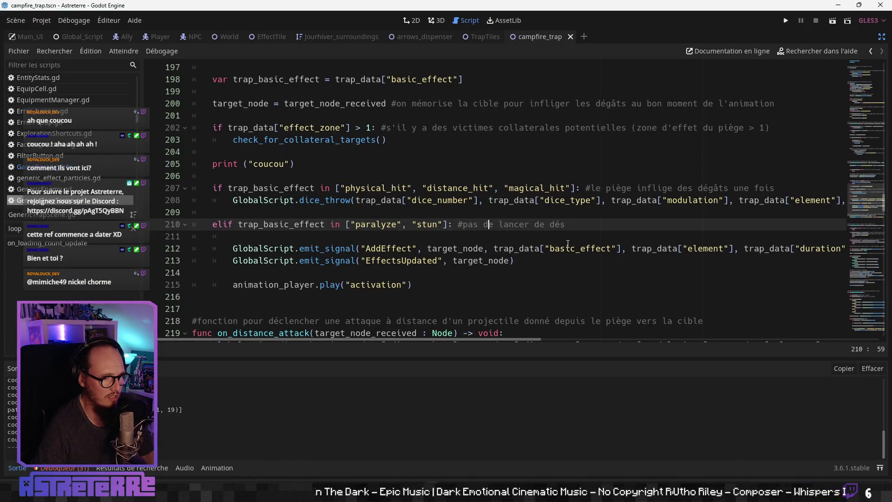
key(alt+Tab)
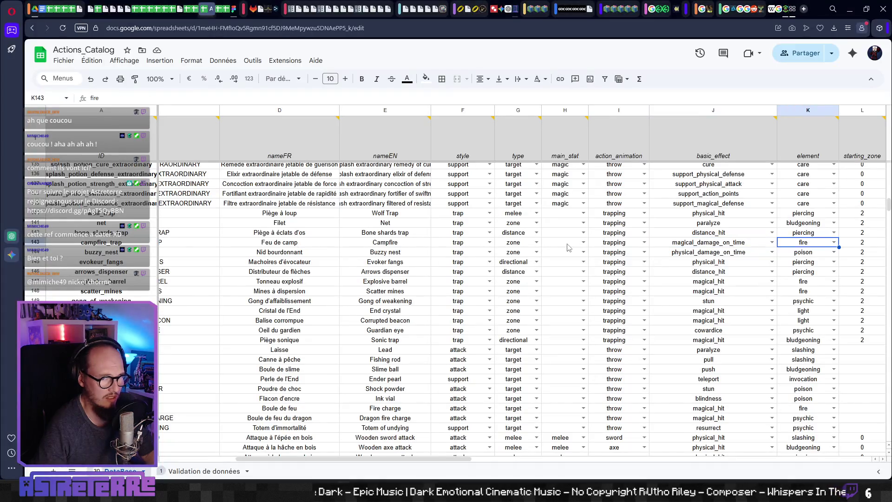
key(Left)
key(Right)
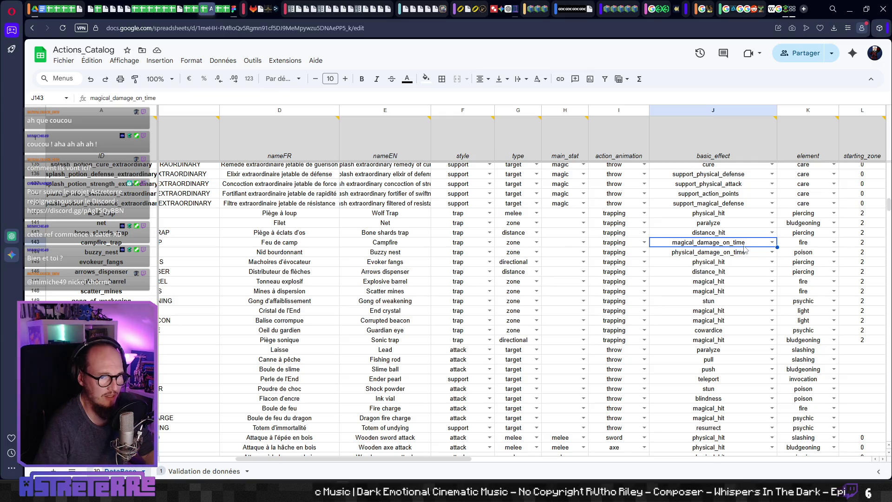
click(773, 242)
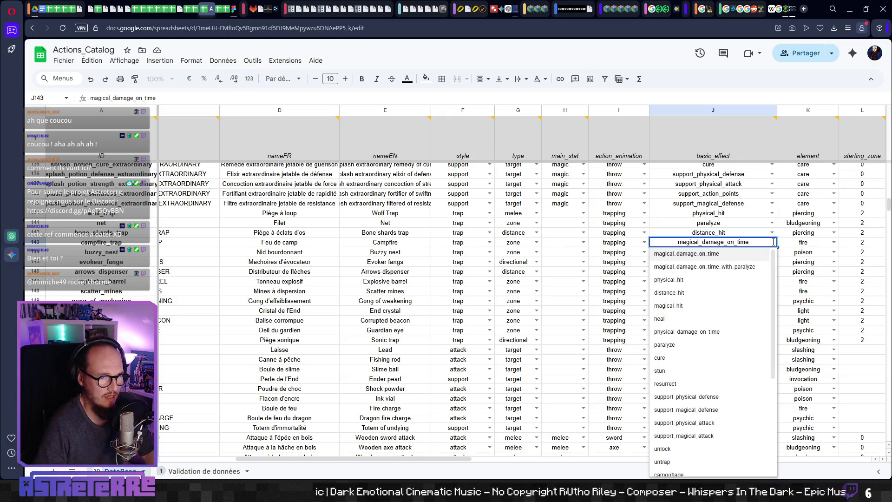
key(Escape)
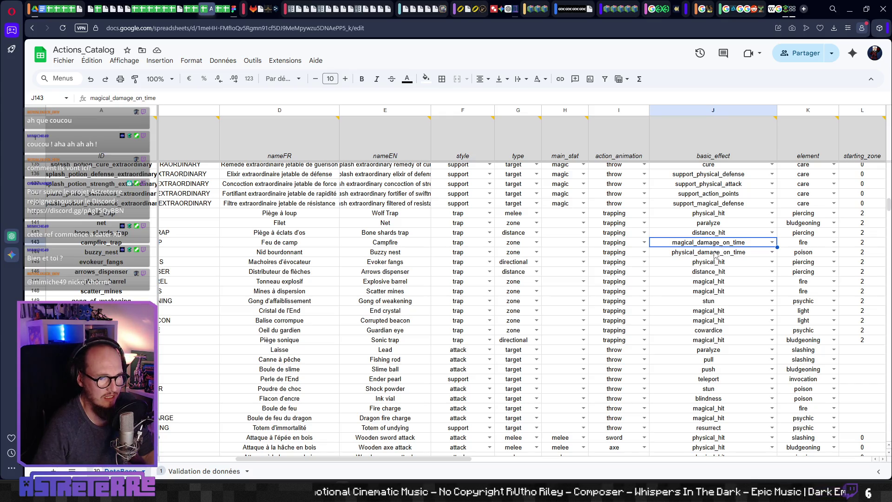
key(Right)
key(Right)
key(Right)
key(Left)
key(Left)
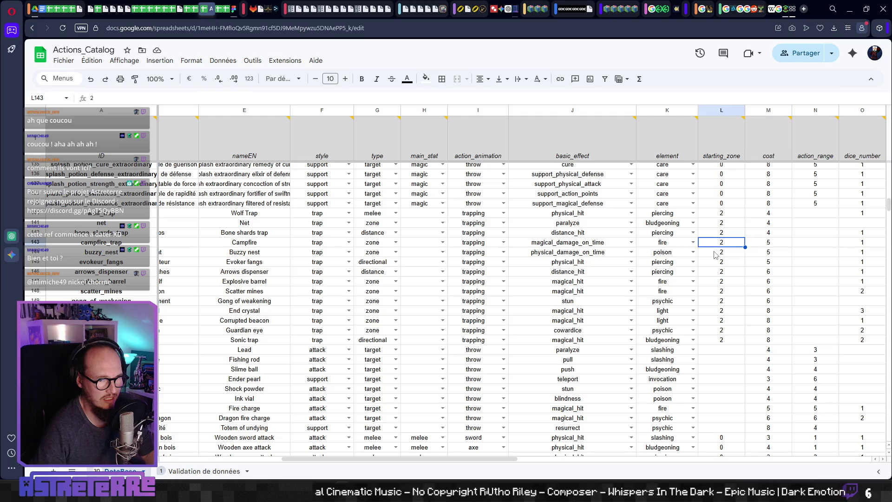
key(Left)
key(Left)
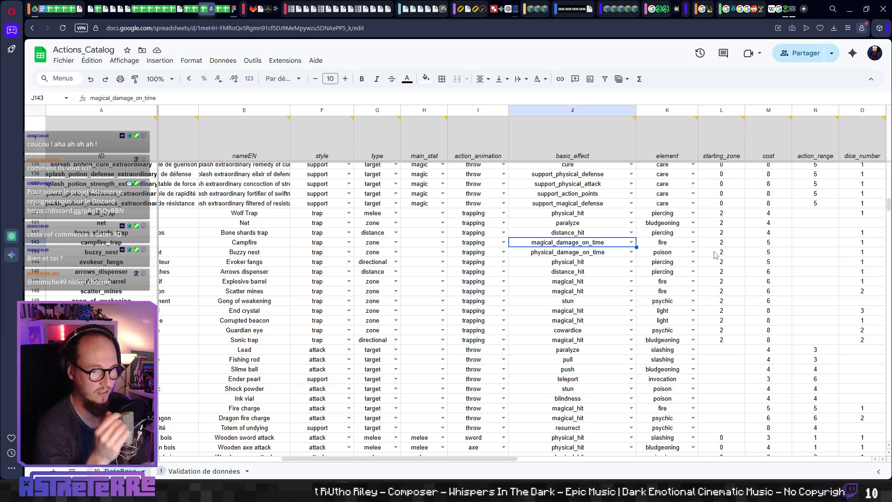
key(Right)
key(Right)
key(Right)
key(Right)
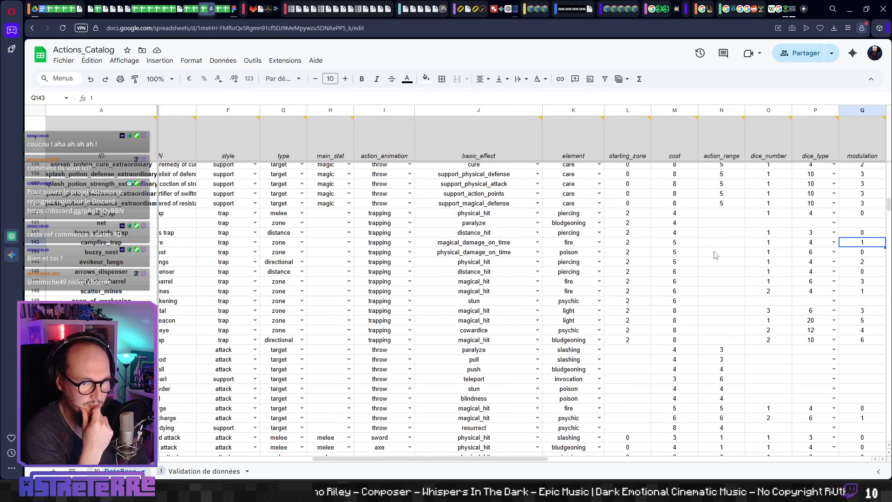
key(Right)
key(Right)
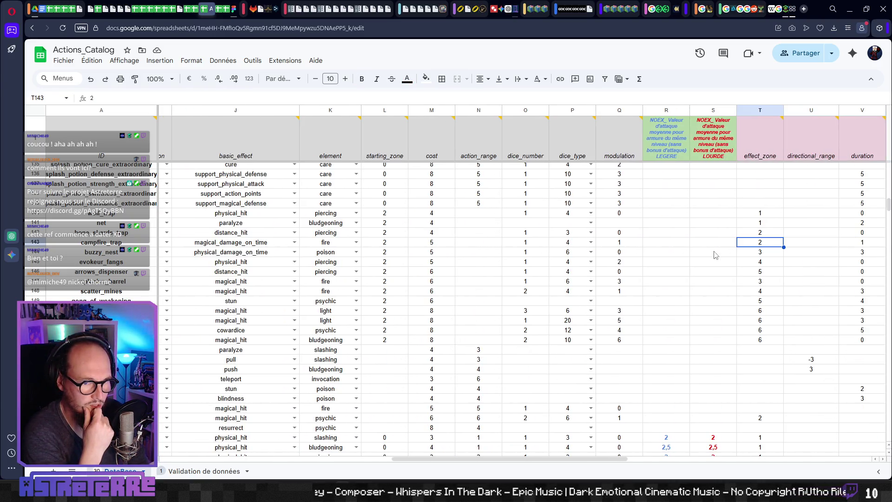
key(Right)
key(Right)
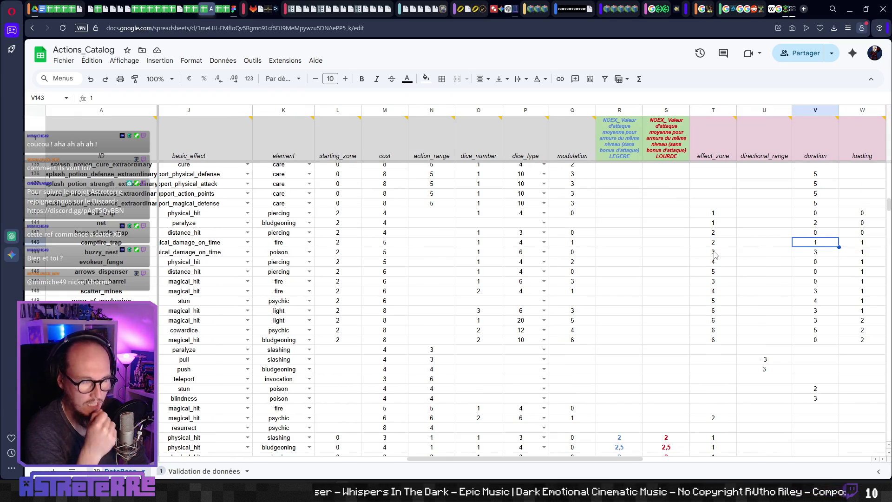
mouse_move(824, 137)
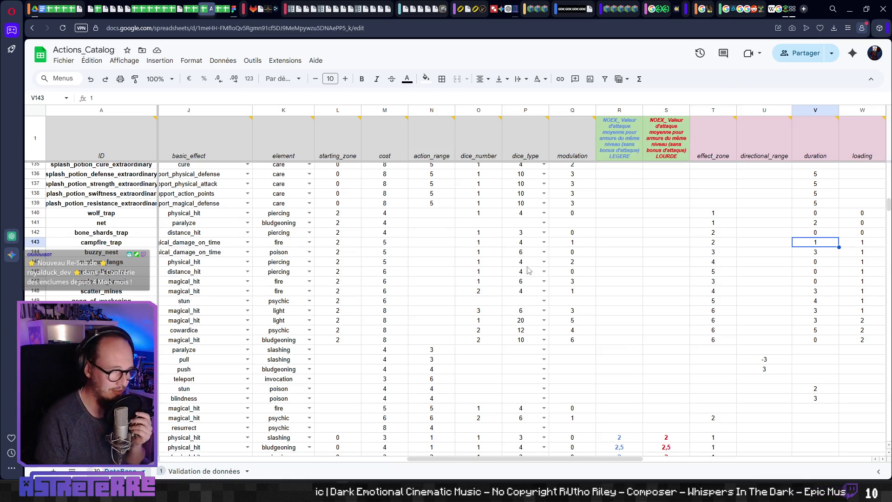
Set cell V143, the campfire_trap's duration, to 2 and review the rest of its row
click(764, 238)
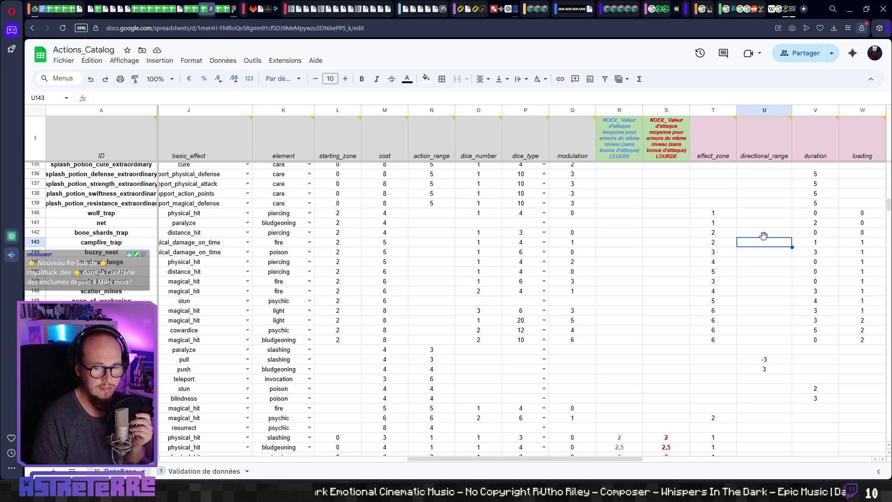
key(Right)
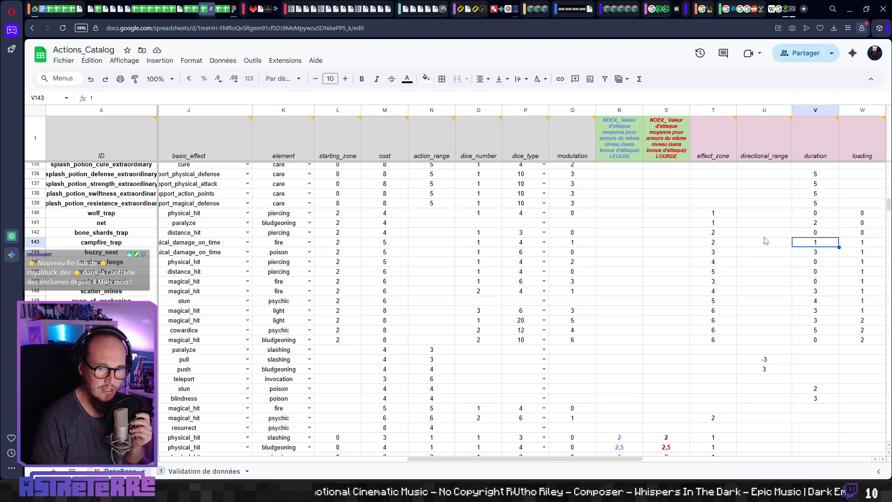
click(94, 98)
key(BackSpace)
text(2)
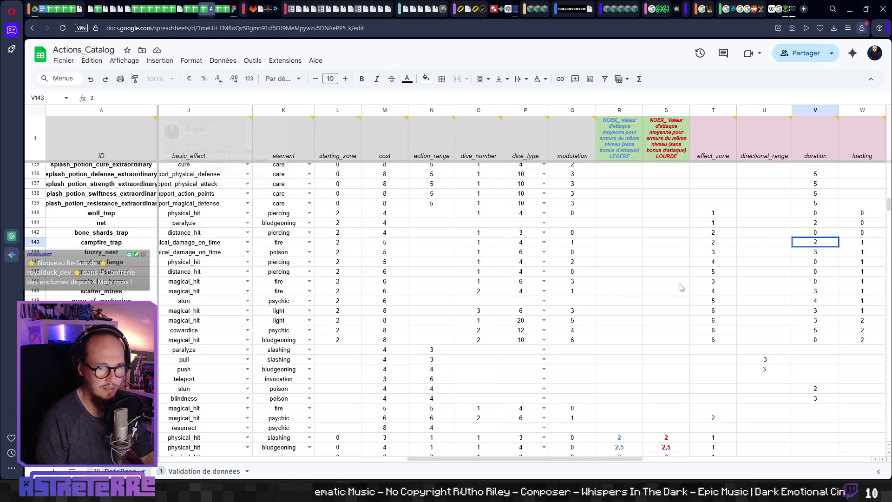
click(826, 245)
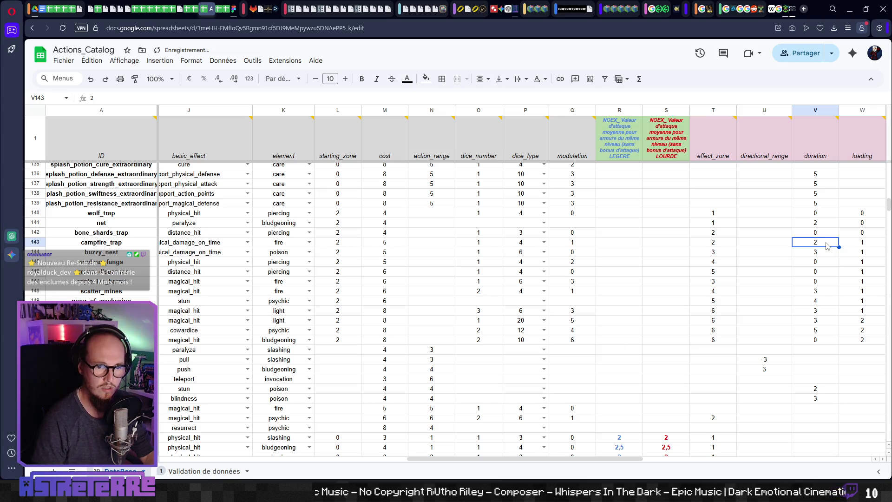
scroll(826, 246, right, 2)
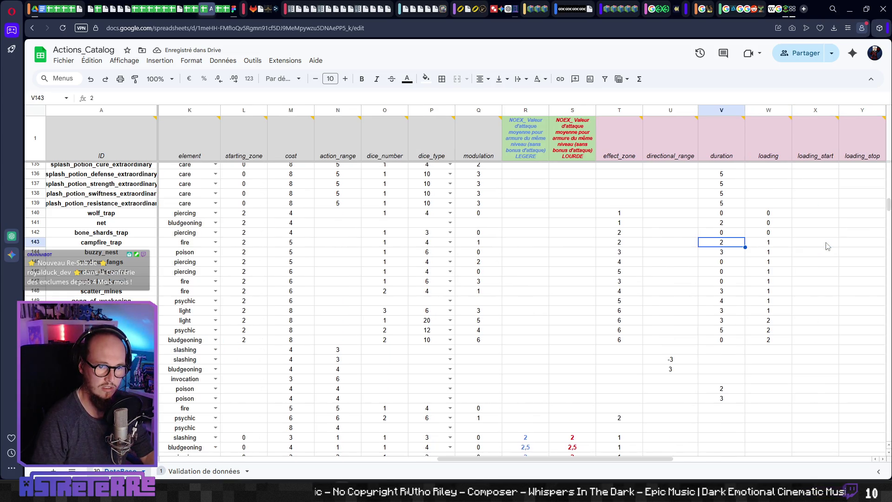
key(Left)
key(Left)
key(Left)
key(Right)
key(Right)
key(Right)
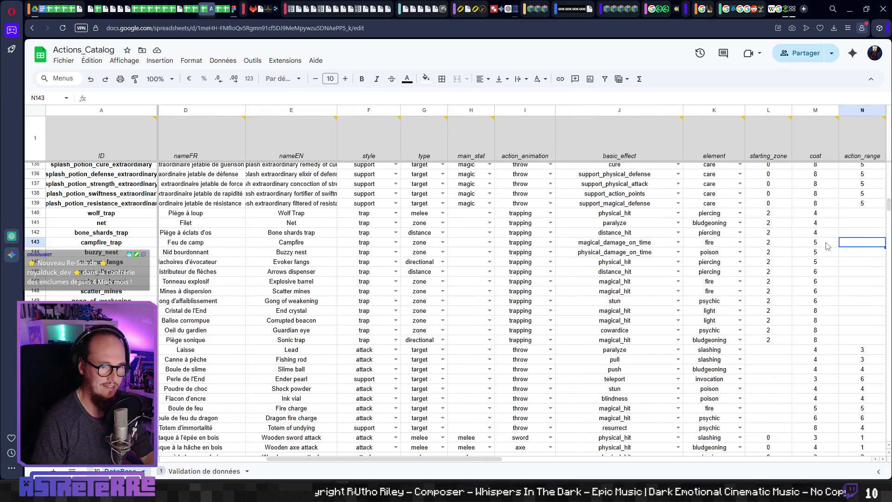
key(Left)
key(Left)
key(Left)
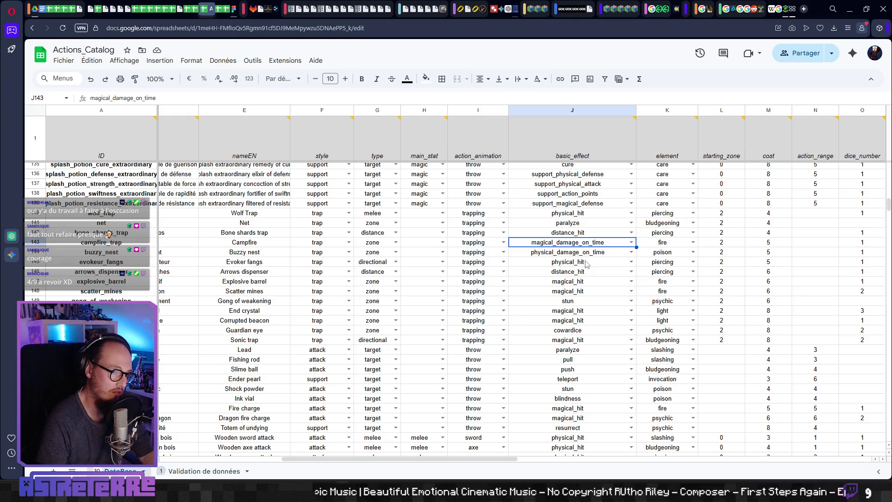
Pick magical_hit from J143's dropdown in place of magical_damage_on_time, then return to Godot
key(Return)
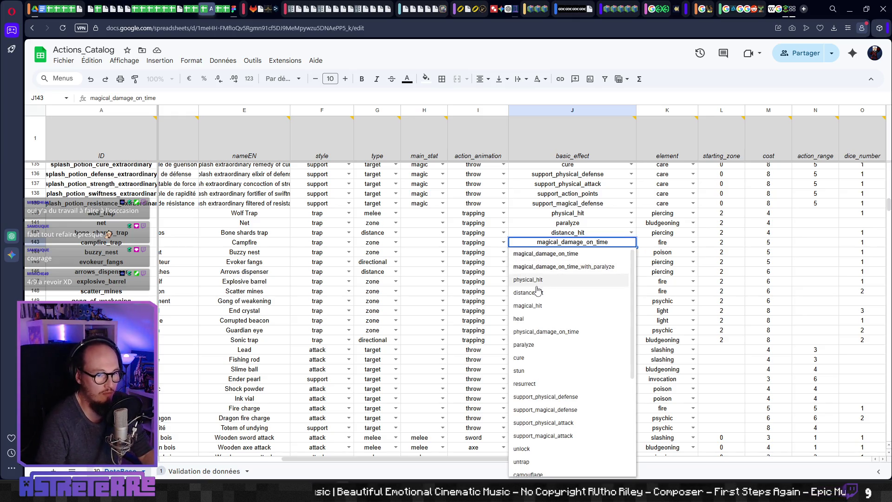
click(540, 305)
click(580, 265)
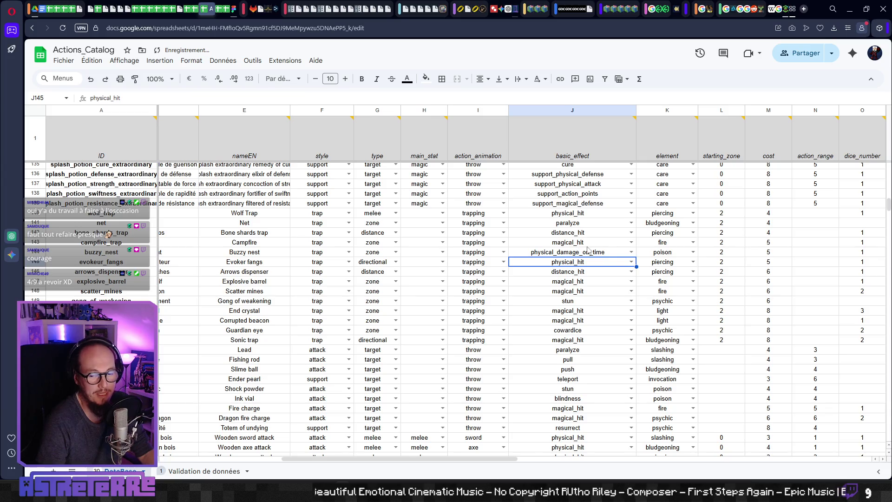
click(594, 245)
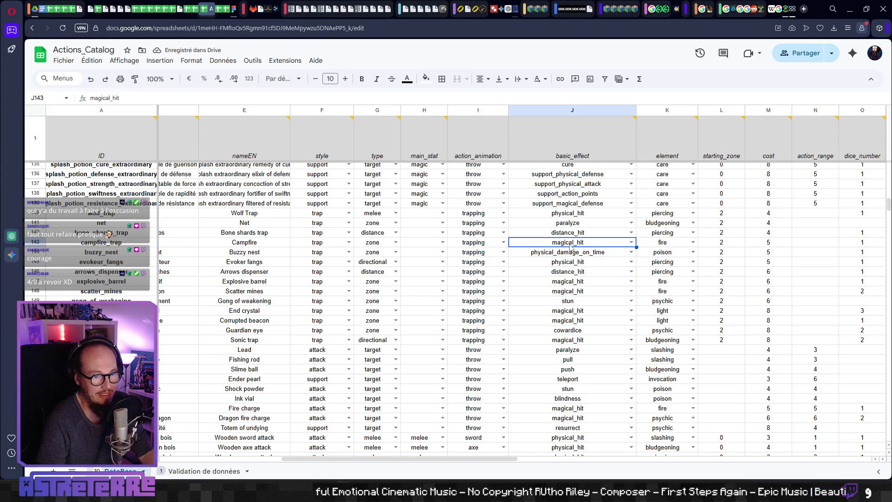
key(alt+Tab)
key(alt+Tab)
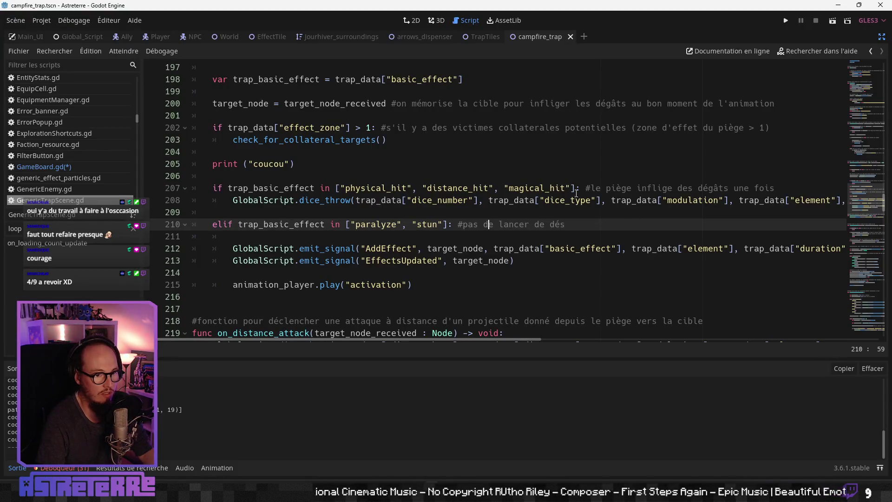
double_click(563, 188)
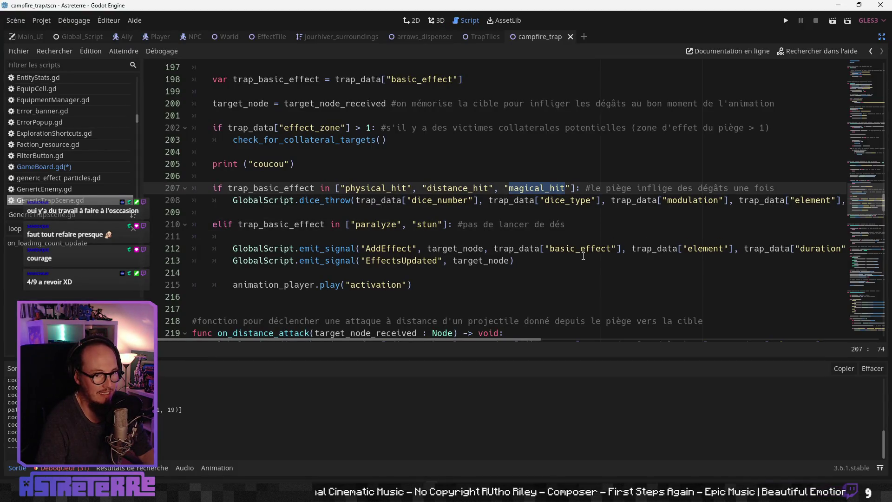
click(546, 239)
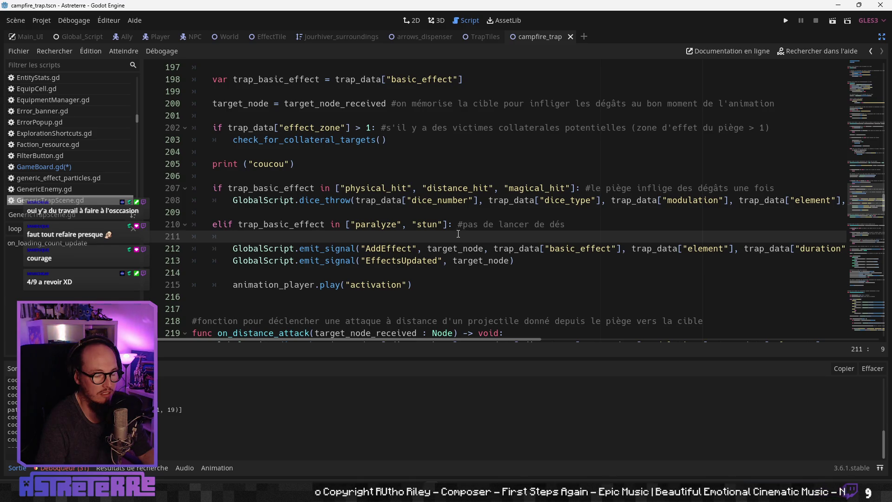
click(447, 261)
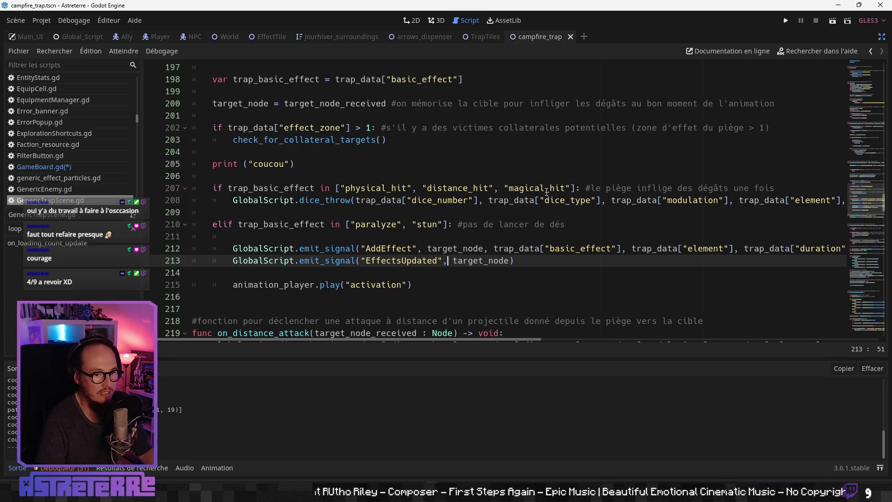
click(546, 188)
scroll(470, 245, down, 6)
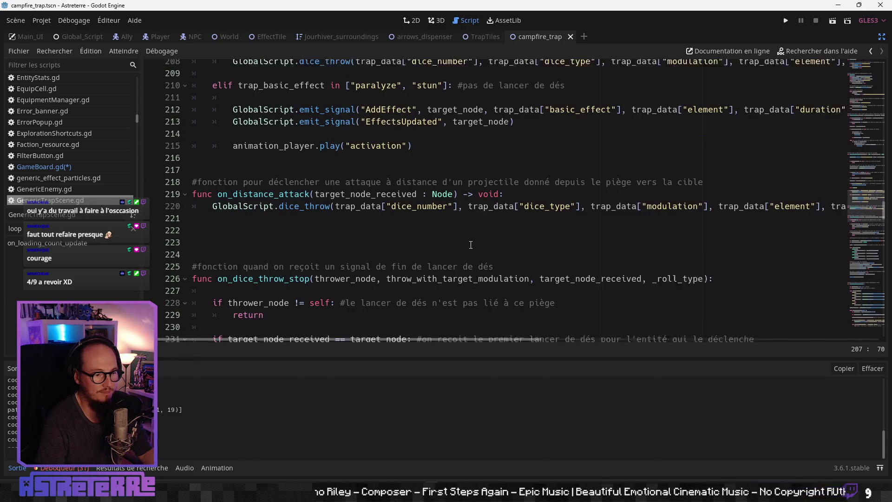
scroll(470, 245, up, 3)
scroll(460, 250, down, 4)
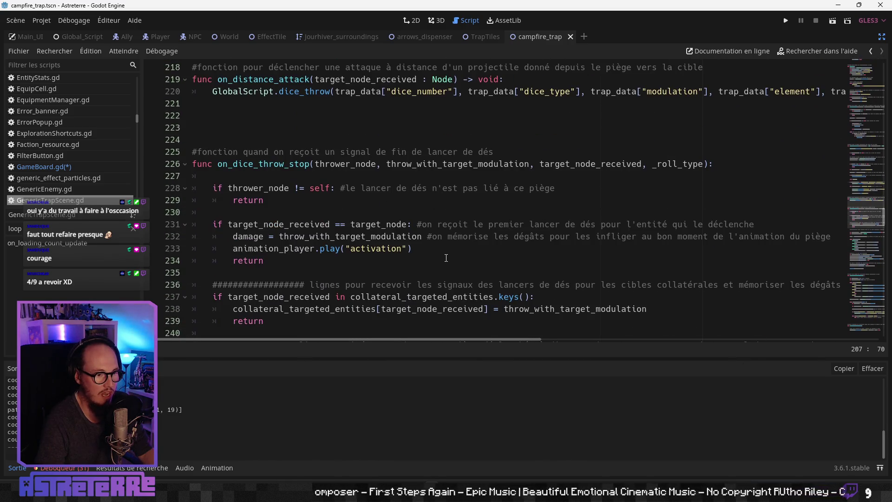
scroll(448, 256, down, 1)
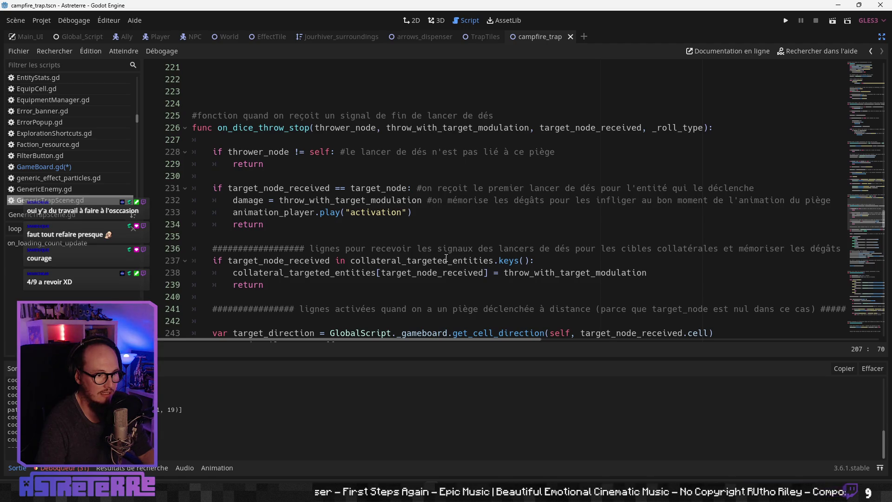
scroll(446, 258, down, 1)
scroll(446, 258, down, 1)
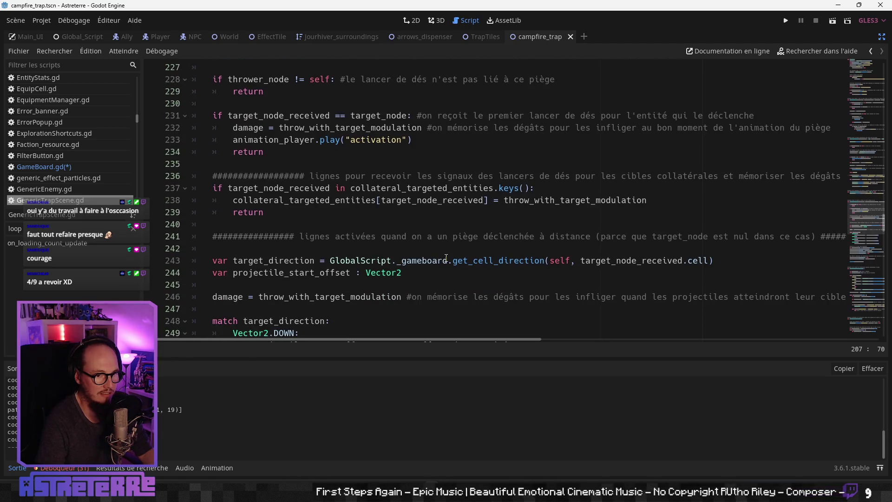
scroll(446, 258, down, 1)
scroll(446, 258, down, 1)
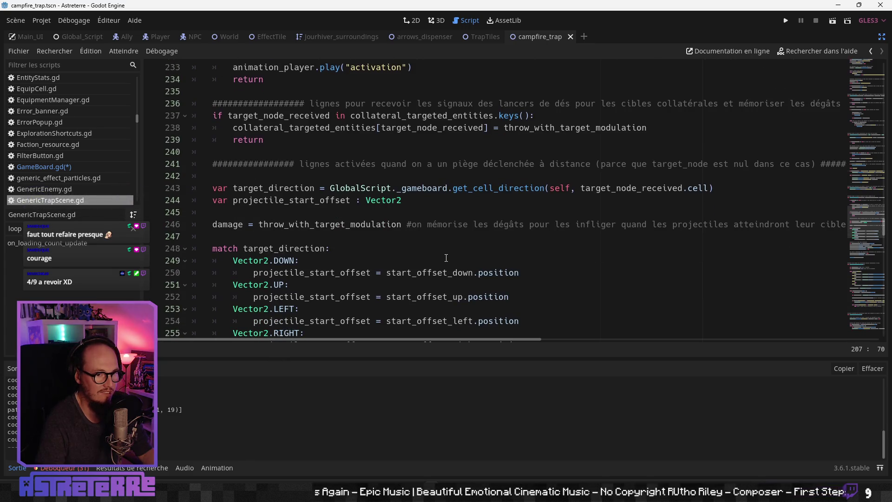
scroll(446, 258, down, 5)
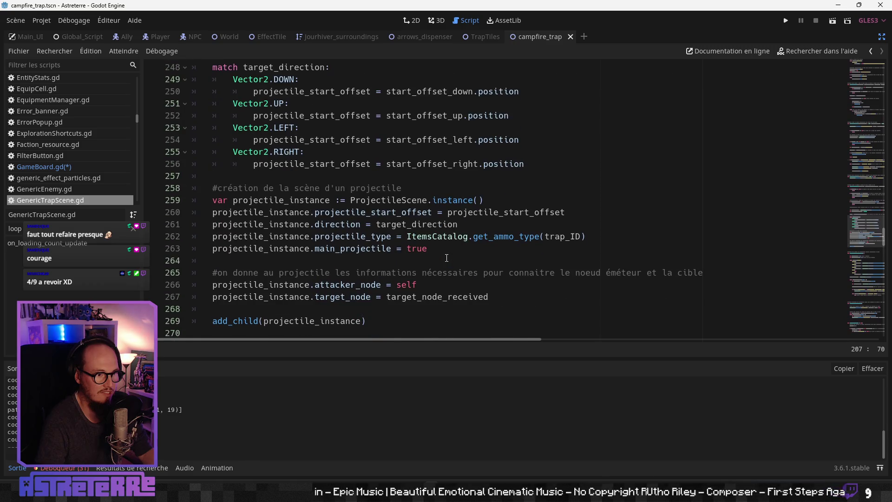
scroll(447, 258, down, 1)
scroll(446, 258, up, 5)
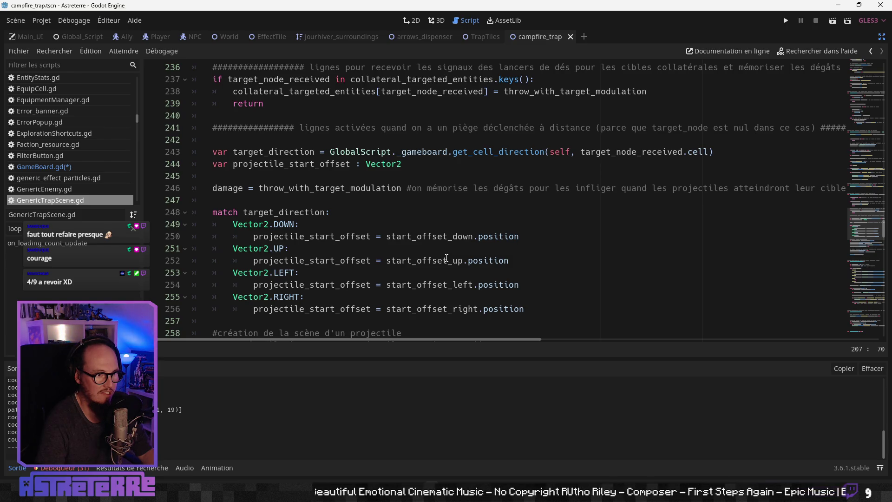
scroll(447, 258, up, 1)
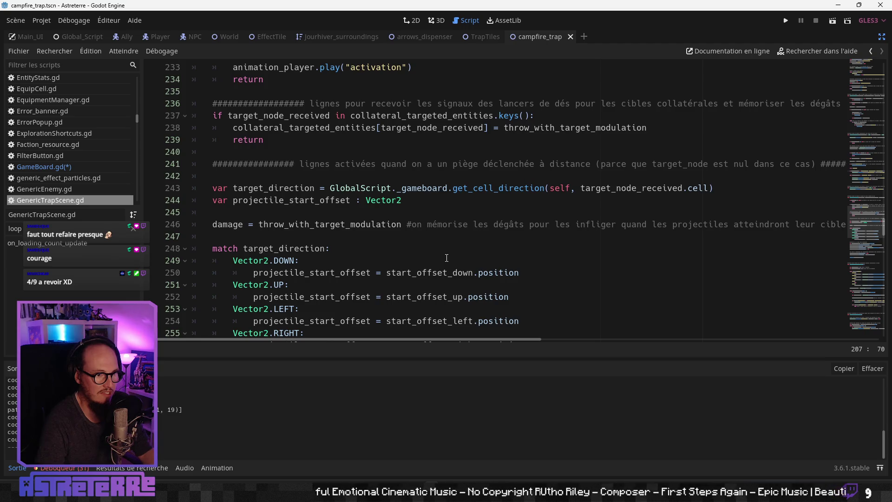
scroll(446, 258, up, 1)
click(535, 200)
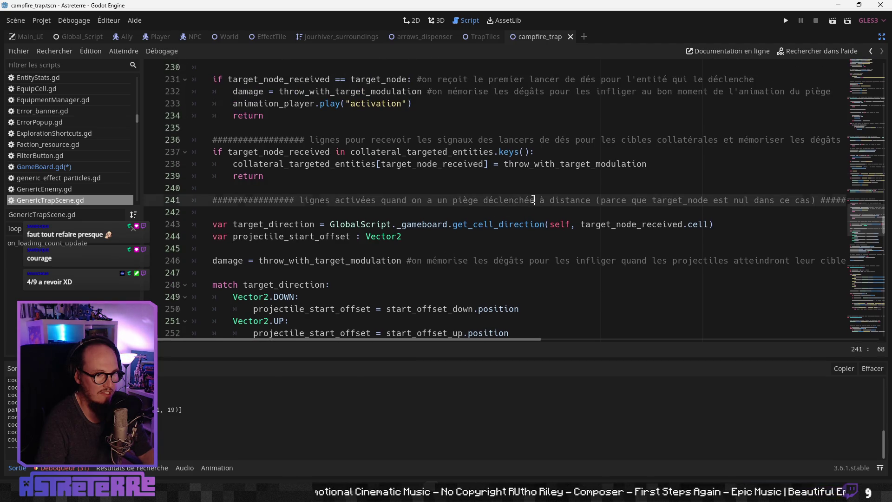
mouse_move(483, 341)
mouse_down()
mouse_move(559, 343)
mouse_move(426, 342)
mouse_up()
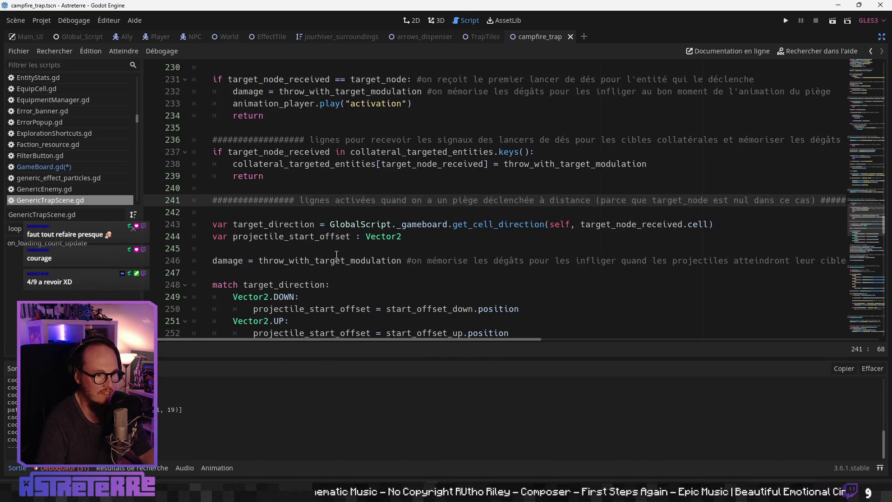
click(367, 250)
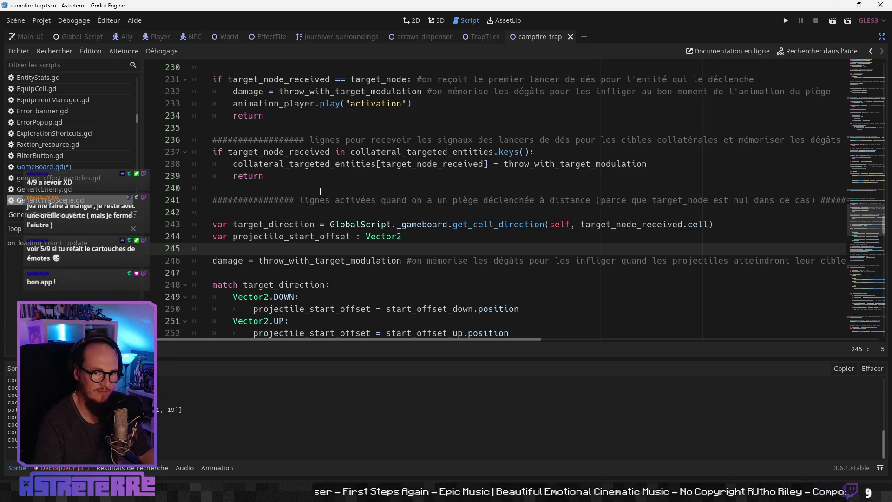
scroll(355, 195, down, 1)
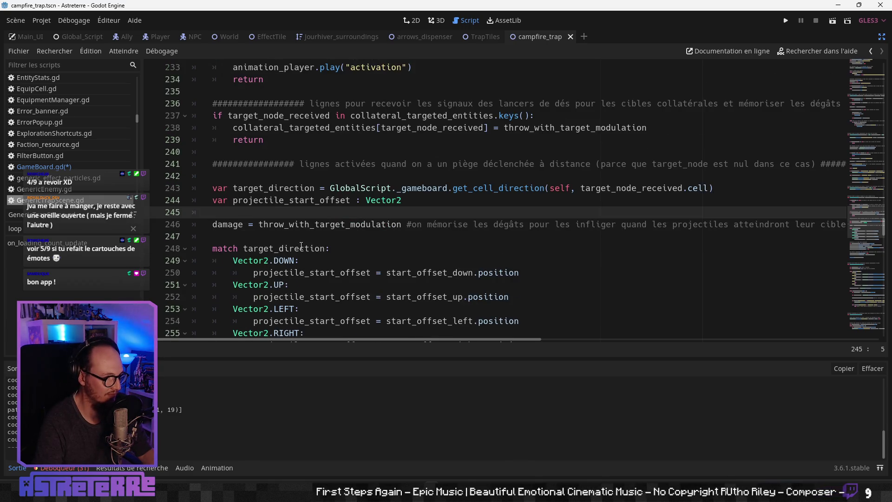
click(301, 247)
scroll(301, 246, down, 3)
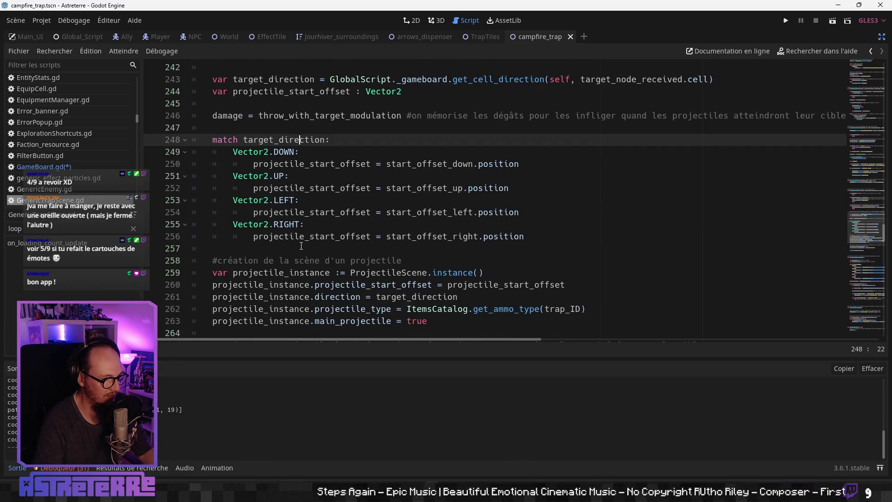
scroll(301, 246, down, 3)
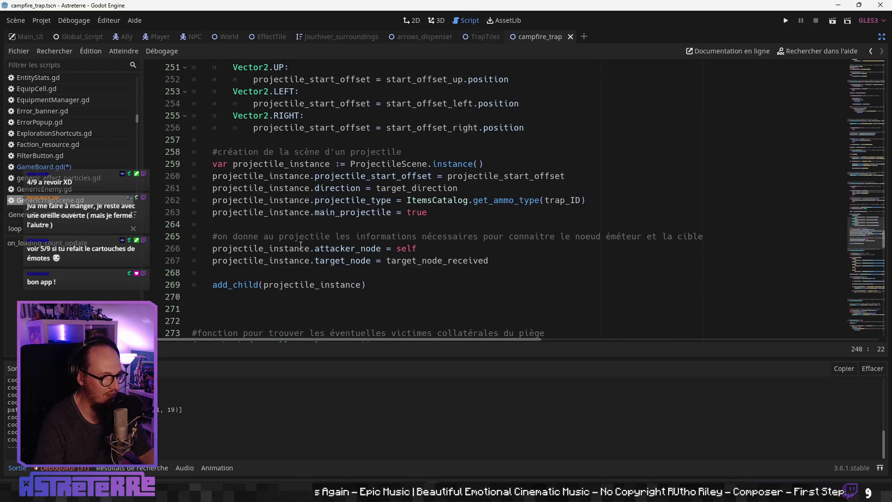
scroll(301, 246, up, 8)
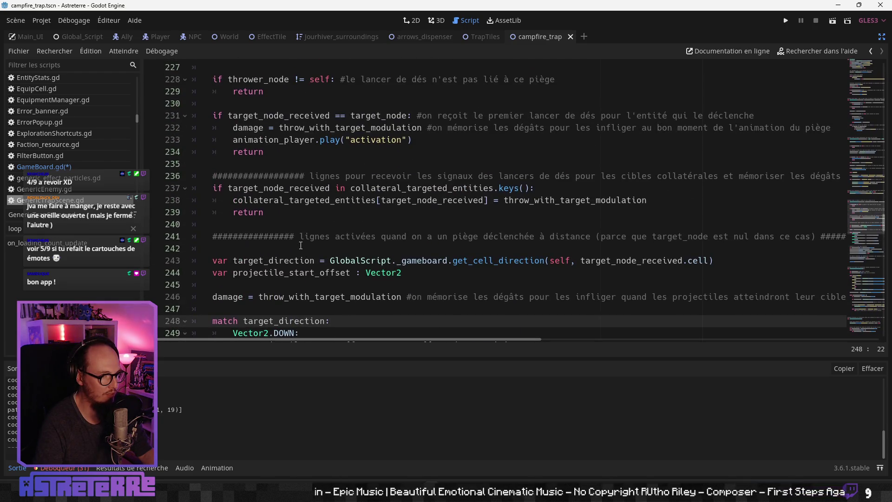
scroll(301, 246, up, 2)
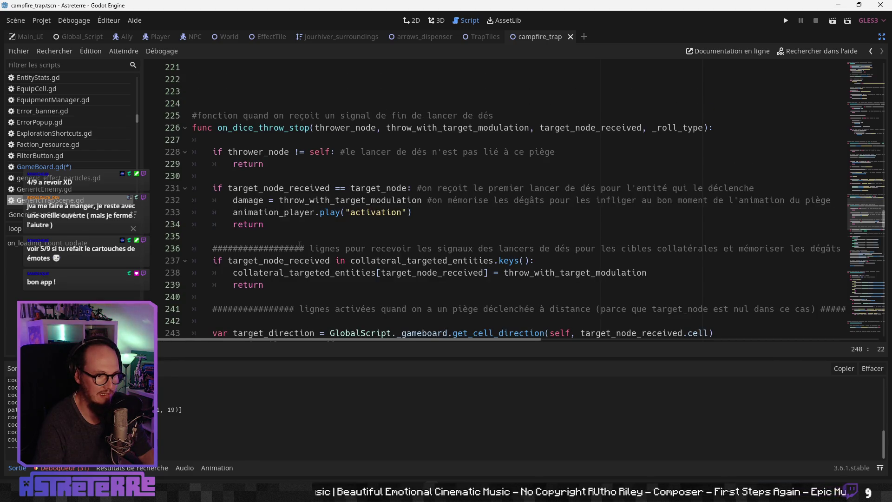
mouse_move(263, 340)
mouse_down()
mouse_move(315, 340)
mouse_move(226, 341)
mouse_up()
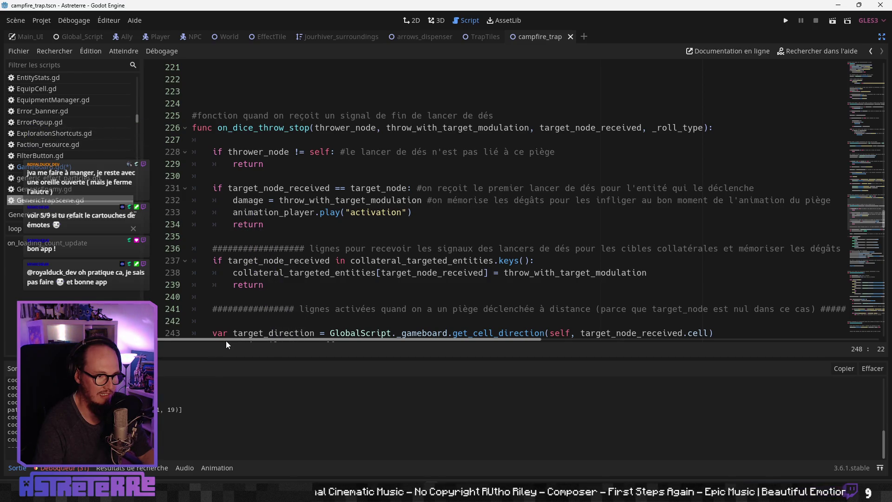
mouse_move(262, 339)
mouse_down()
mouse_move(272, 340)
mouse_move(233, 339)
mouse_move(277, 340)
mouse_move(211, 339)
mouse_up()
click(277, 237)
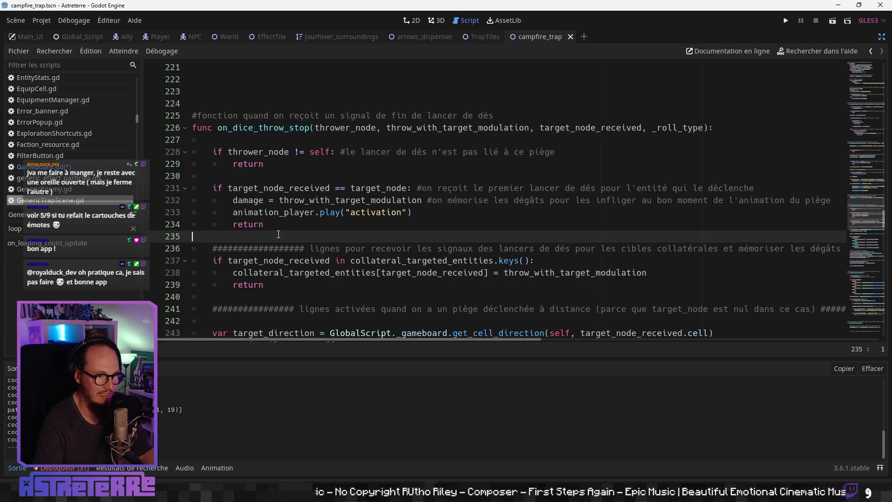
scroll(306, 235, up, 2)
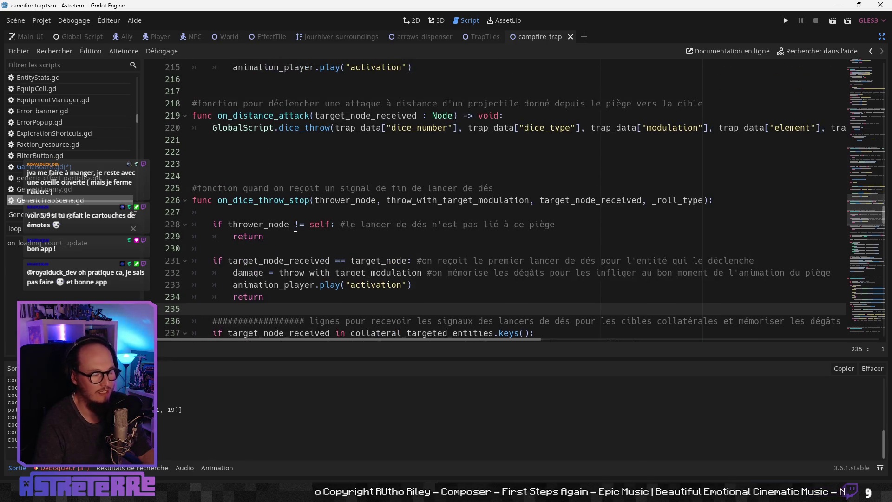
scroll(336, 243, up, 2)
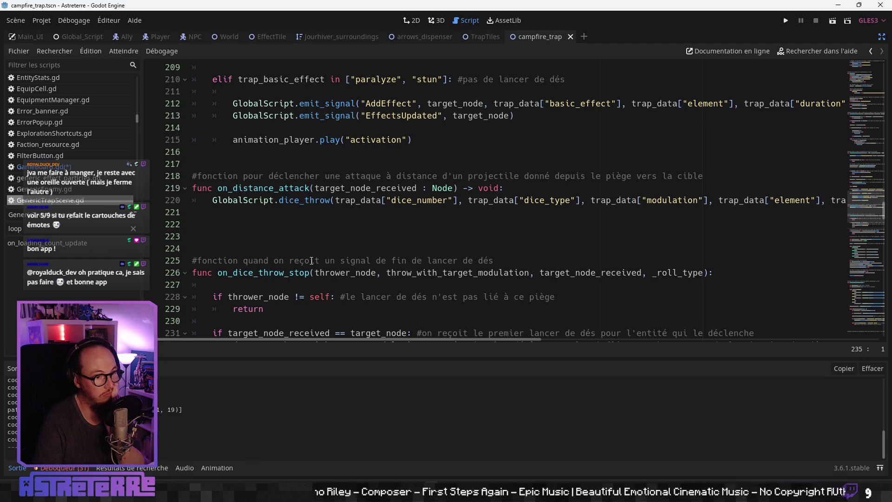
scroll(312, 261, up, 2)
scroll(337, 231, up, 1)
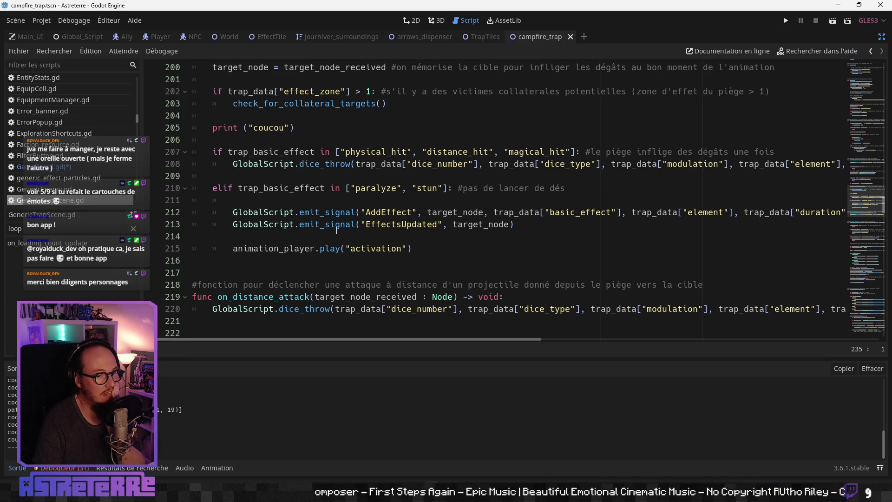
scroll(336, 231, down, 8)
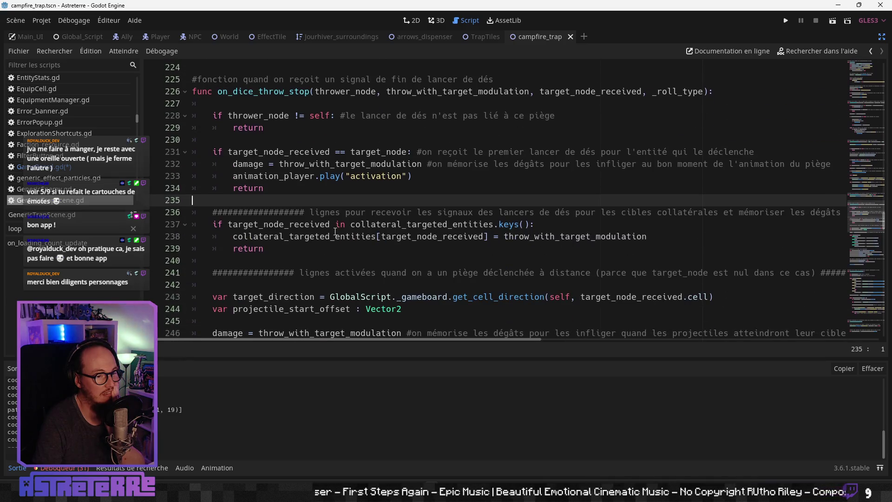
click(307, 227)
scroll(307, 227, down, 2)
scroll(307, 239, up, 1)
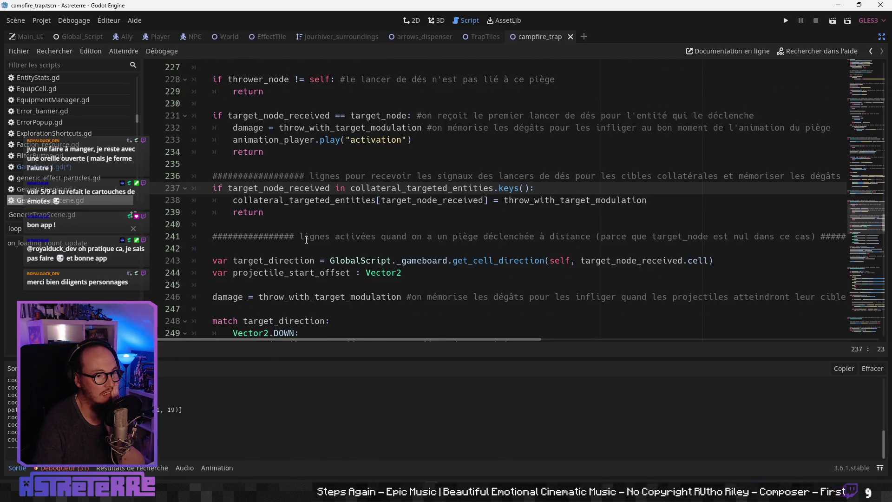
scroll(306, 240, down, 1)
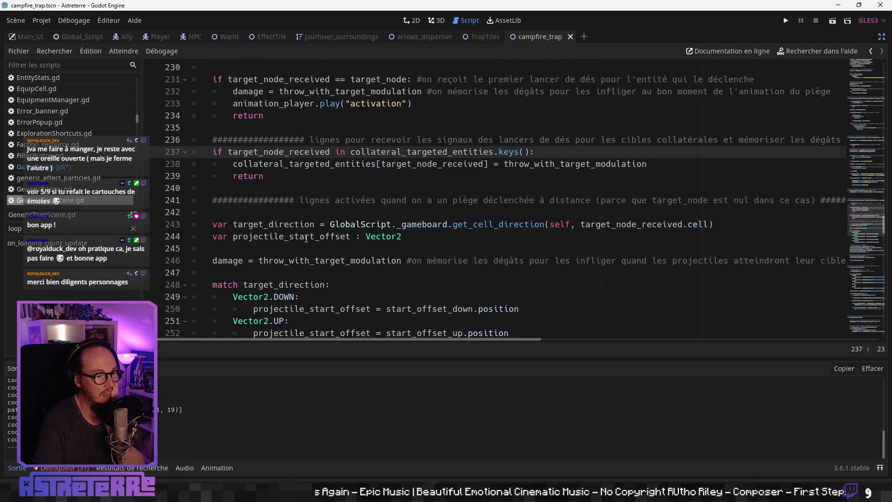
scroll(306, 238, up, 2)
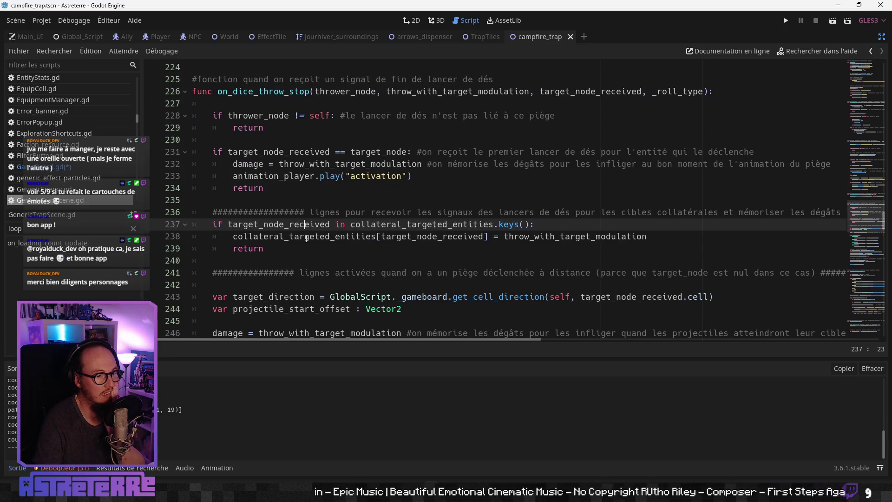
scroll(306, 239, up, 1)
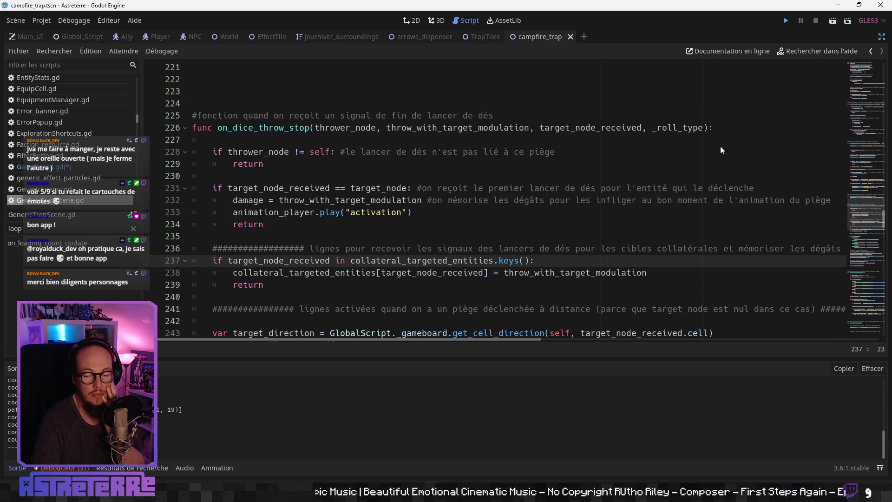
key(ctrl+s)
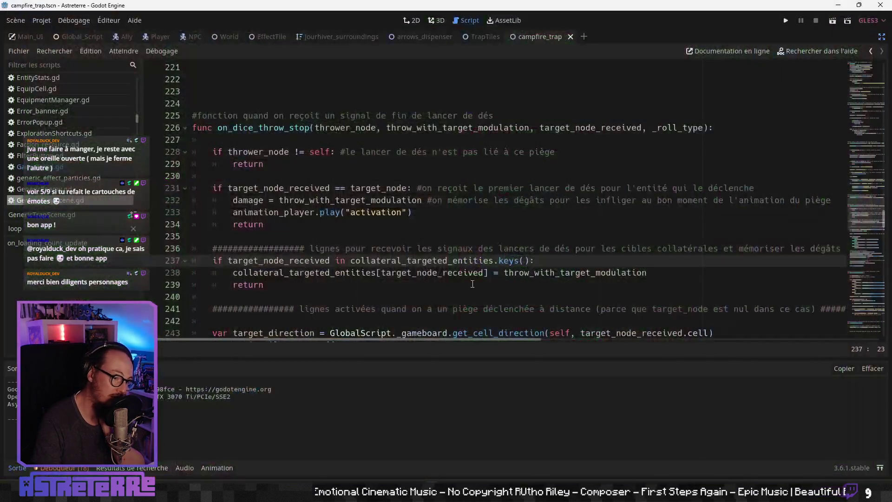
Close the Astreterre (DEBUG) game window and switch back to the Actions_Catalog spreadsheet
click(885, 7)
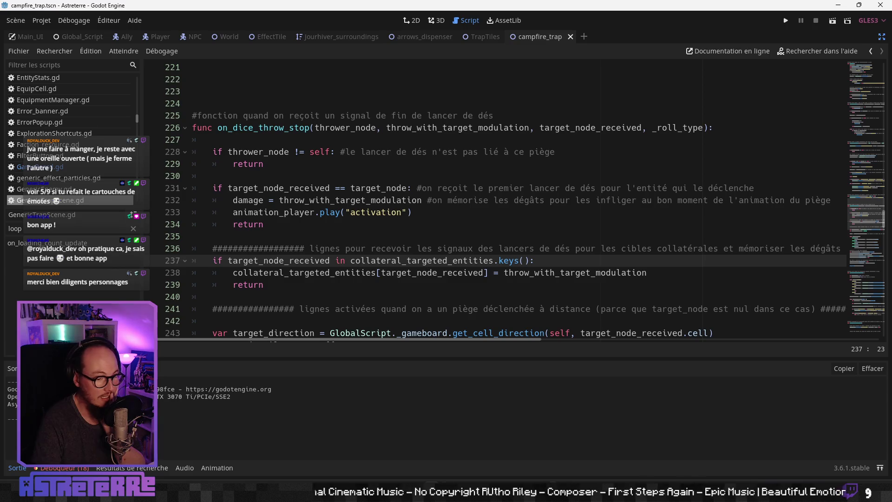
key(alt+Tab)
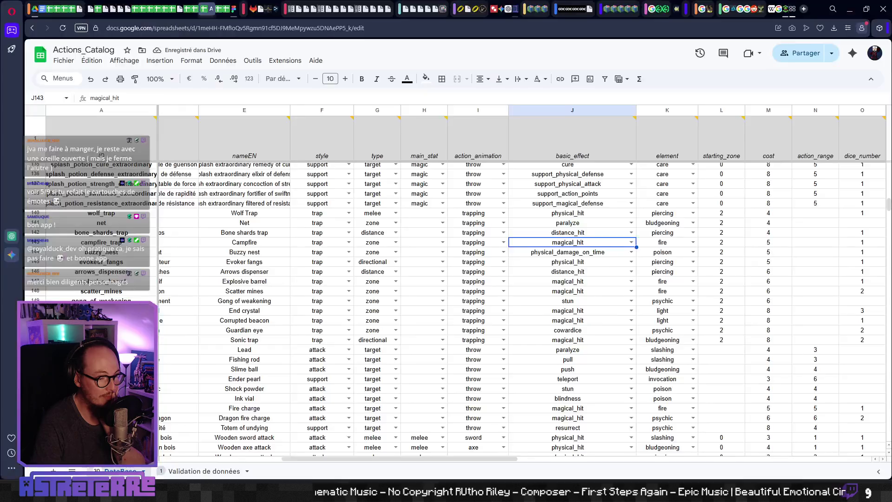
Use the Export Sheet Data sidebar to download the sheet as Actions_Catalog - DataBase.json
click(332, 291)
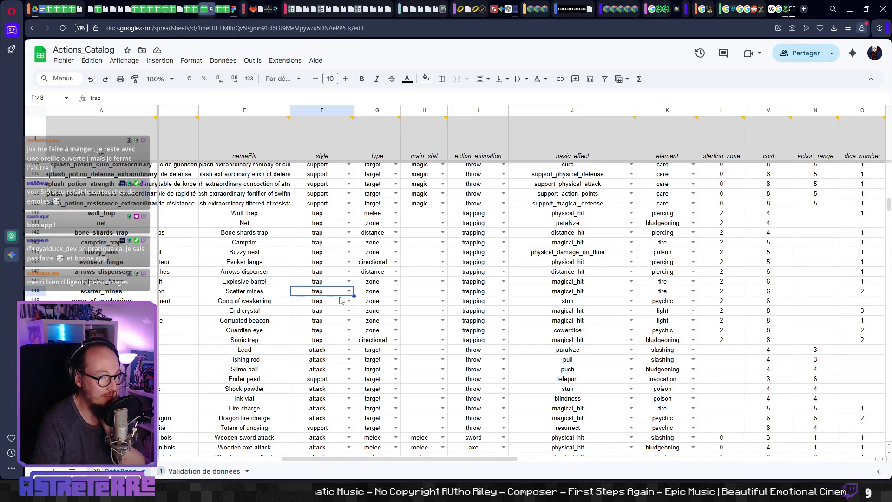
click(63, 62)
mouse_move(93, 173)
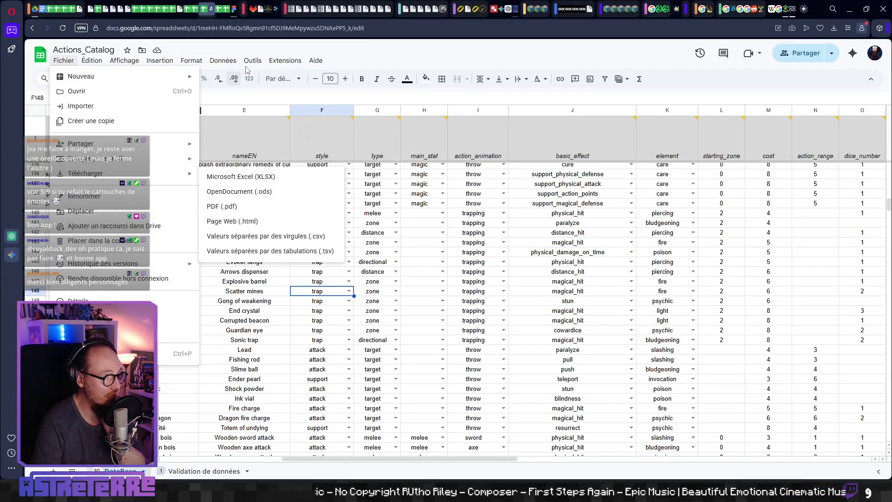
click(285, 60)
mouse_move(326, 165)
click(515, 193)
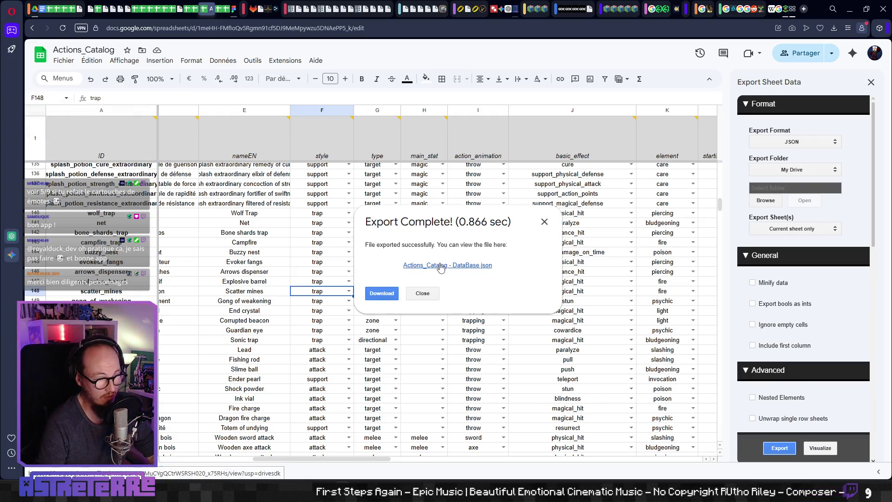
click(381, 293)
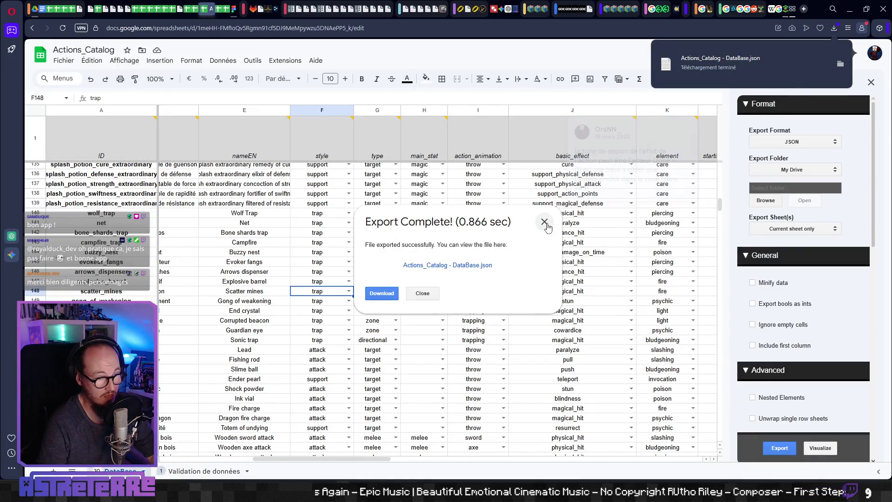
click(544, 221)
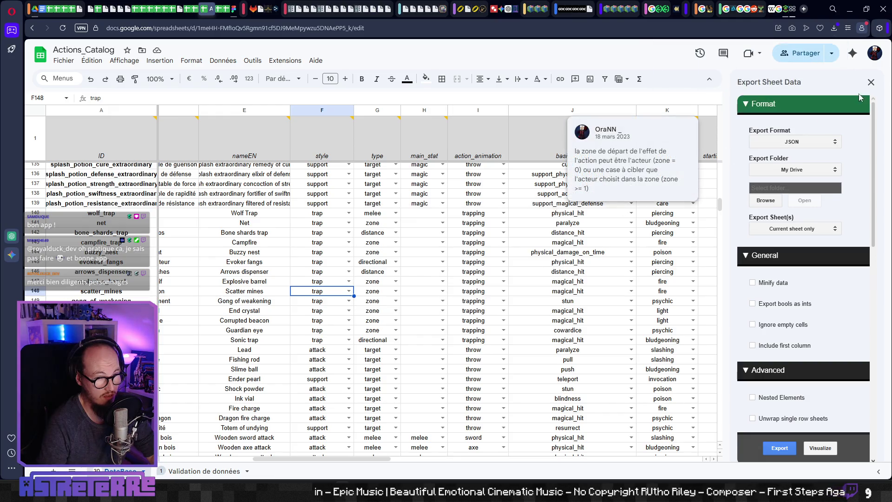
click(871, 82)
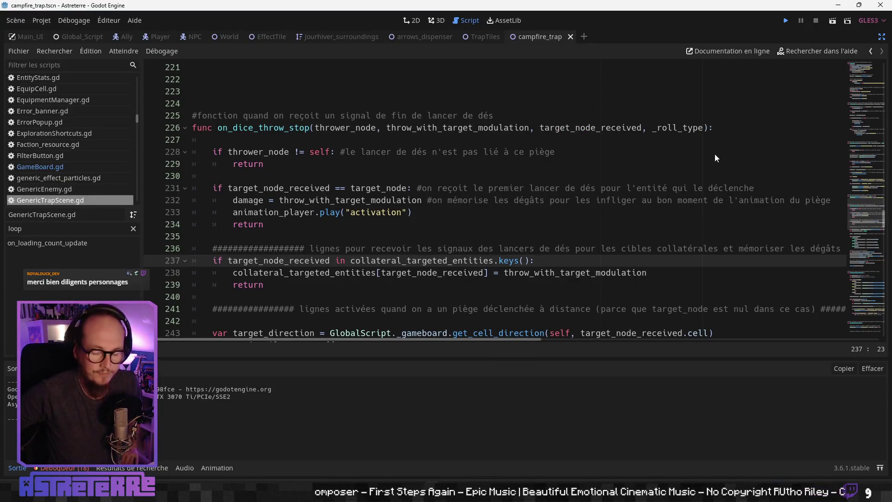
key(F5)
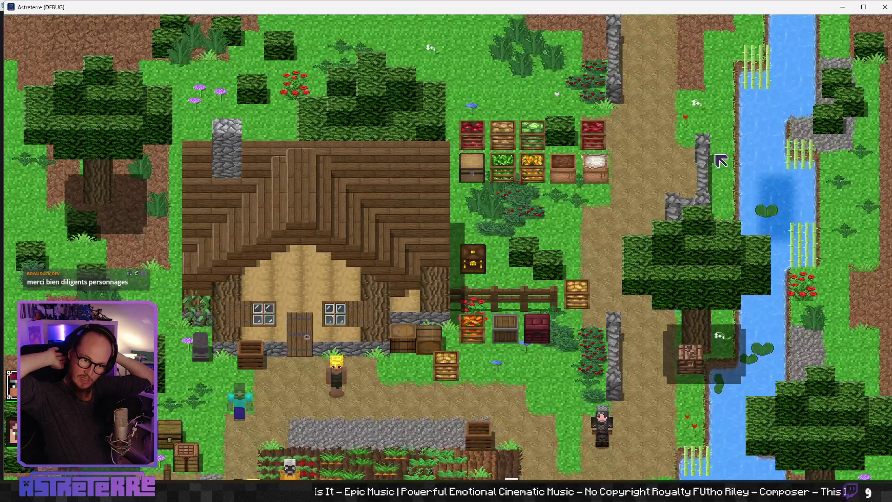
scroll(561, 59, up, 3)
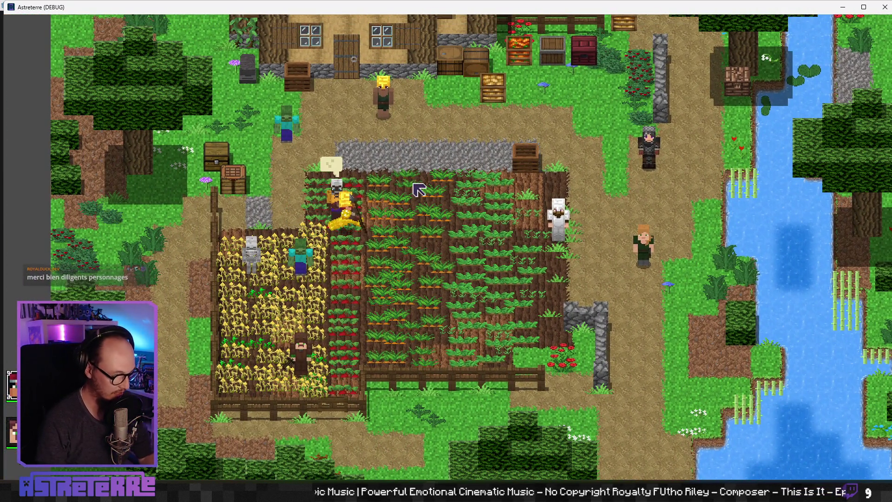
key(i)
click(242, 413)
click(351, 414)
click(297, 426)
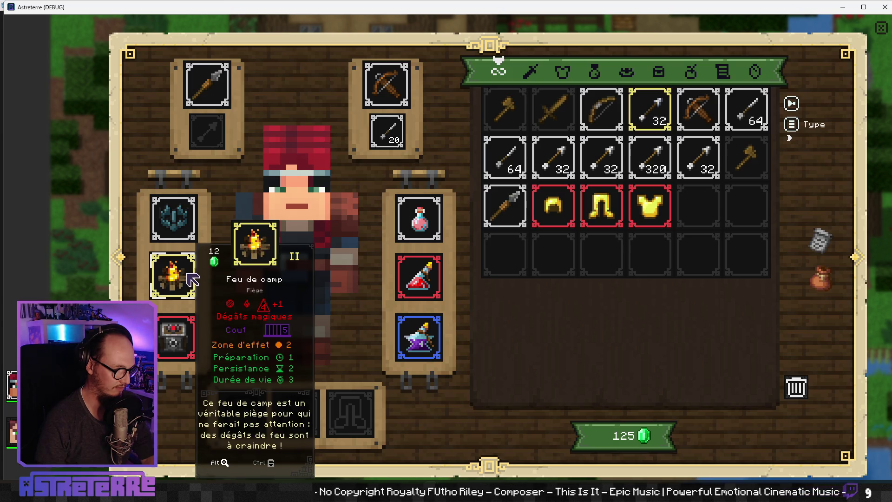
mouse_move(295, 379)
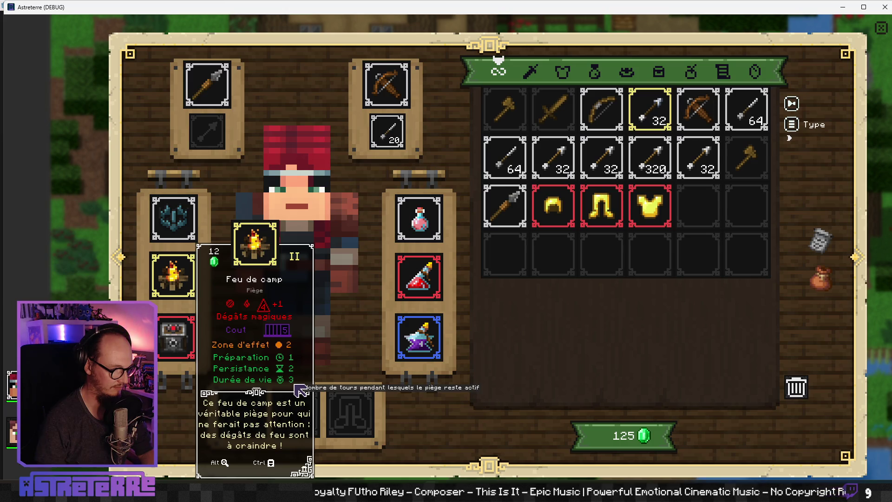
mouse_move(302, 363)
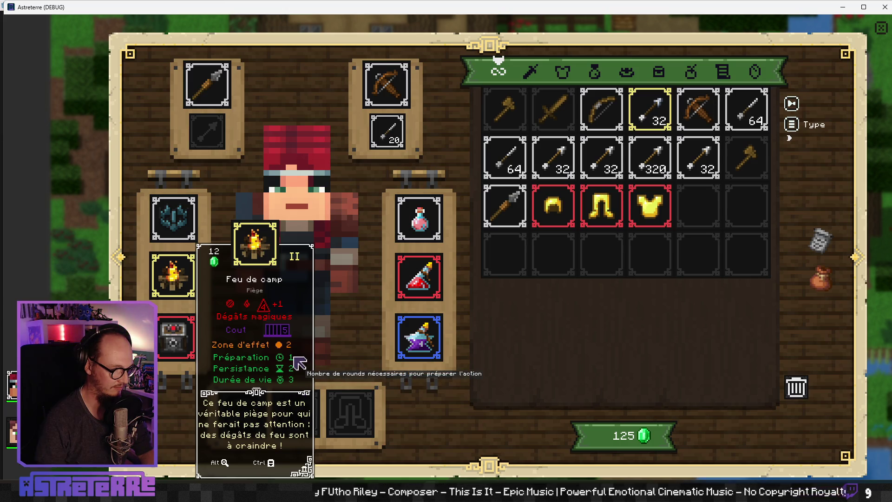
mouse_move(292, 348)
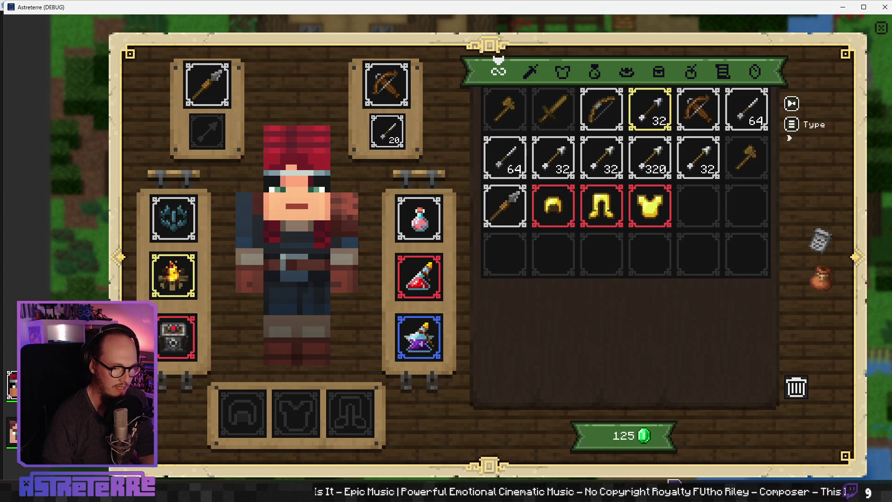
key(alt+Tab)
Open campfire_trap.png from Aseprite's recent files, reopening it after an accidental close
click(23, 27)
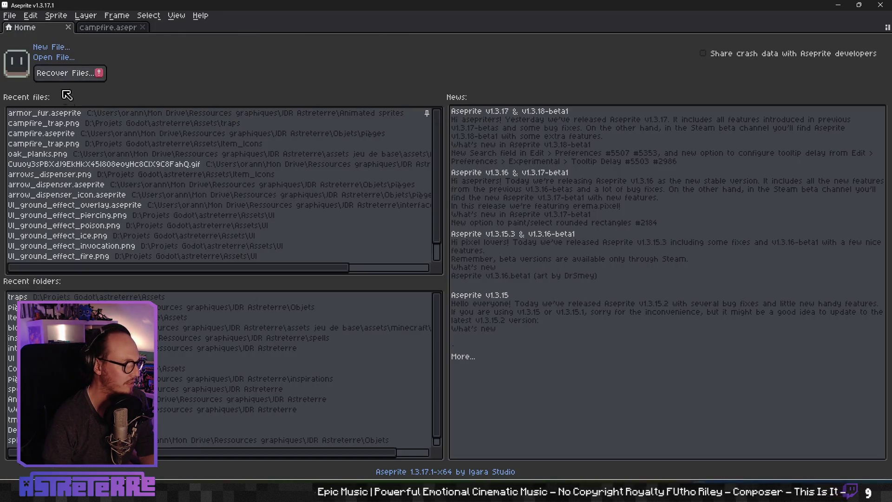
click(112, 128)
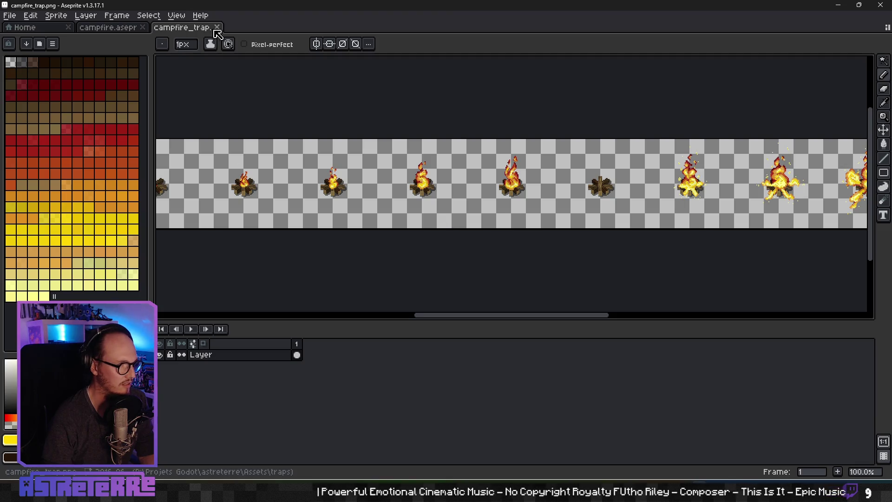
click(217, 27)
click(23, 27)
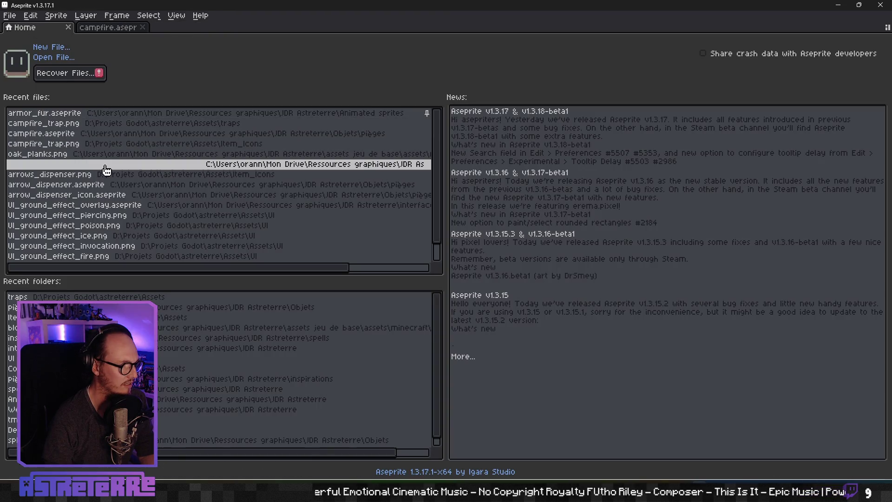
click(44, 123)
scroll(516, 186, up, 9)
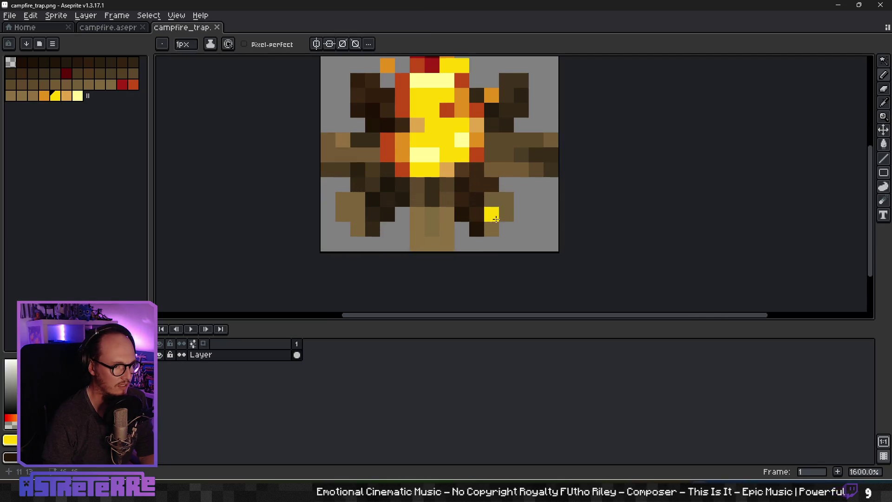
scroll(478, 225, down, 1)
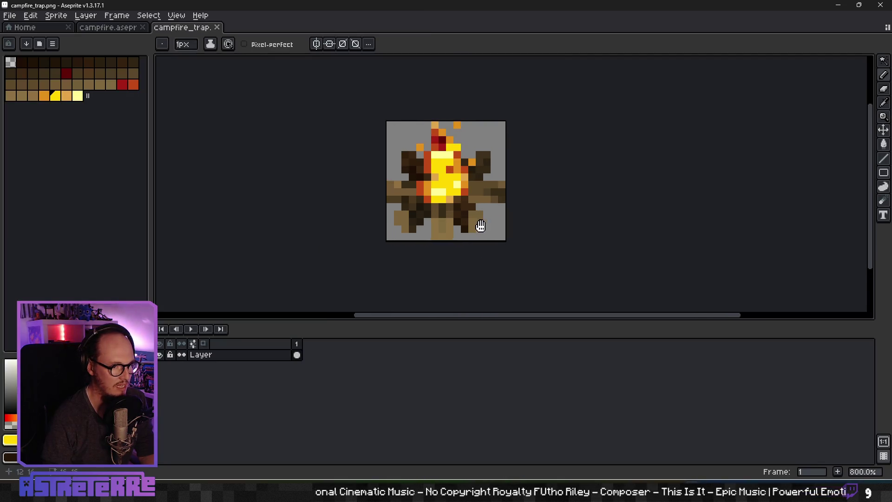
scroll(478, 216, up, 1)
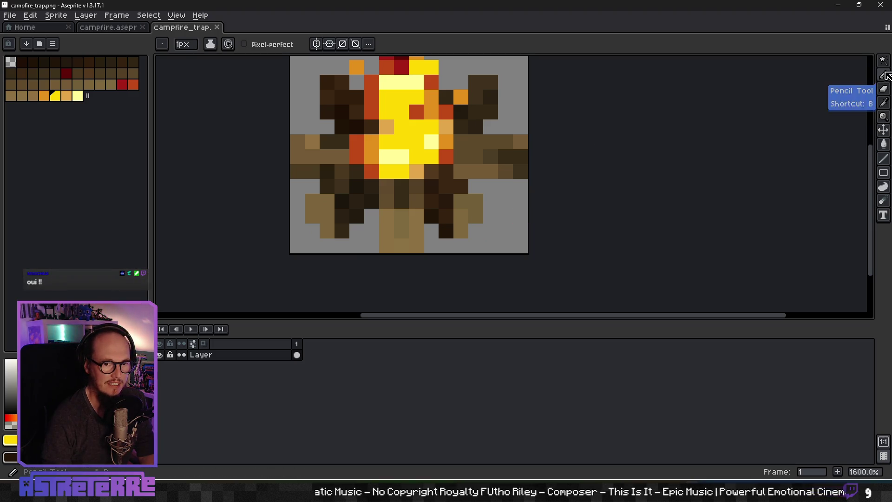
Select the lower-right log with the Rectangular Marquee and apply the adjusted pixels
click(881, 66)
click(814, 61)
scroll(424, 209, right, 1)
mouse_move(413, 166)
mouse_down()
mouse_move(473, 231)
mouse_move(479, 219)
mouse_move(468, 220)
mouse_up()
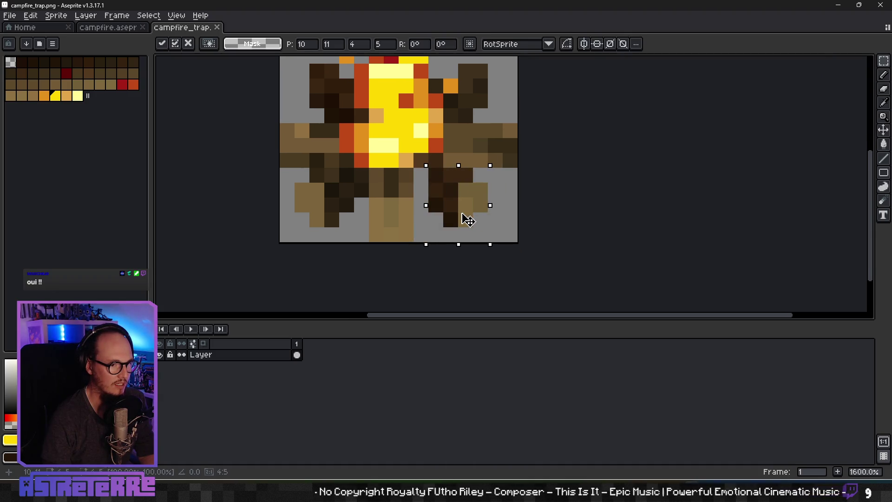
key(Return)
scroll(468, 219, down, 3)
scroll(474, 199, up, 3)
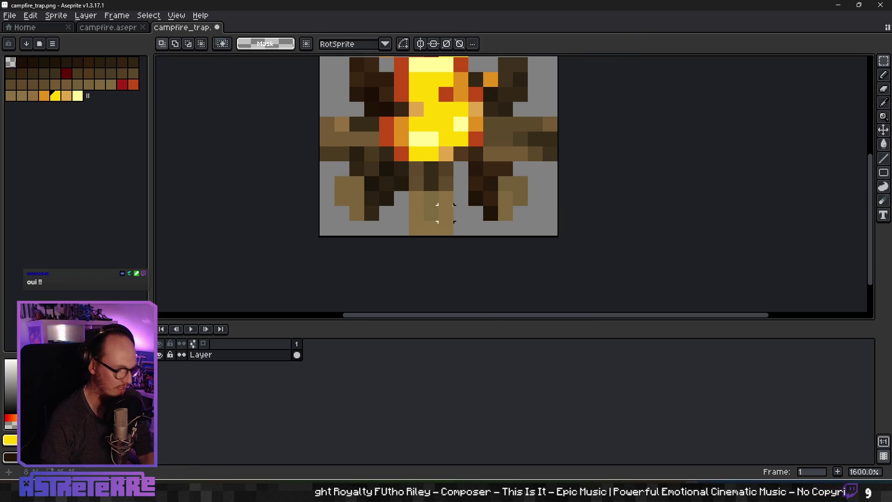
Eyedrop the log's dark brown and pencil it onto right-log pixels, undoing a slip
key(i)
scroll(457, 181, up, 2)
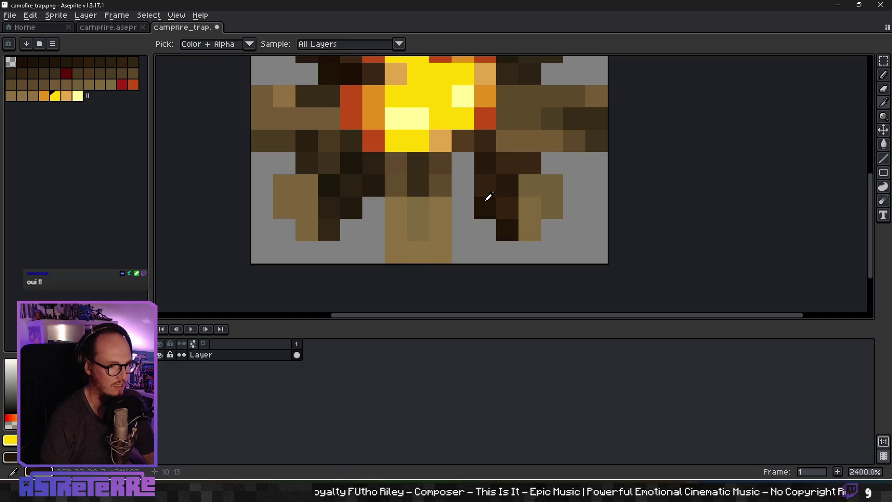
click(482, 183)
key(b)
click(463, 186)
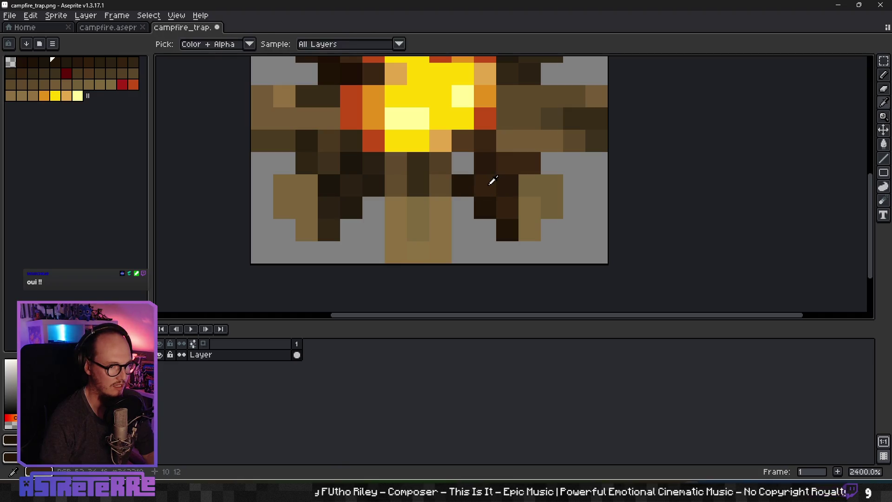
click(521, 198)
scroll(520, 198, down, 6)
scroll(519, 207, up, 4)
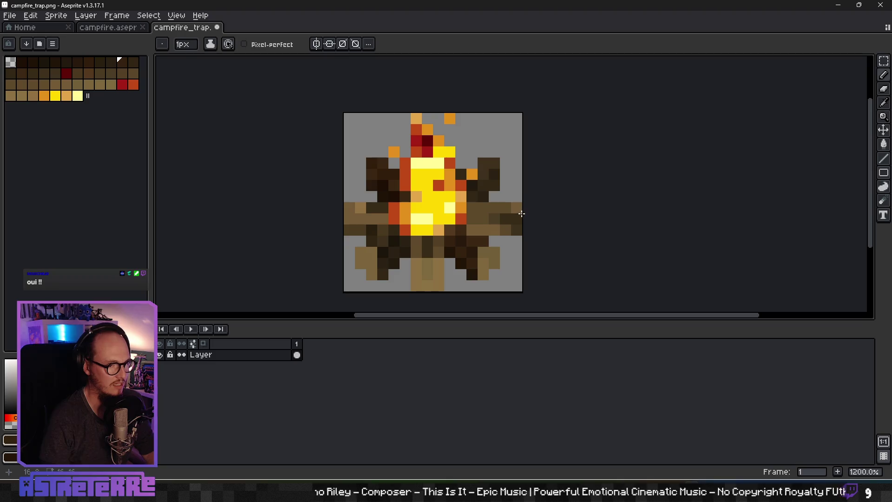
mouse_move(481, 213)
mouse_down()
mouse_move(493, 203)
mouse_move(442, 207)
mouse_up()
key(ctrl+z)
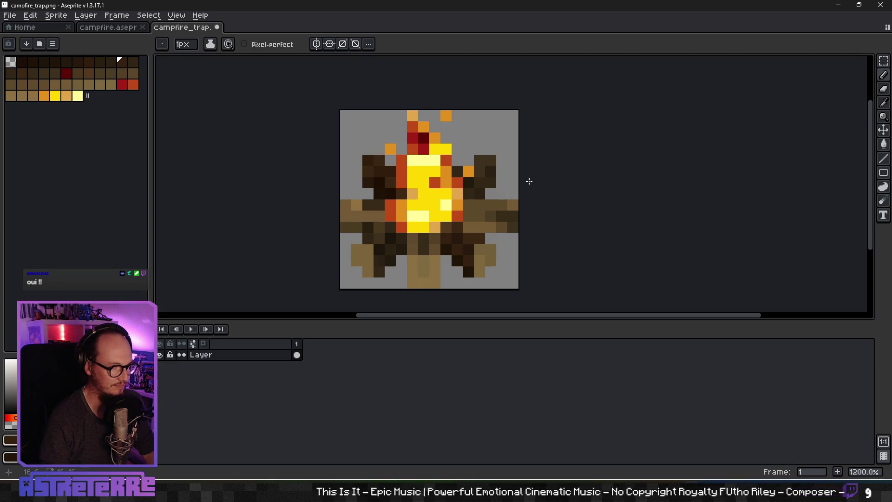
click(496, 152)
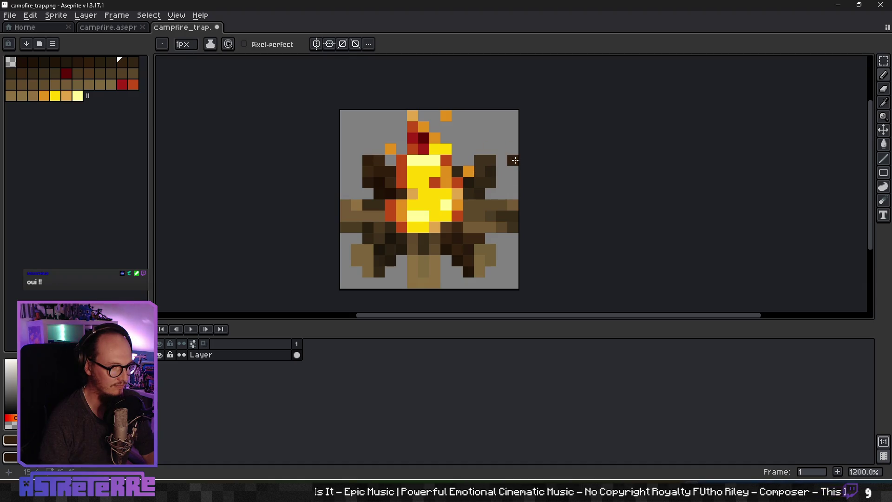
Shift the dark brown block right of the flames one pixel left and pick the flame orange
scroll(515, 161, up, 1)
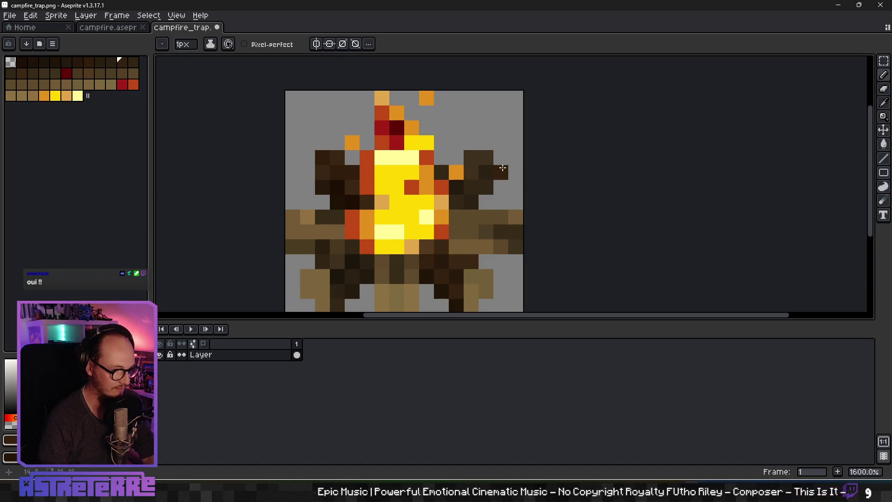
key(m)
drag(494, 151, 463, 196)
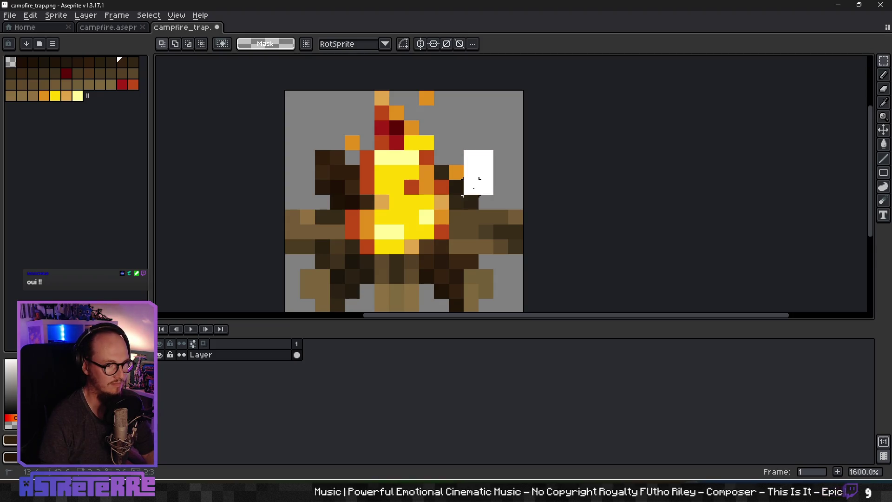
key(ctrl+z)
key(ctrl+z)
key(ctrl+z)
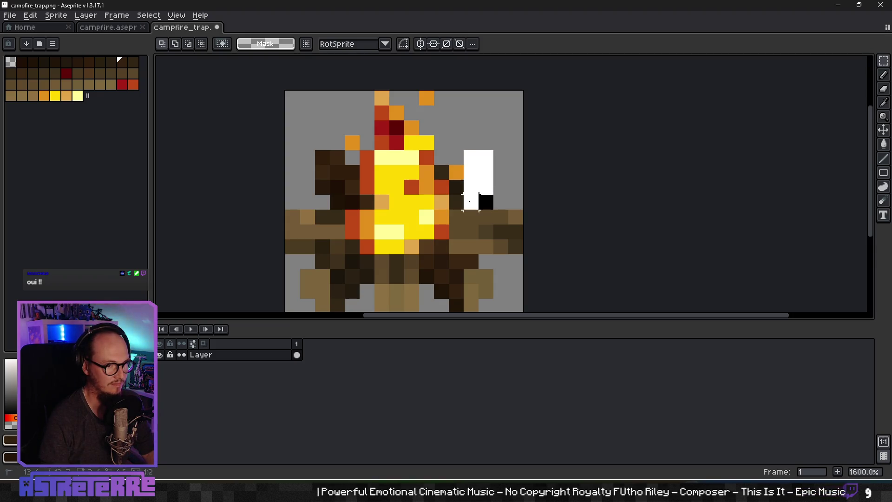
drag(488, 191, 472, 191)
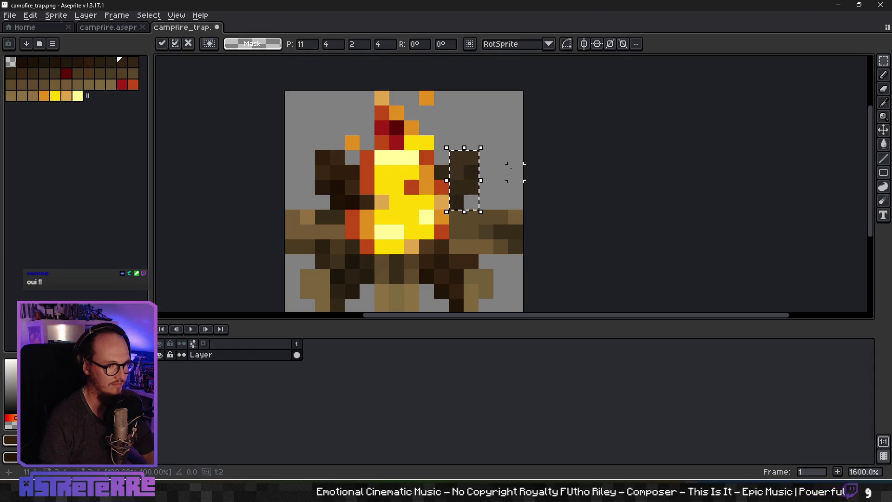
click(513, 168)
scroll(511, 169, down, 5)
scroll(495, 174, up, 4)
key(b)
alt+click(451, 108)
scroll(524, 173, down, 5)
scroll(484, 220, up, 6)
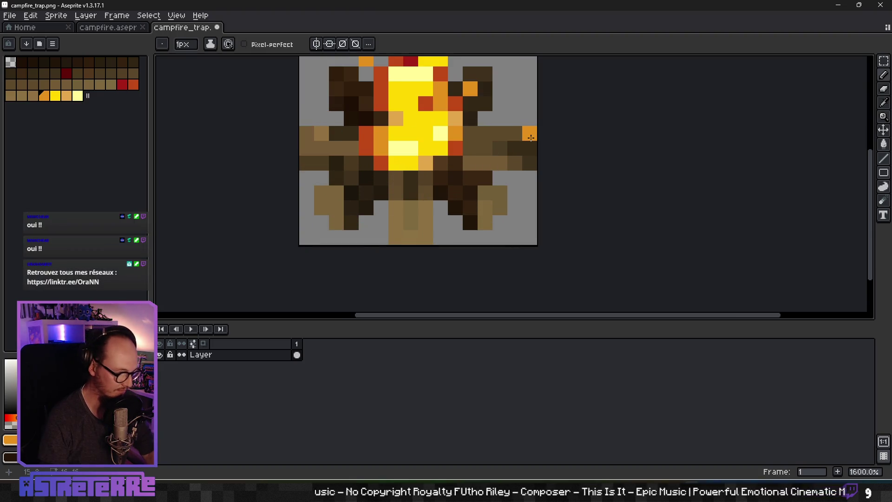
Move the right log end one pixel left, then close campfire_trap.png and hide Aseprite
key(m)
mouse_move(525, 124)
mouse_down()
mouse_move(534, 171)
mouse_move(524, 175)
mouse_up()
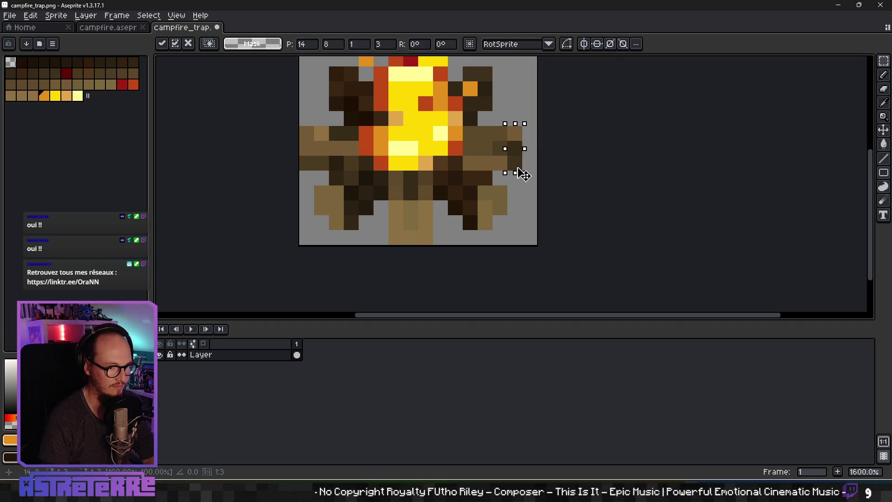
mouse_move(492, 122)
mouse_down()
mouse_move(537, 169)
mouse_move(519, 167)
mouse_up()
key(Return)
scroll(521, 165, down, 4)
scroll(521, 162, up, 3)
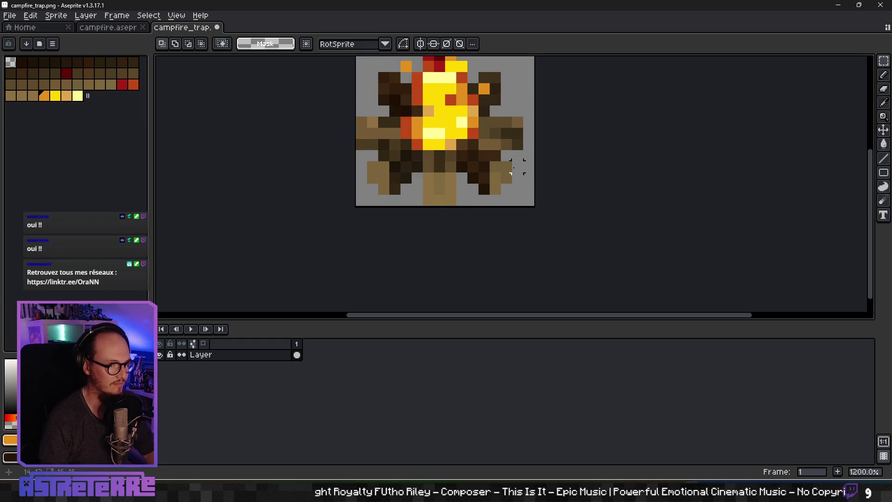
scroll(505, 163, down, 4)
scroll(502, 211, up, 2)
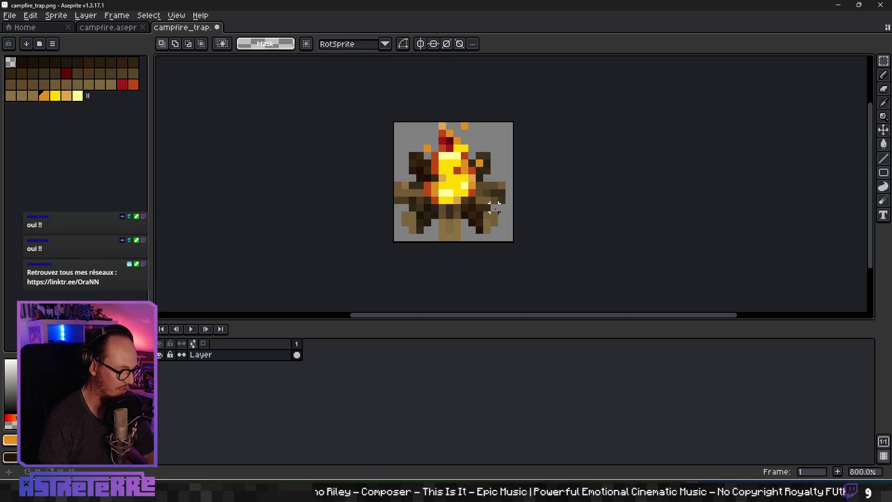
scroll(487, 208, down, 4)
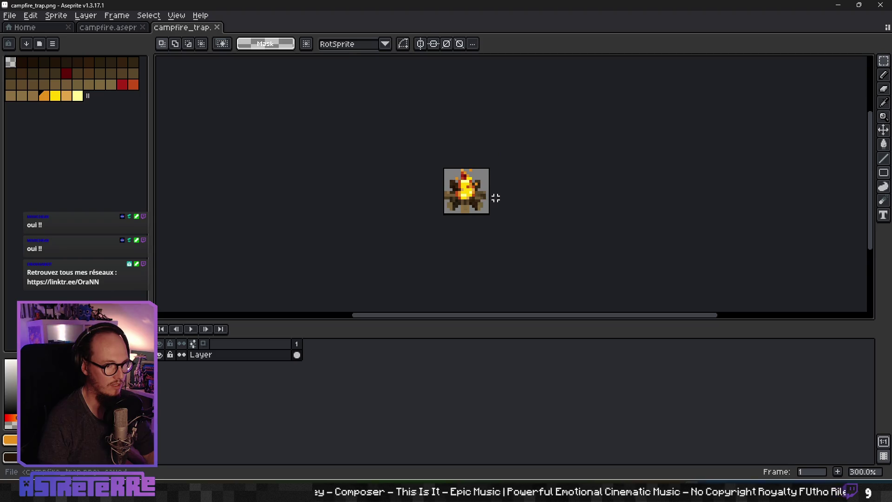
scroll(507, 190, down, 3)
scroll(507, 189, up, 4)
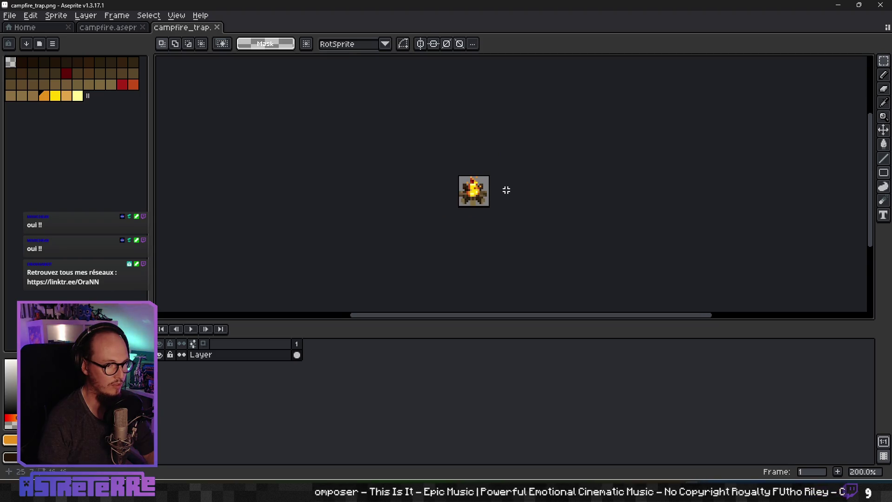
click(217, 27)
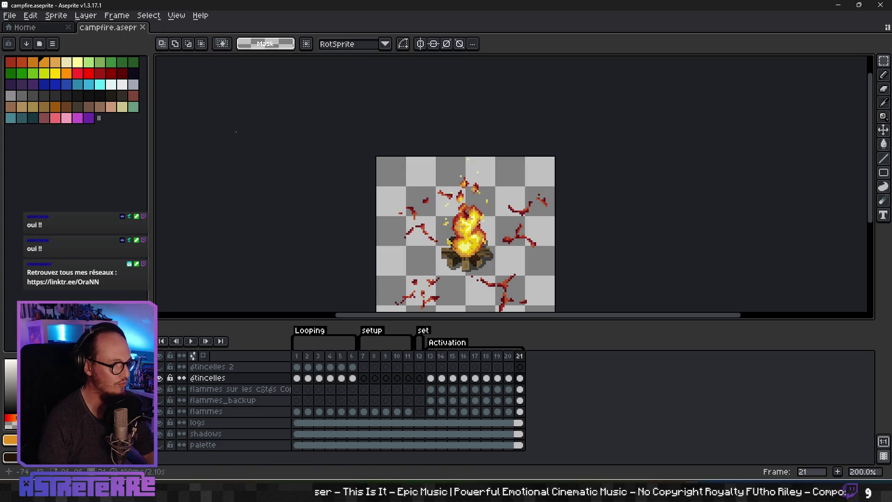
click(838, 5)
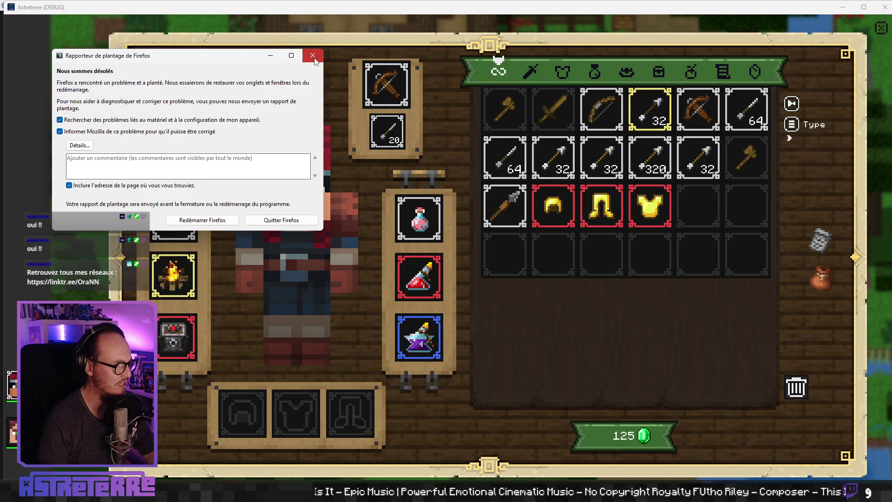
Dismiss the Firefox crash report, walk across the farm, and maximise the Astreterre window
drag(188, 69, 175, 90)
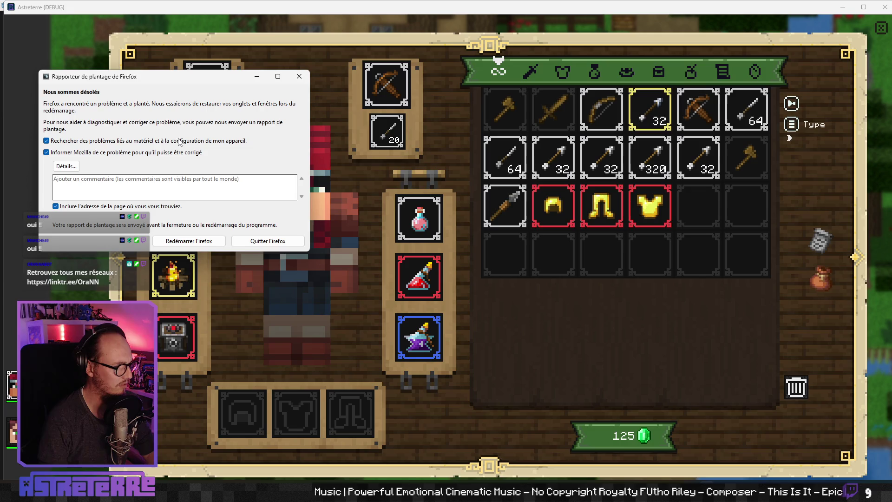
click(299, 76)
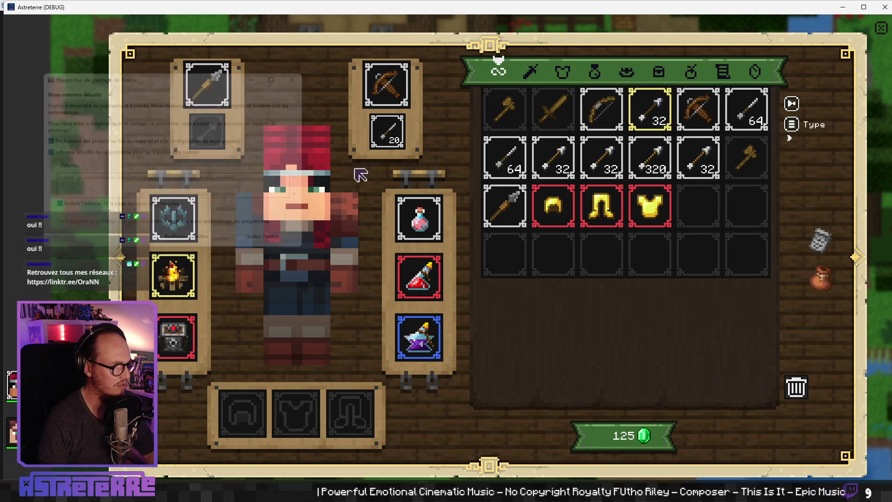
mouse_move(508, 226)
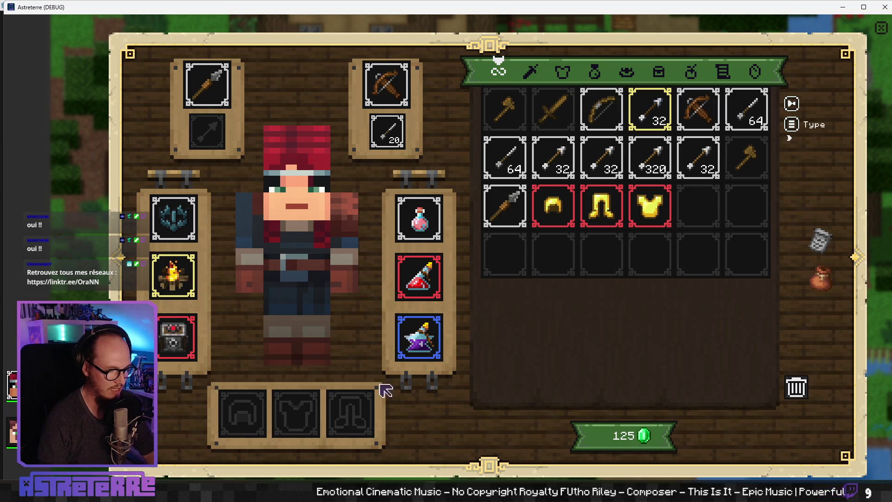
click(881, 28)
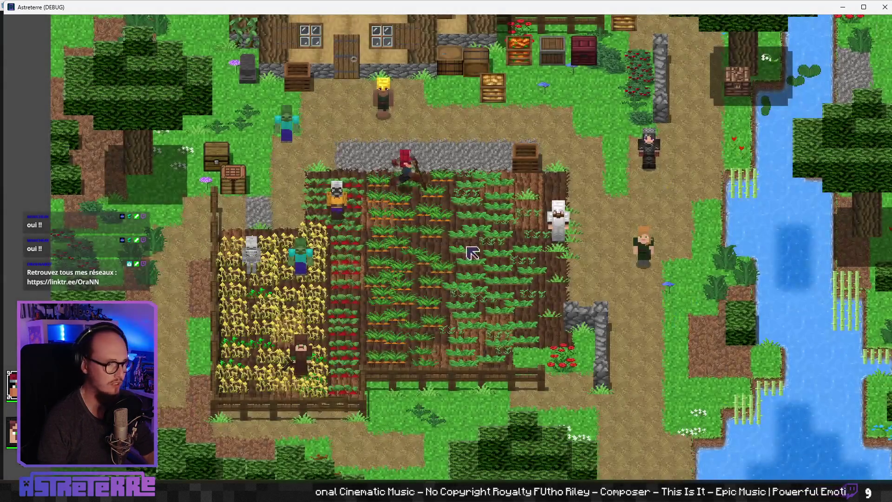
key(e)
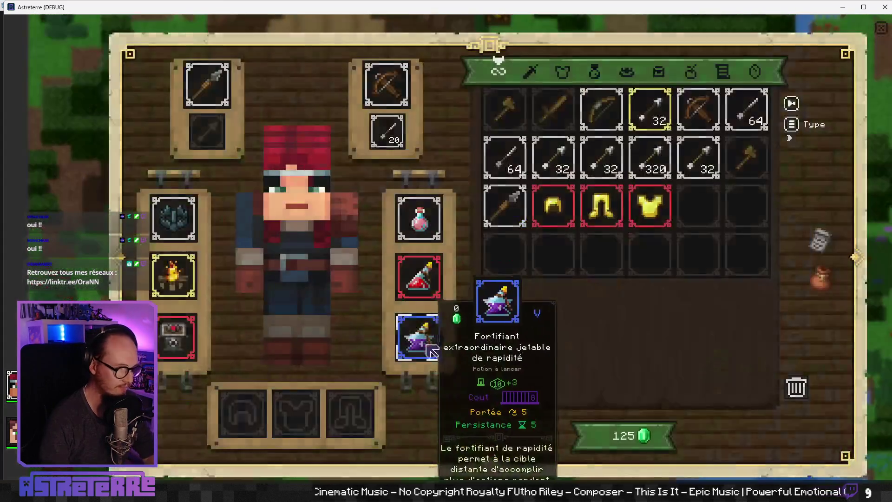
double_click(610, 11)
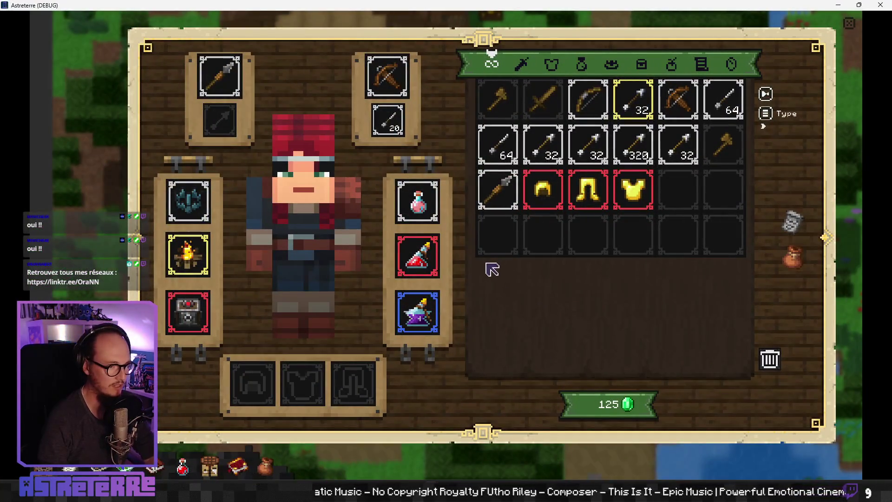
key(e)
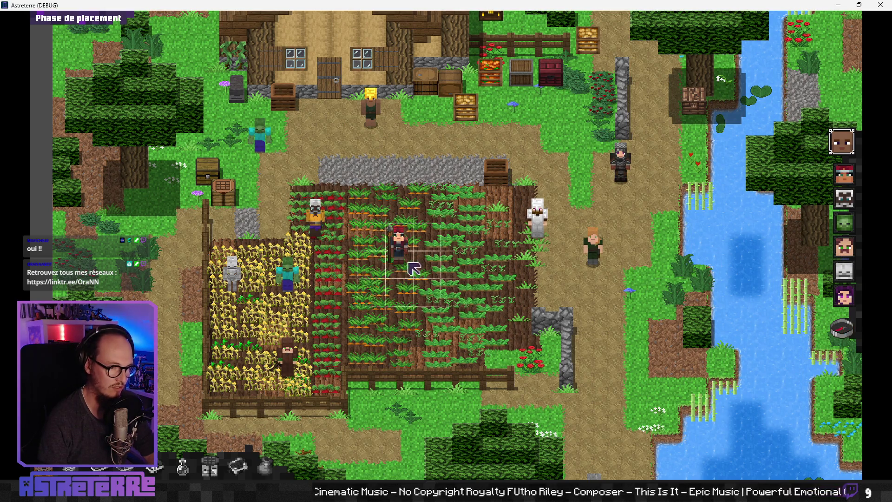
Reposition the brown-robed unit, end the placement phase and the first turn
drag(414, 269, 412, 302)
drag(287, 358, 343, 335)
click(843, 328)
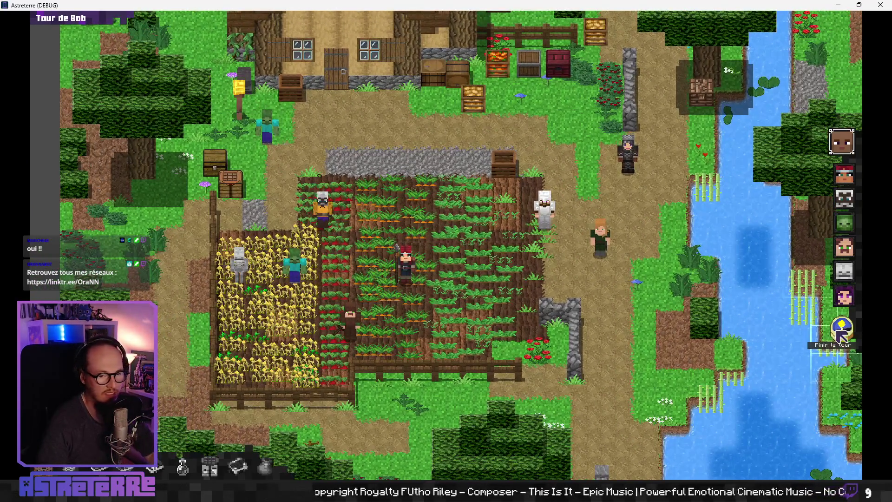
click(841, 334)
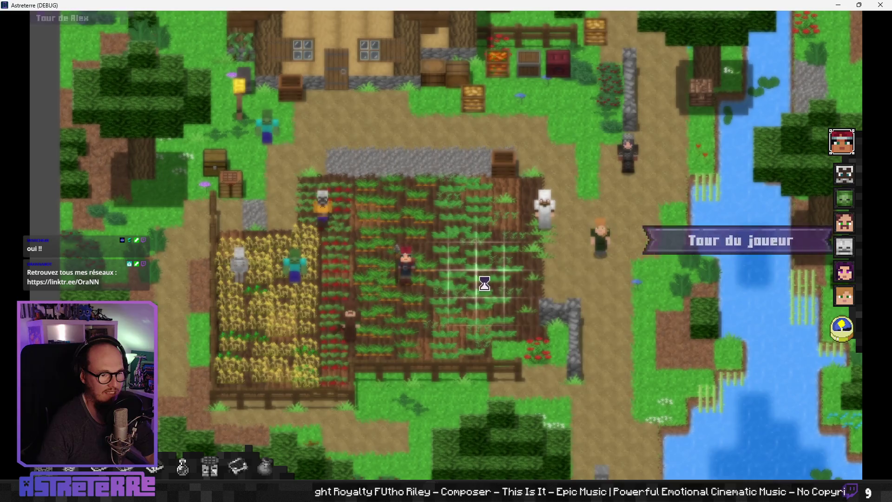
Place the campfire trap below the character and move the character to the right
click(515, 440)
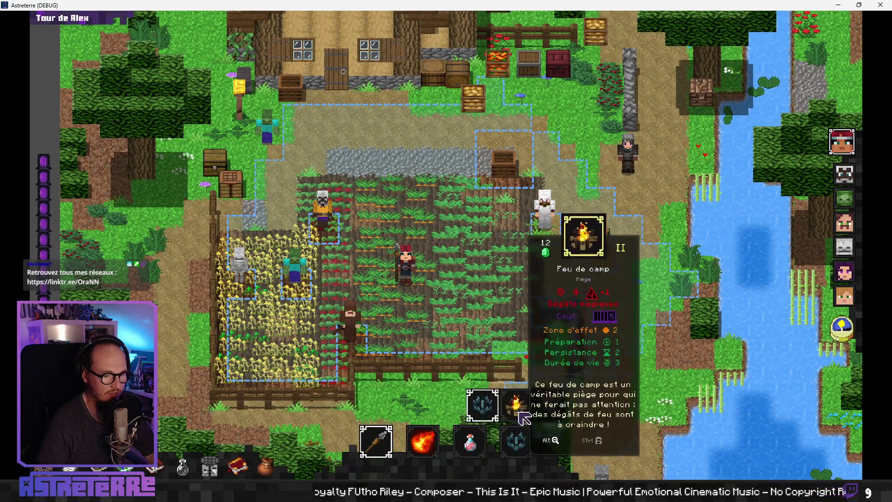
click(519, 412)
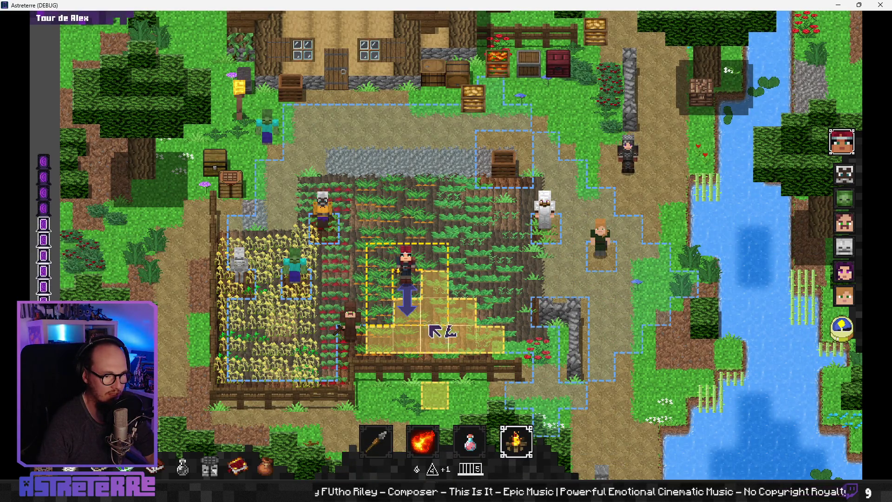
click(383, 322)
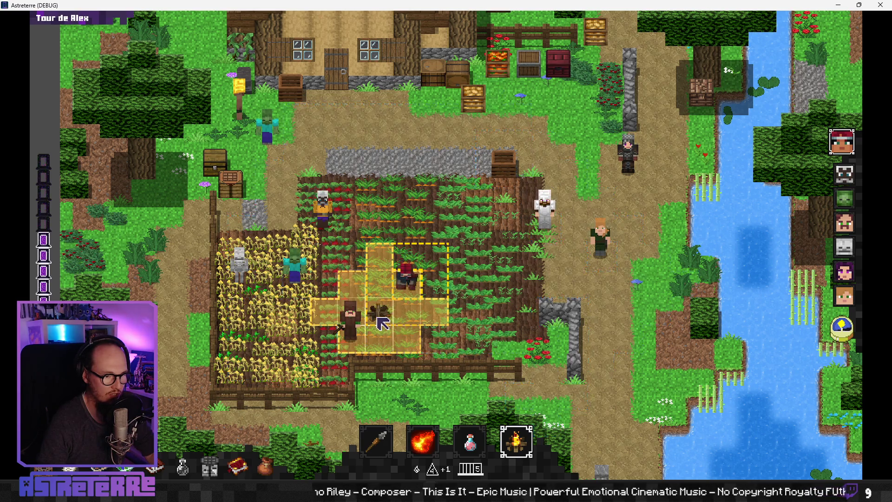
click(515, 441)
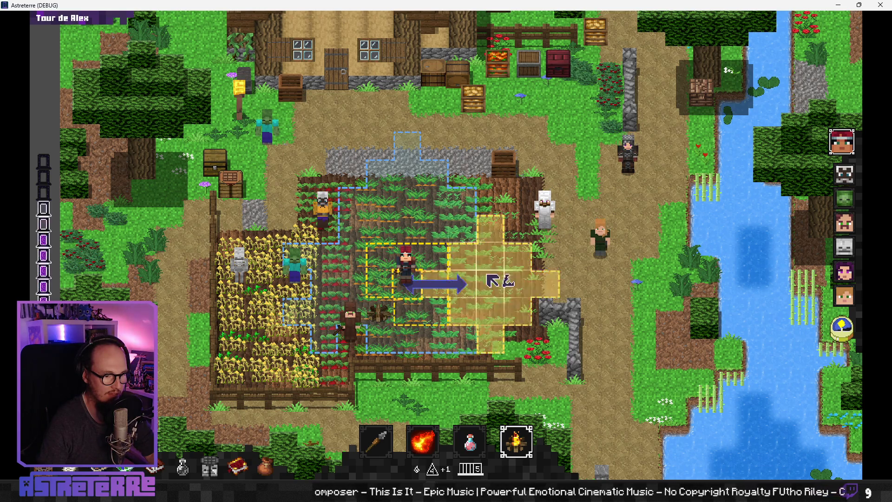
click(515, 439)
click(530, 408)
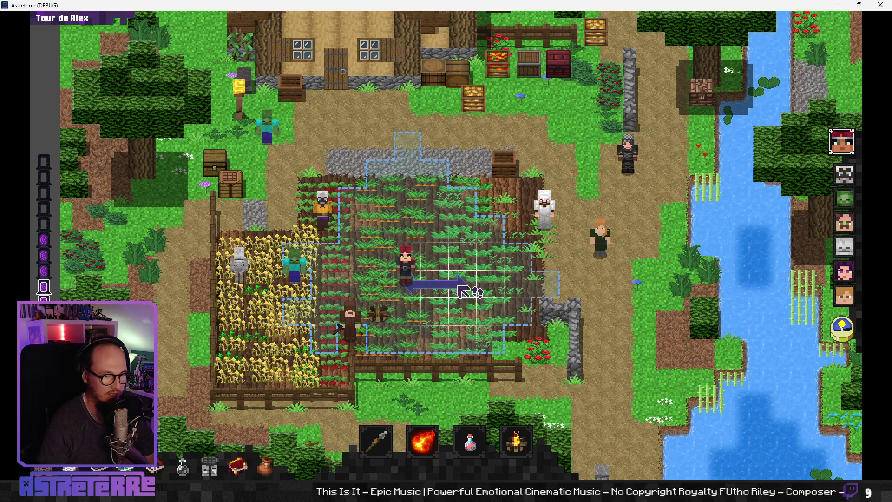
click(464, 291)
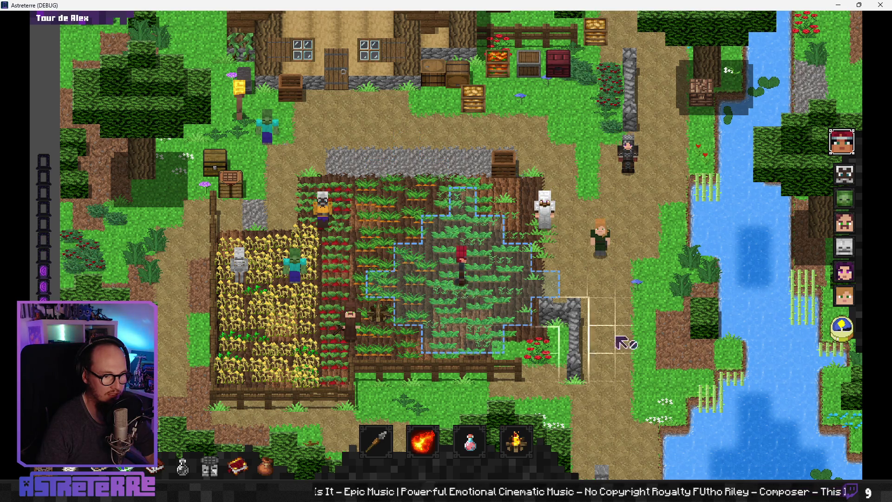
End three turns, then send the ally onto the campfire trap
click(842, 330)
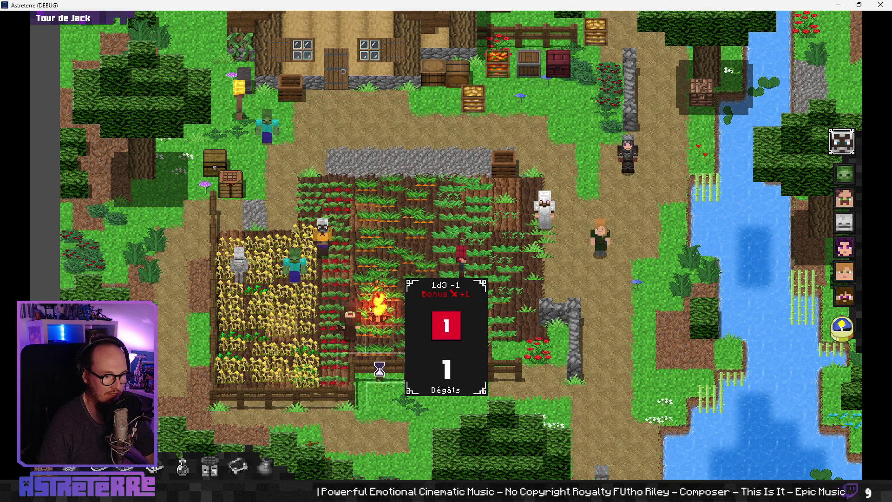
click(842, 331)
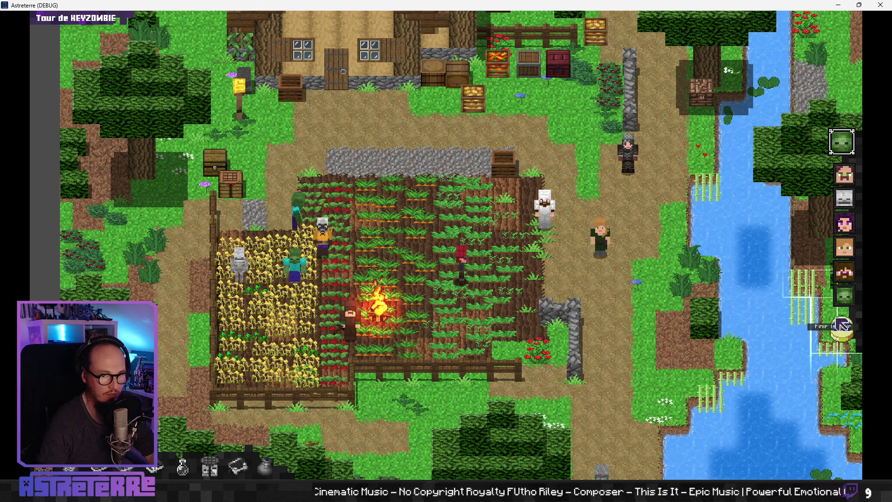
click(843, 331)
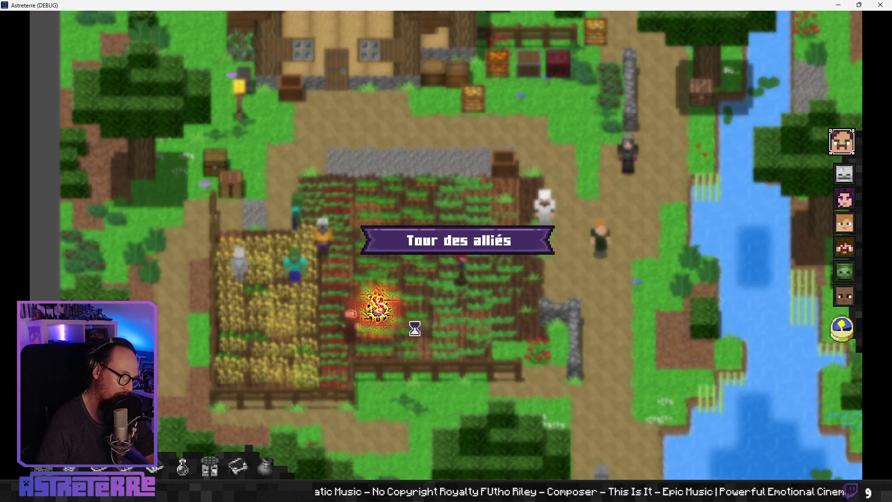
click(392, 345)
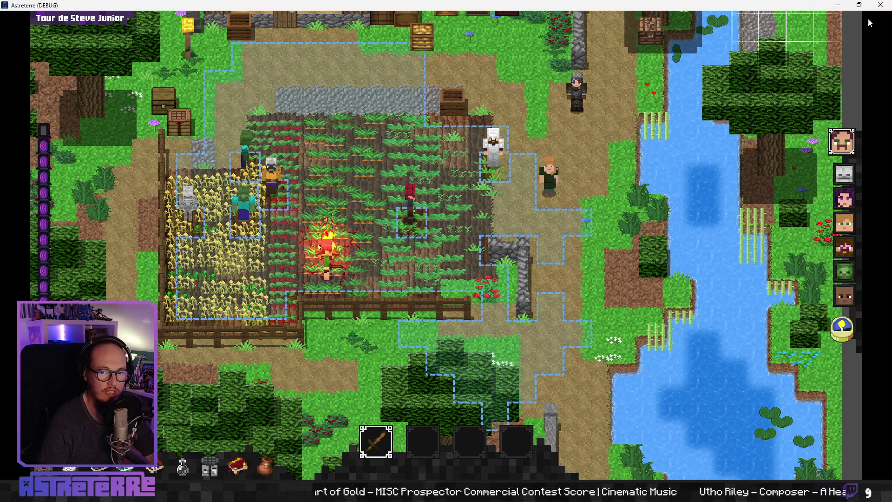
Close the Astreterre debug window and relaunch the project from Godot with F5
click(880, 5)
key(super)
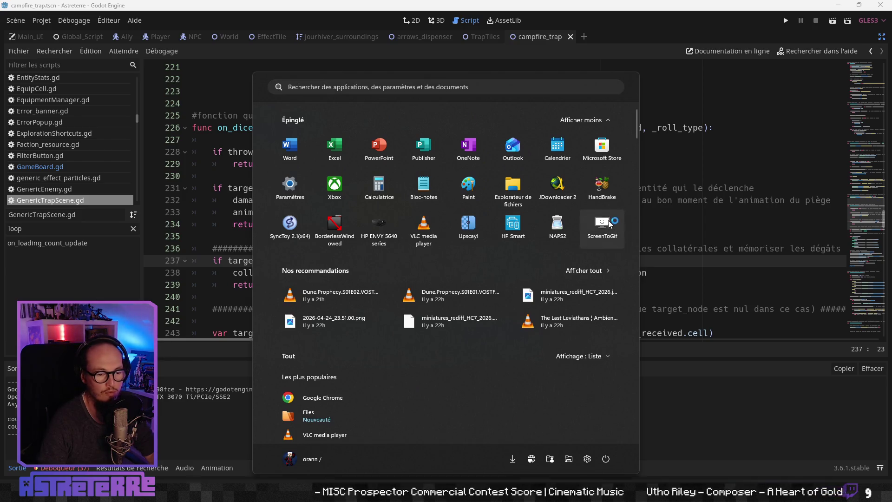
key(Escape)
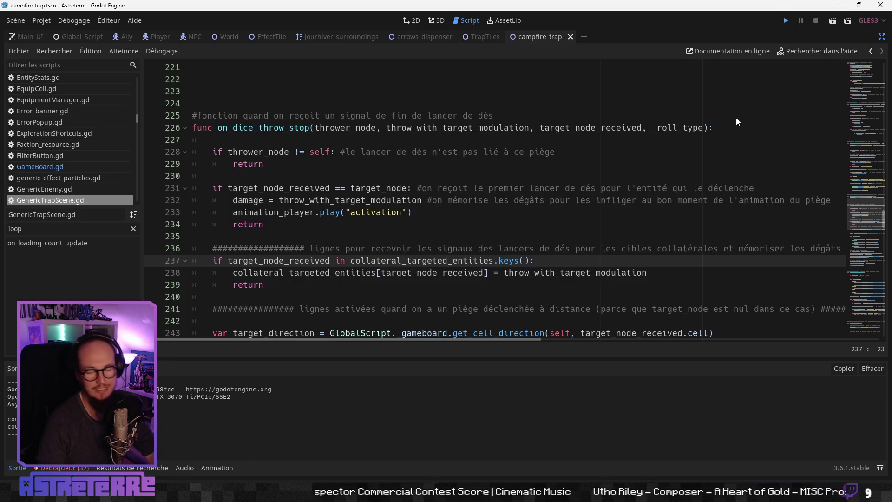
key(F5)
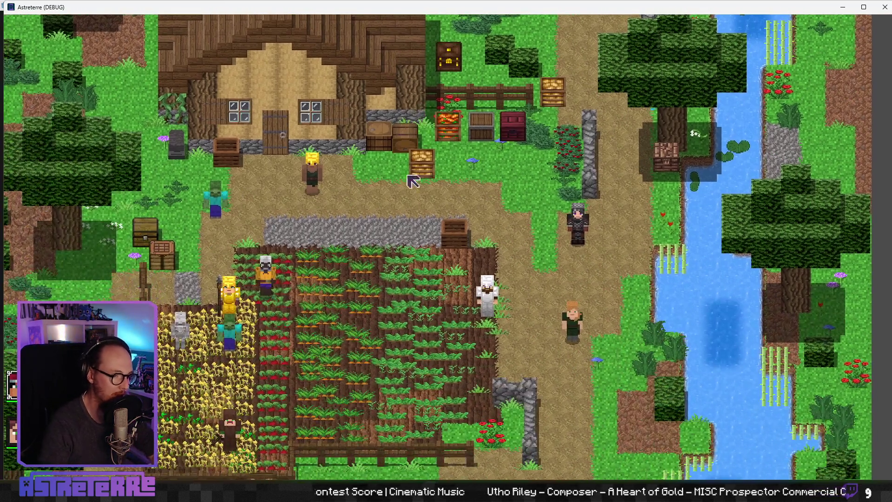
Unequip the gold helmet, chestplate and leggings from the character's inventory
click(354, 279)
key(i)
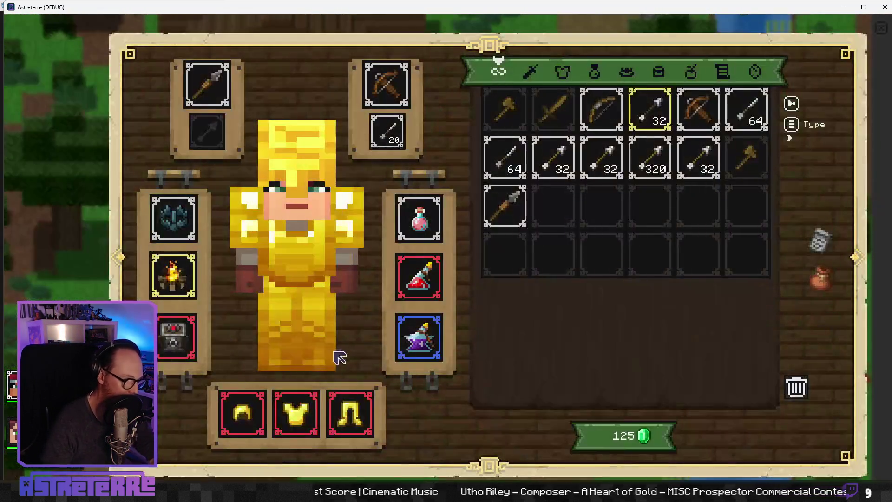
click(238, 430)
click(302, 421)
click(354, 418)
key(i)
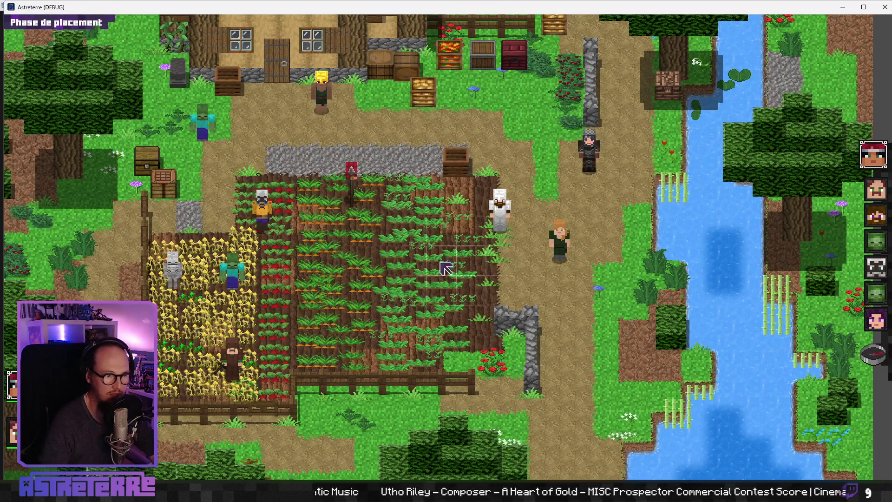
Place the red character, end placement, set the campfire trap, and frame it with the recorder
click(367, 244)
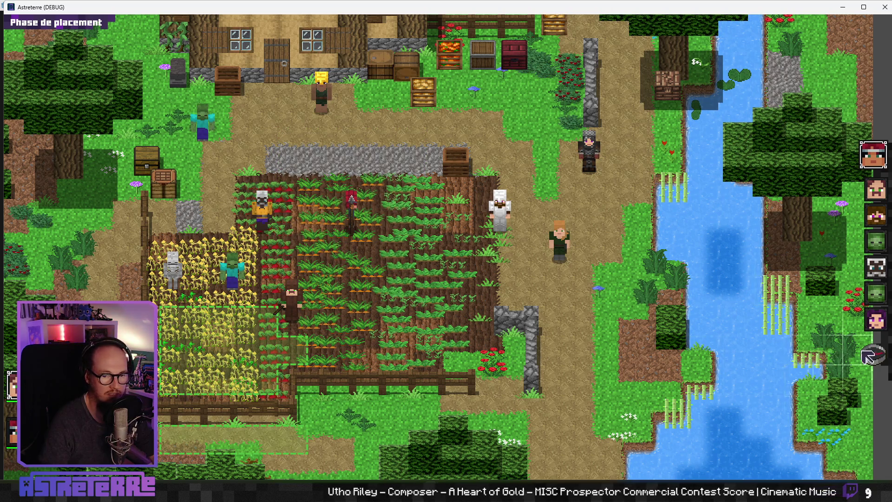
click(887, 360)
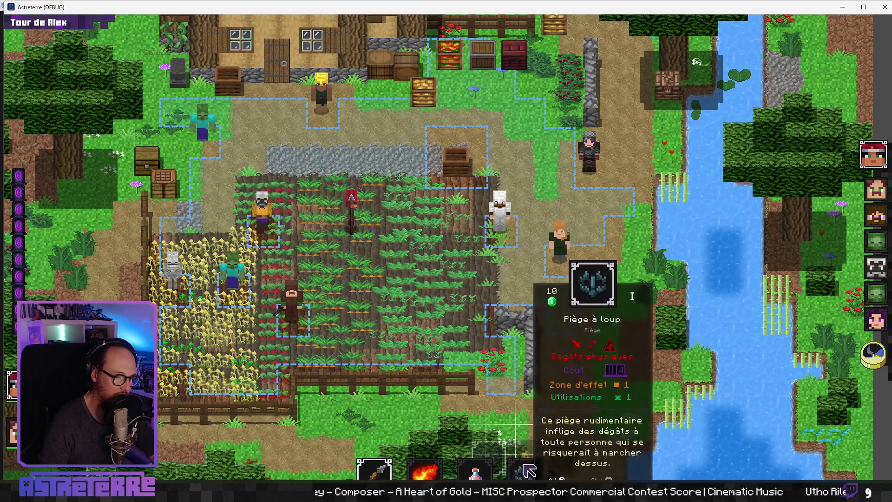
click(524, 439)
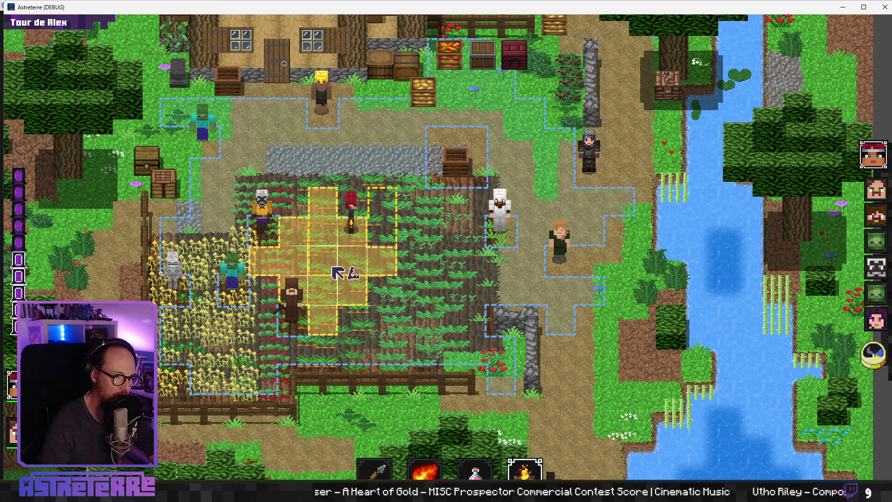
click(333, 269)
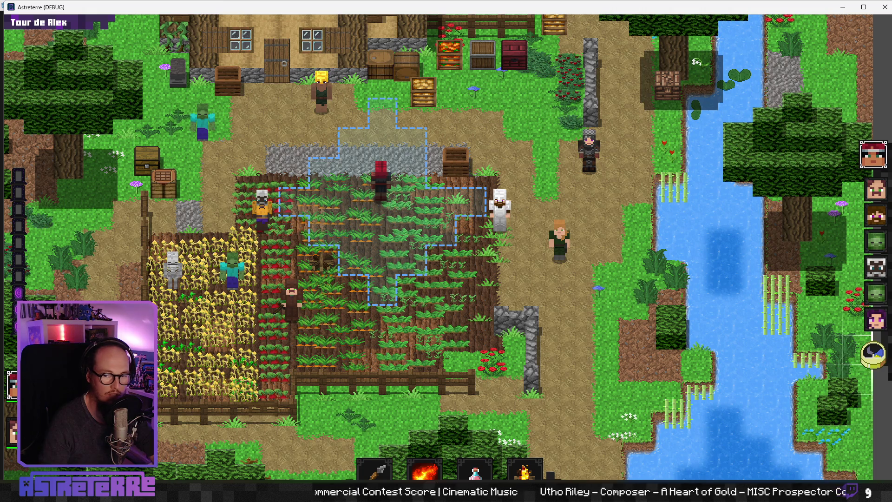
mouse_move(418, 95)
mouse_down()
mouse_move(294, 125)
mouse_move(261, 111)
mouse_move(249, 125)
mouse_up()
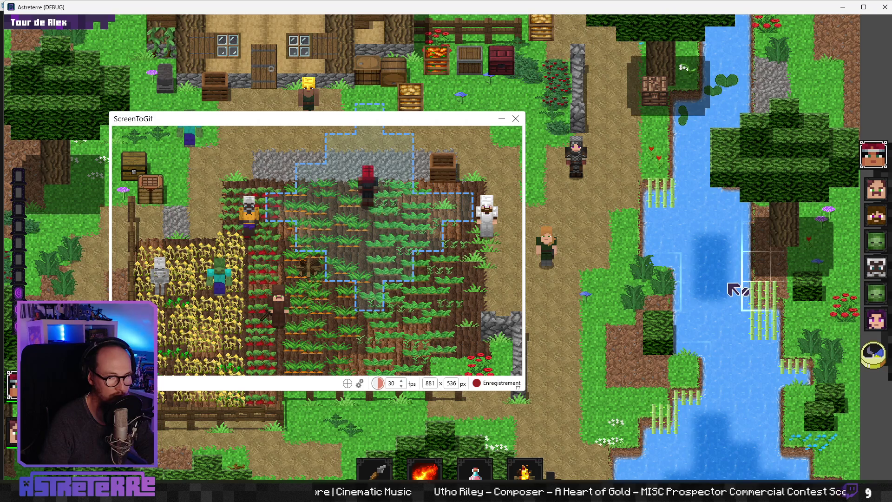
Record the ally walking onto the campfire trap with F7, then stop to open the Éditeur
key(F7)
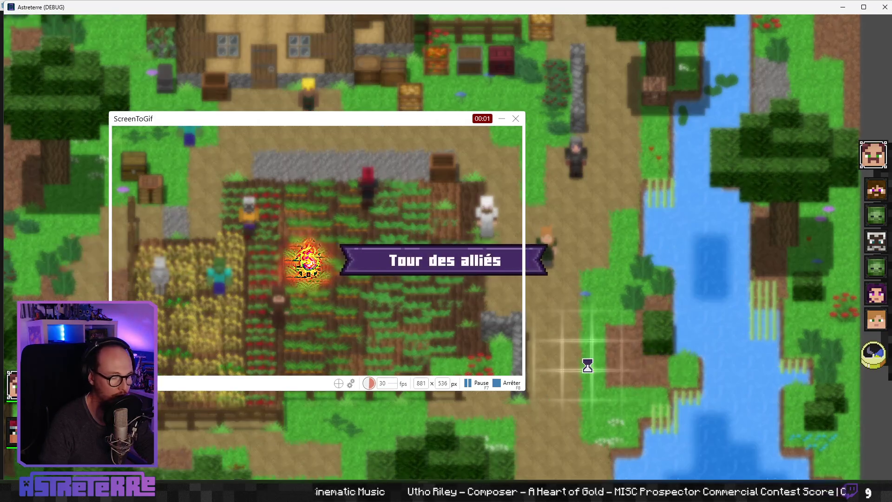
click(458, 327)
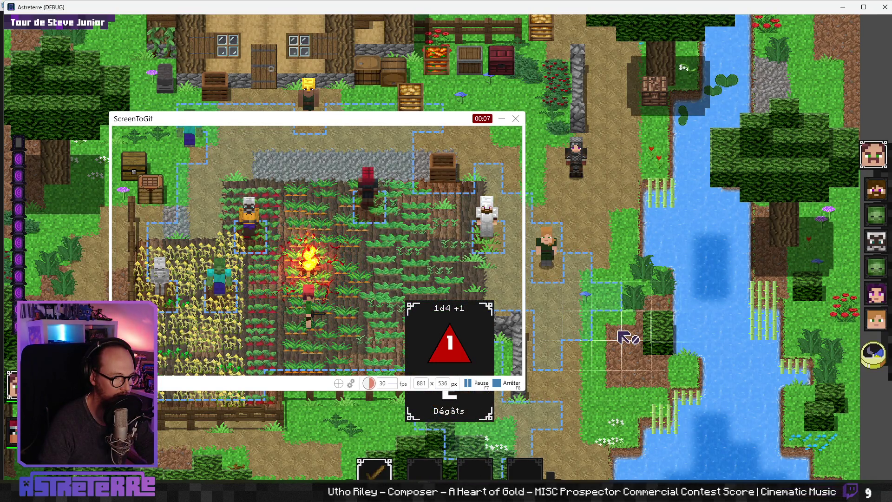
key(F7)
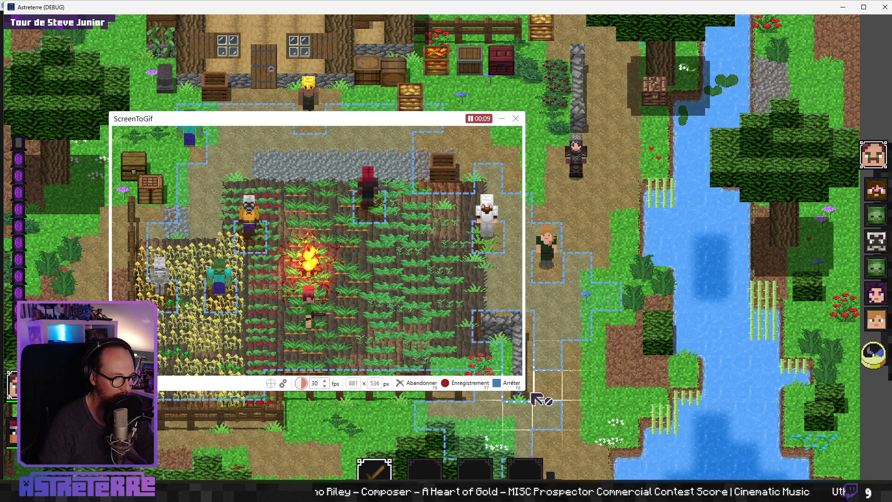
click(495, 385)
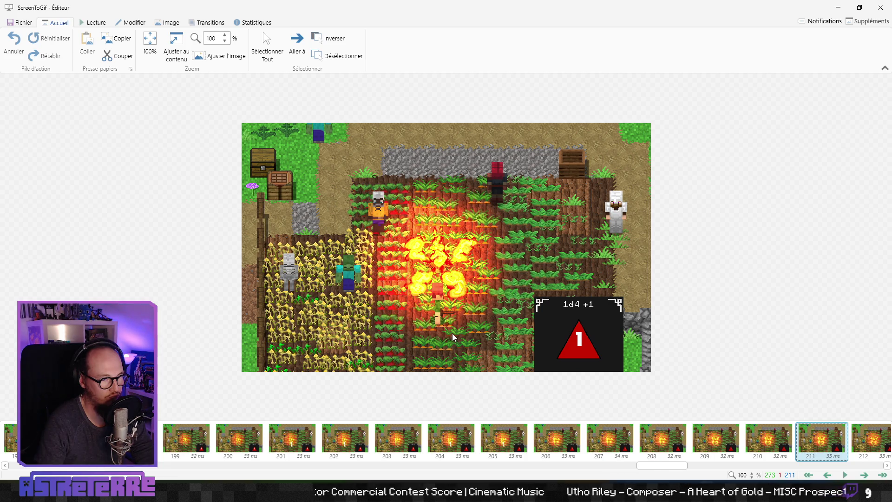
Step through frames 193–225 to check when the flame burst ignites and fades
key(Left)
key(Left)
key(Left)
key(Right)
key(Right)
key(Right)
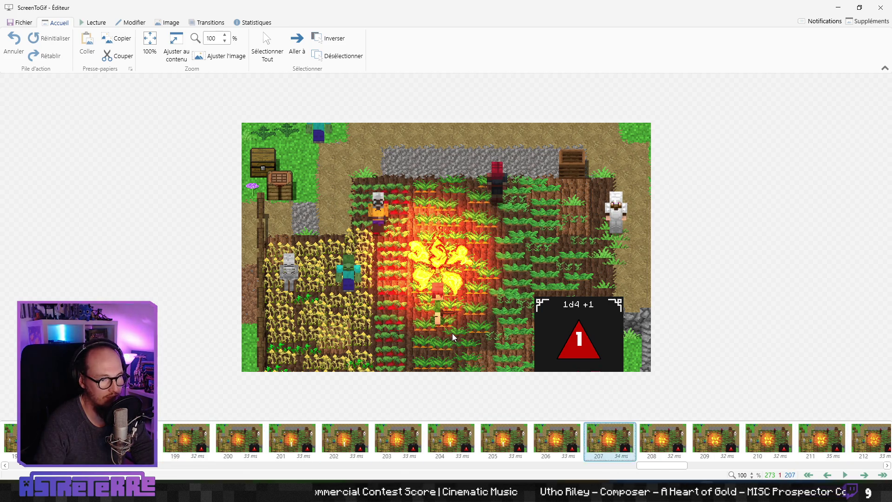
key(Left)
key(Left)
key(Left)
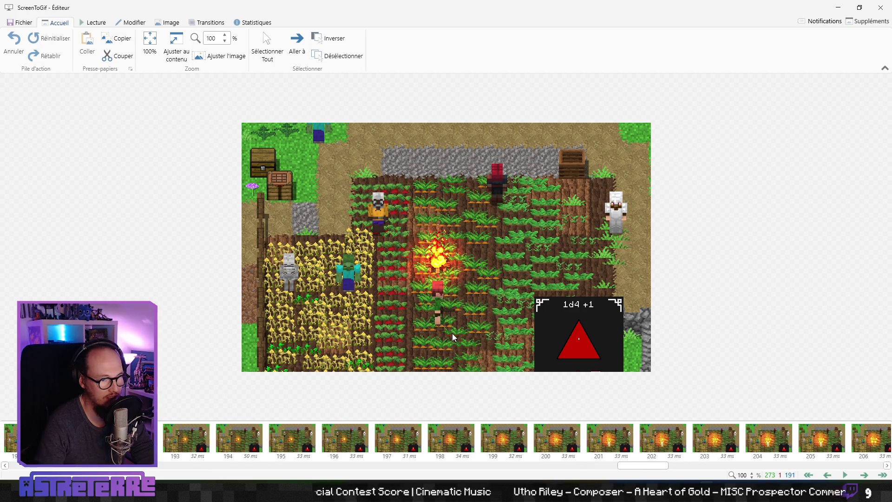
key(Right)
key(Right)
key(Right)
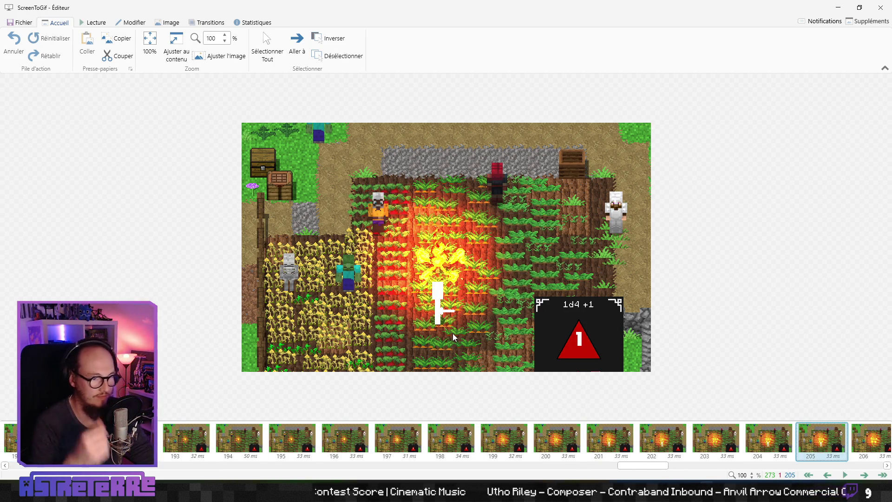
key(Right)
key(Right)
key(Right)
key(Right)
key(Right)
key(Right)
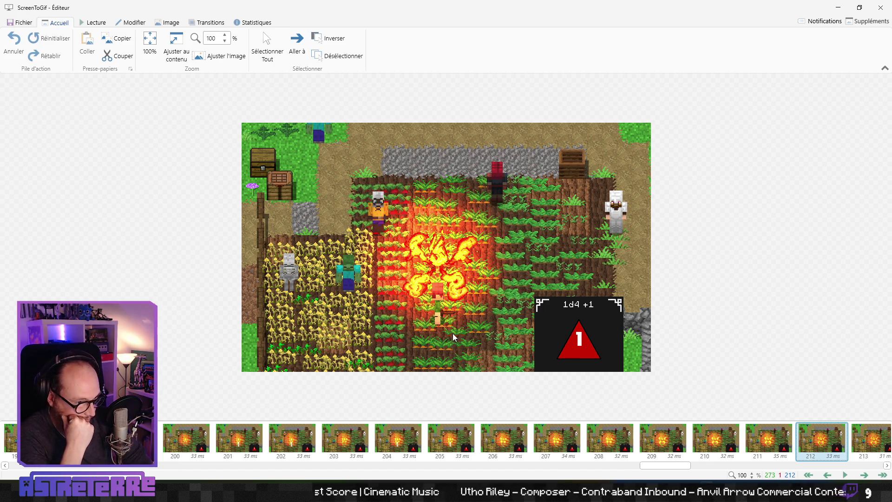
key(Right)
key(Right)
key(Right)
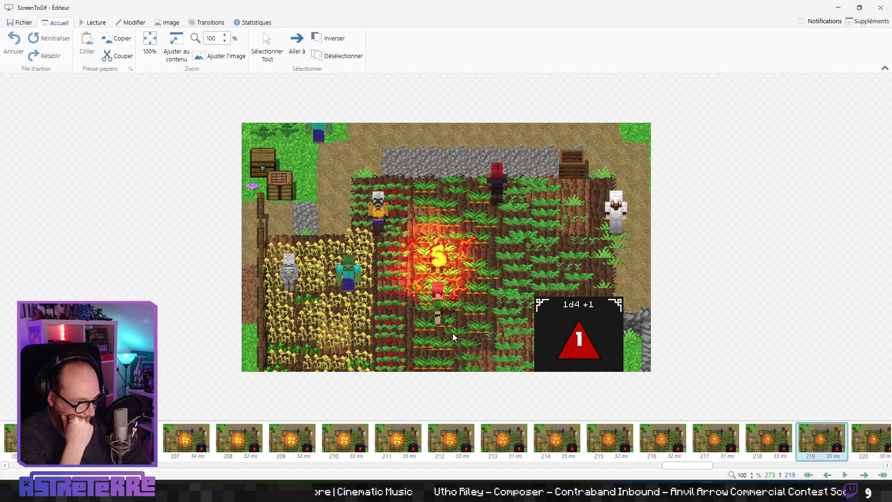
key(Right)
key(Right)
key(Right)
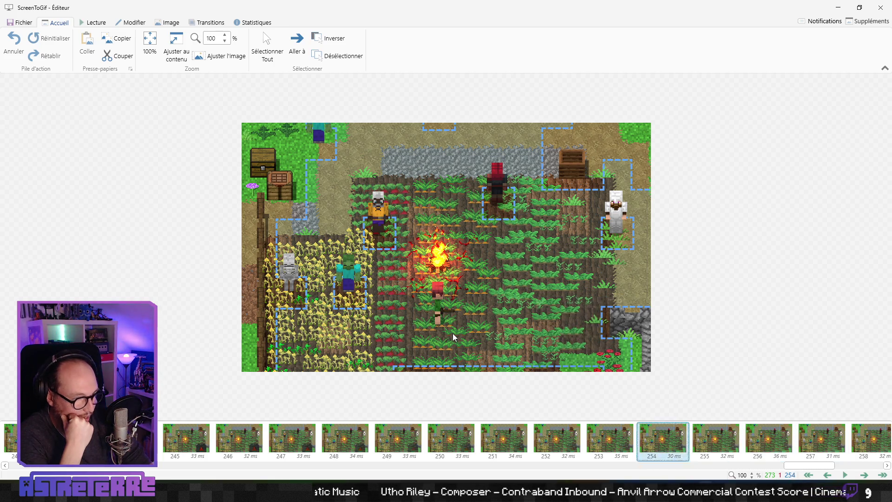
key(Left)
key(Left)
key(Left)
key(Right)
key(Right)
key(Right)
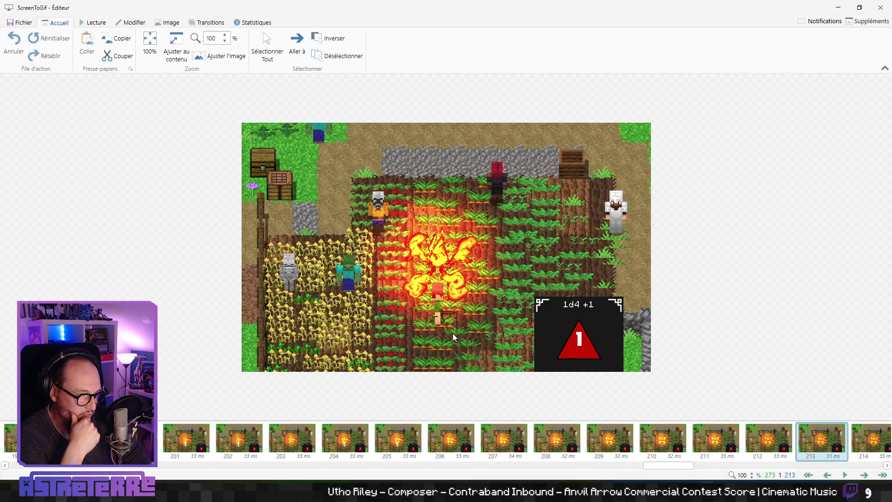
key(Left)
key(Left)
key(Left)
key(Right)
key(Right)
key(Right)
key(Left)
key(Left)
key(Left)
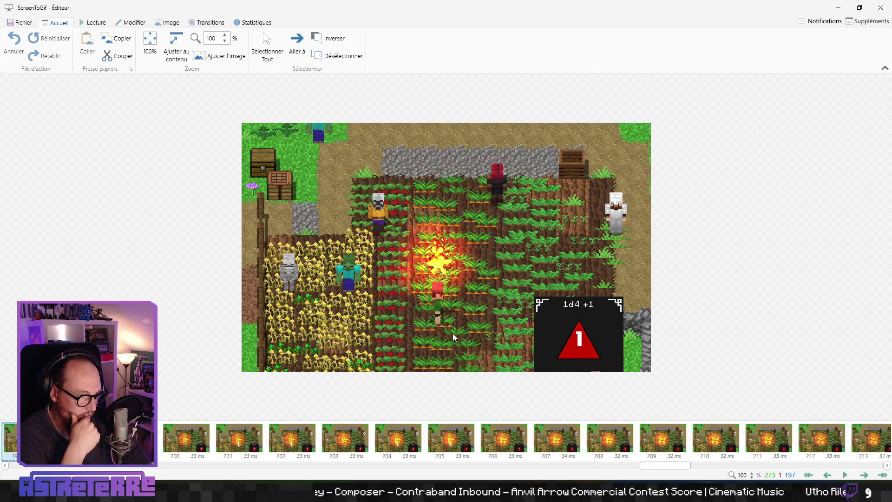
key(Right)
key(Right)
key(Right)
key(Right)
key(Right)
key(Right)
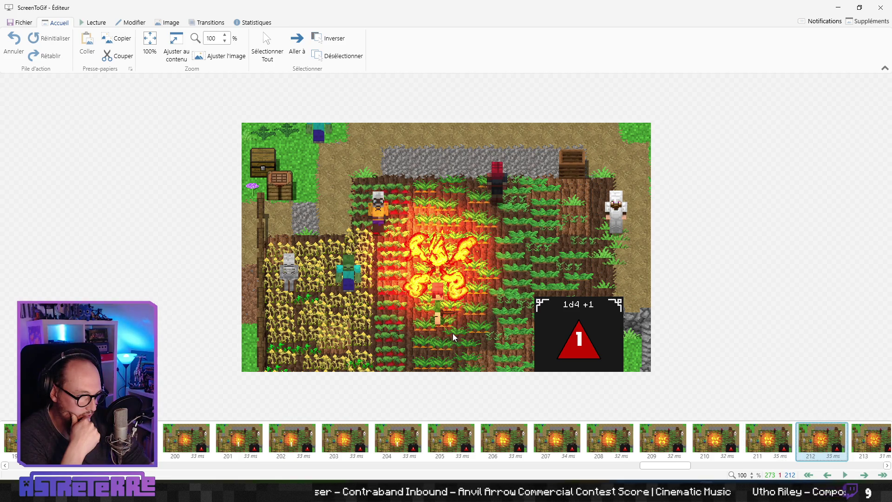
key(Right)
key(Right)
key(Right)
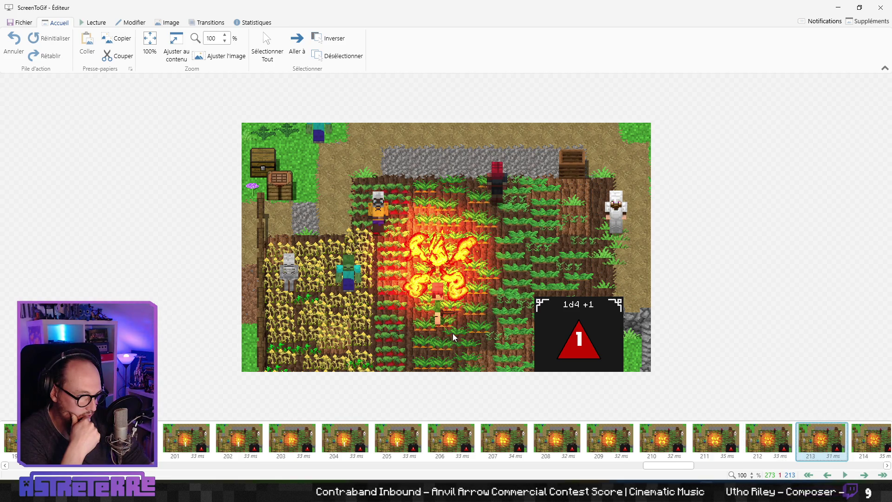
key(Right)
key(Right)
key(Right)
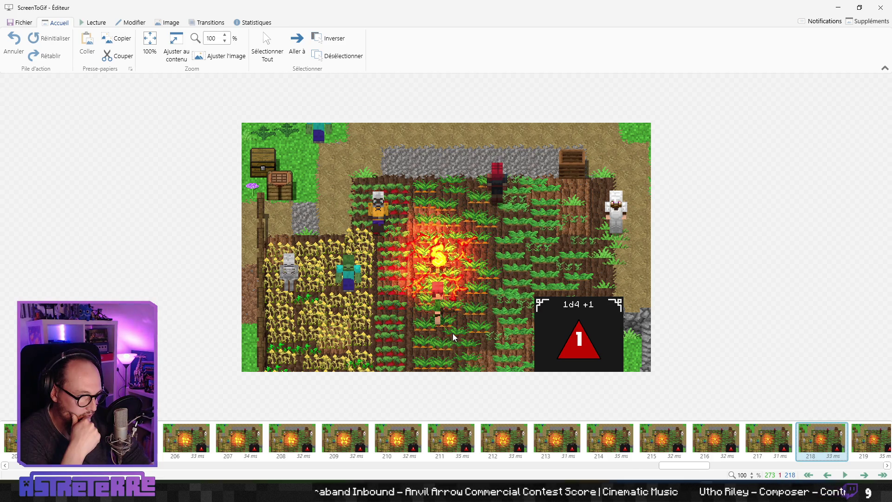
key(Right)
key(Right)
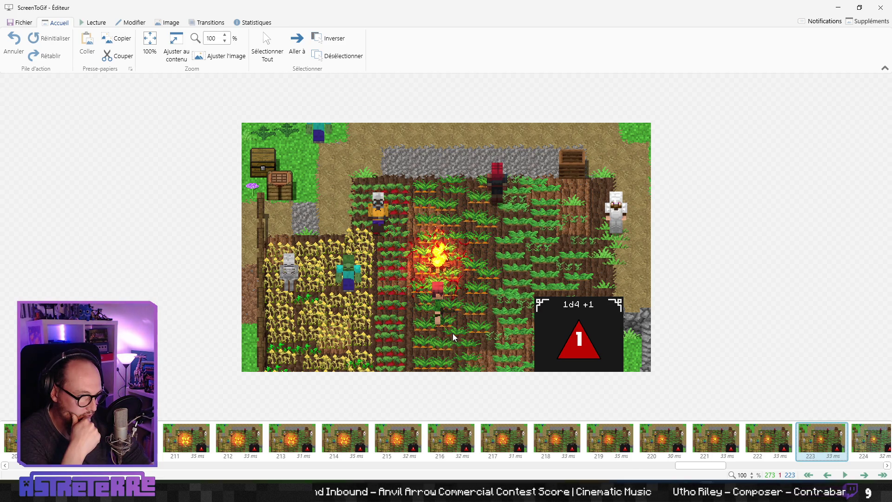
Recheck frames 152–227 around the burst peak, then switch to the Lecture playback tab
key(Left)
key(Left)
key(Left)
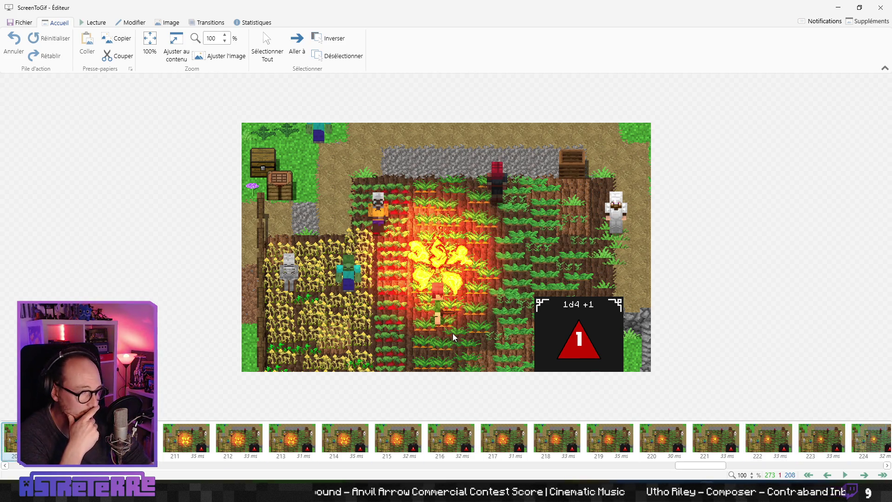
key(Left)
key(Left)
key(Left)
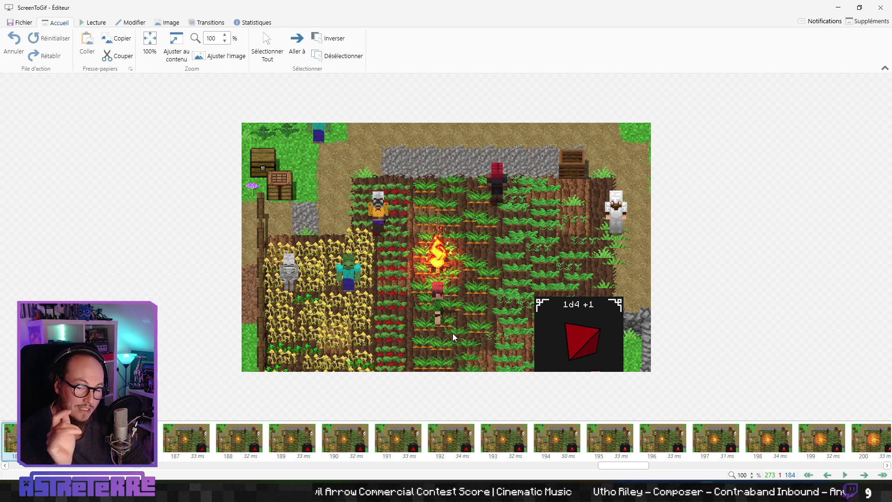
key(Left)
key(Left)
key(Left)
key(Right)
key(Right)
key(Right)
key(Right)
key(Right)
key(Right)
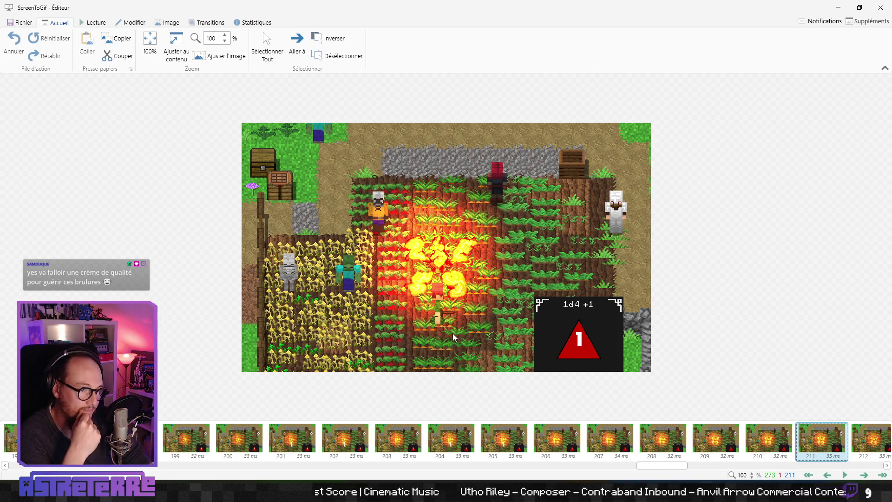
key(Left)
key(Left)
key(Left)
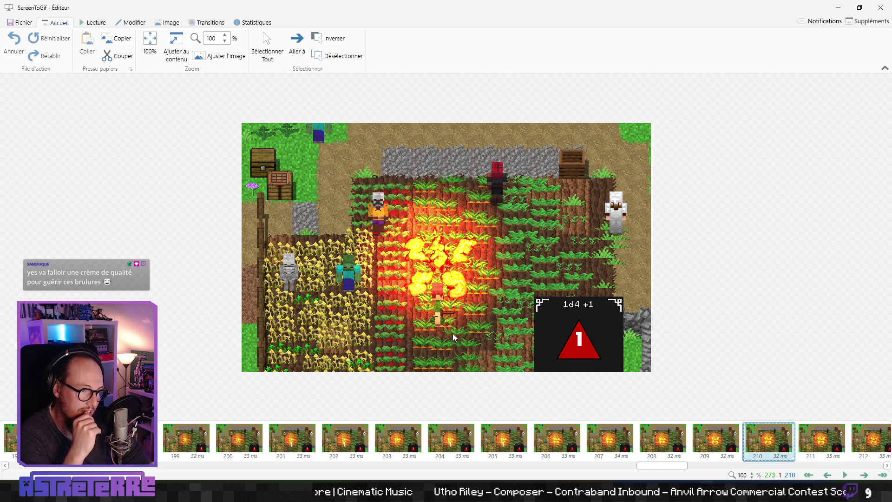
key(Right)
key(Right)
key(Right)
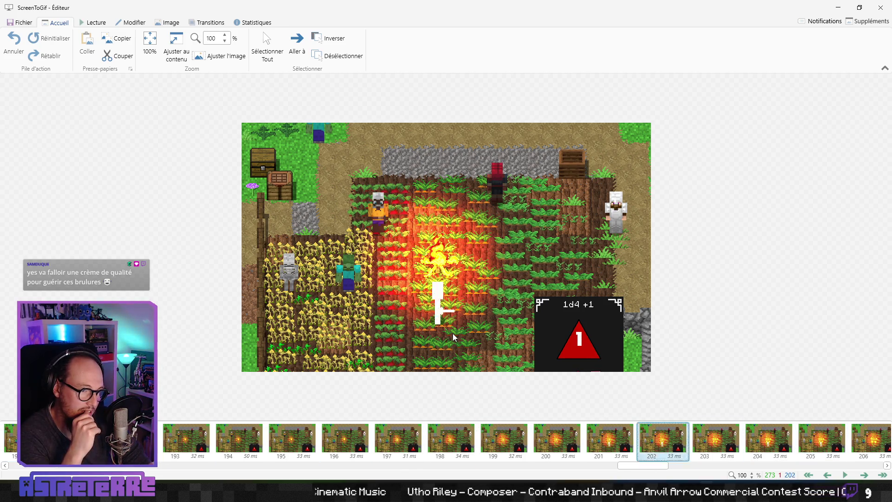
key(Right)
key(Right)
key(Right)
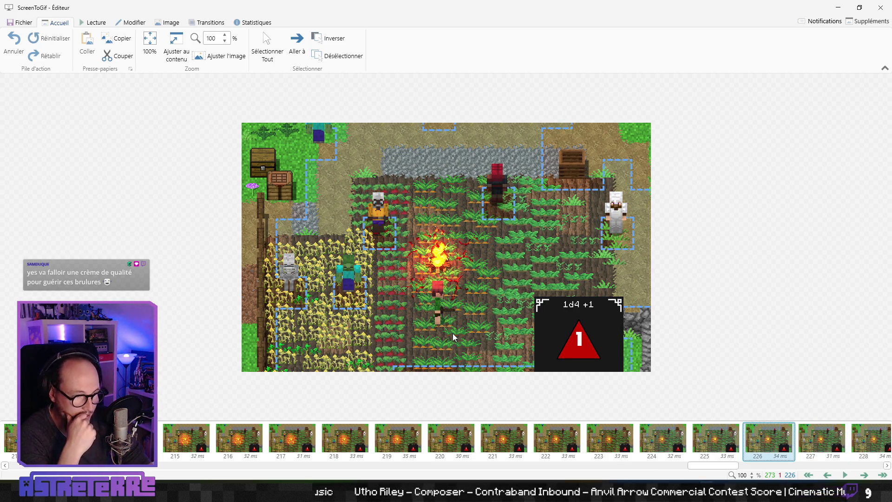
key(Left)
key(Left)
key(Left)
key(Right)
key(Right)
key(Right)
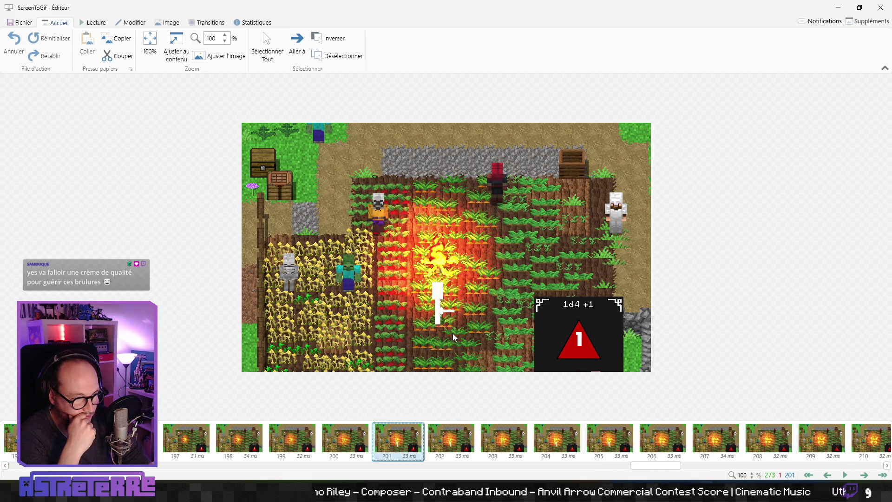
key(Left)
key(Left)
key(Left)
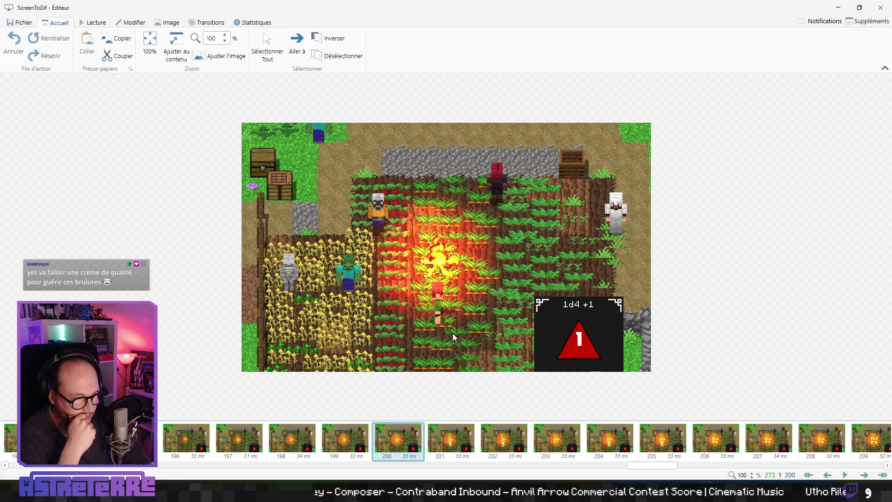
key(Right)
key(Right)
key(Right)
key(Right)
key(Right)
key(Right)
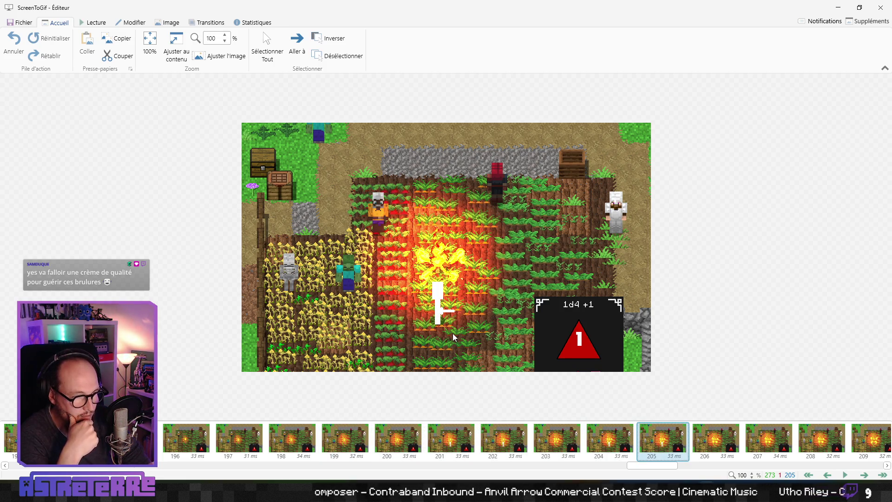
key(Right)
key(Right)
key(Right)
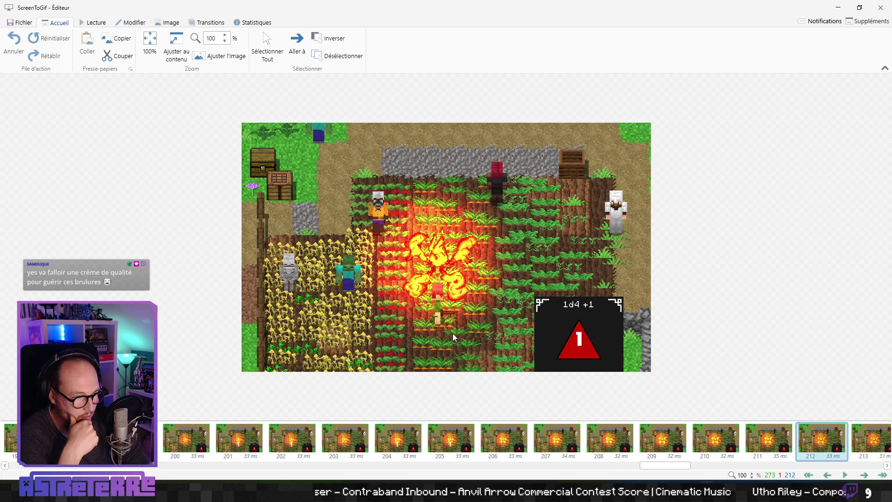
key(Right)
key(Right)
key(Right)
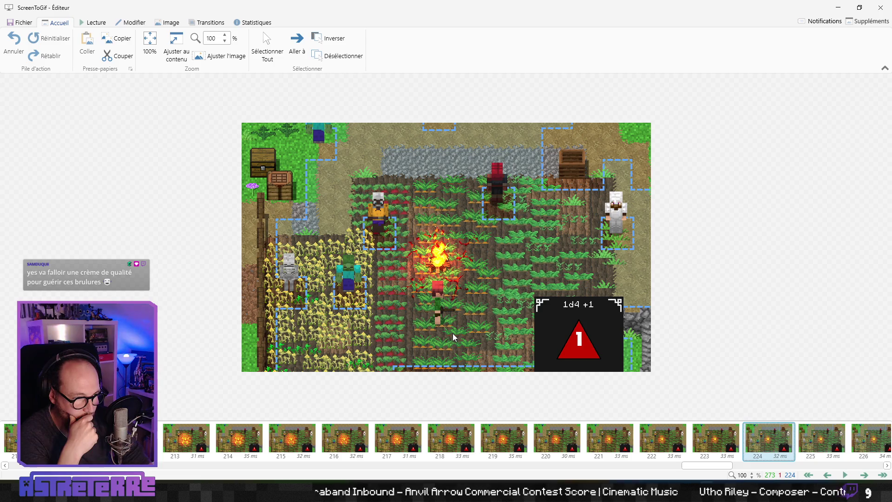
key(Left)
key(Left)
key(Left)
key(Left)
key(Left)
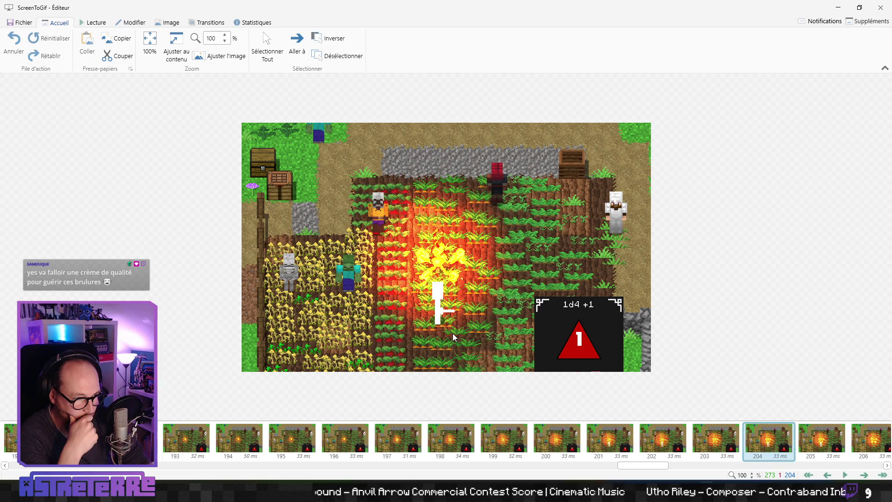
key(Left)
key(Left)
key(Left)
key(Right)
key(Right)
key(Right)
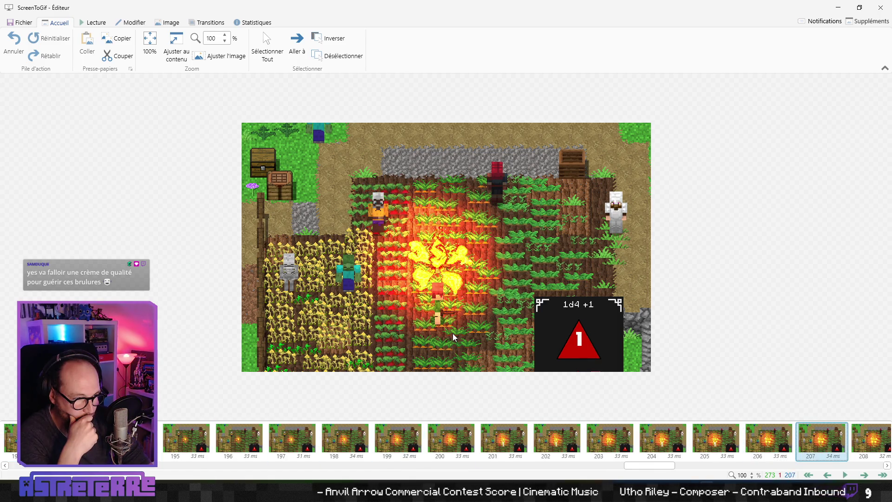
key(Left)
key(Left)
key(Left)
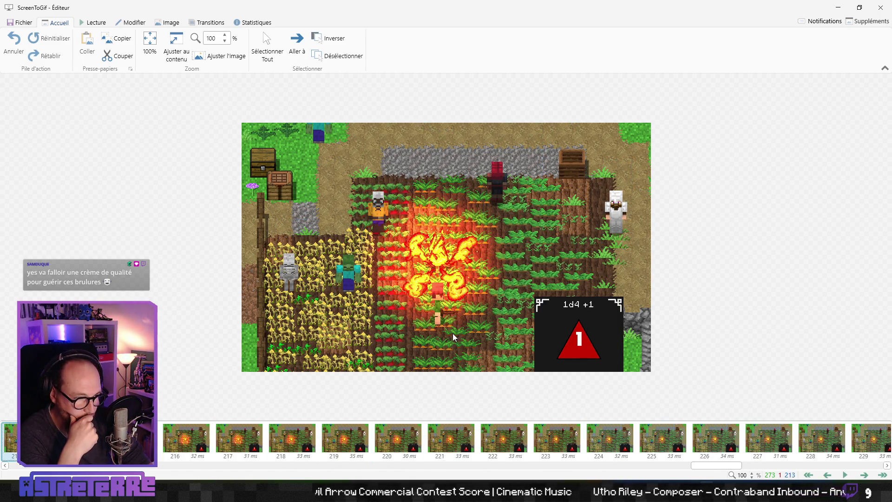
key(Right)
key(Right)
key(Right)
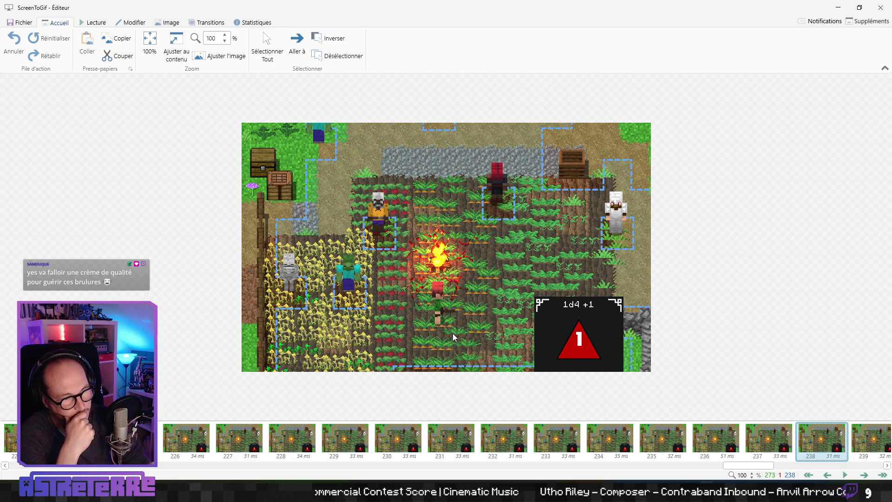
key(Left)
key(Left)
key(Left)
key(Left)
key(Left)
key(Left)
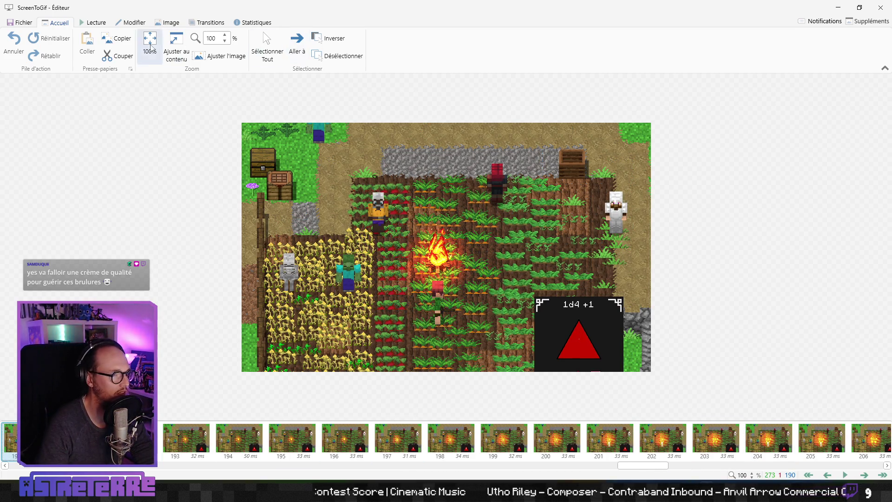
key(Left)
key(Left)
key(Left)
click(93, 22)
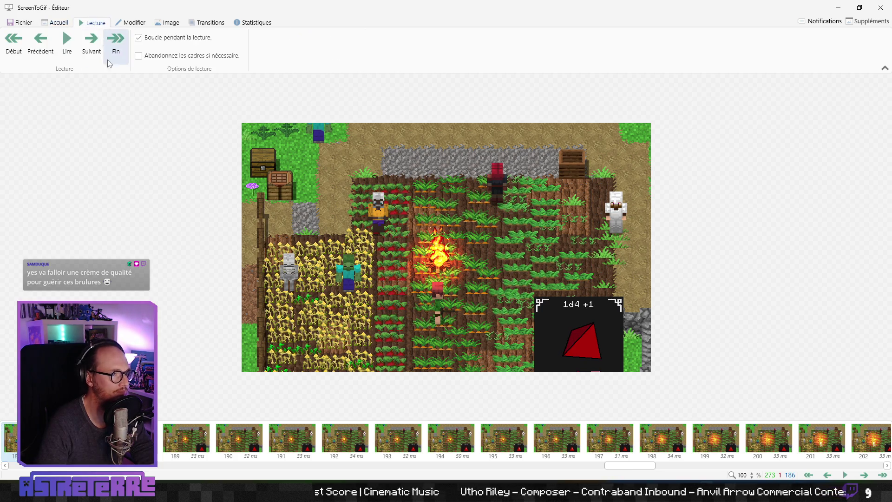
Loop-play the capture, then close the GIF editor and confirm quitting with Oui
click(67, 43)
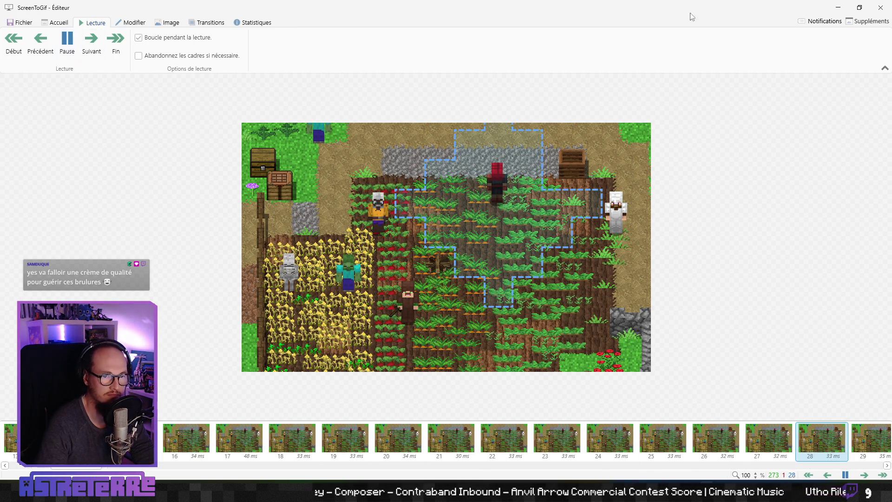
click(888, 10)
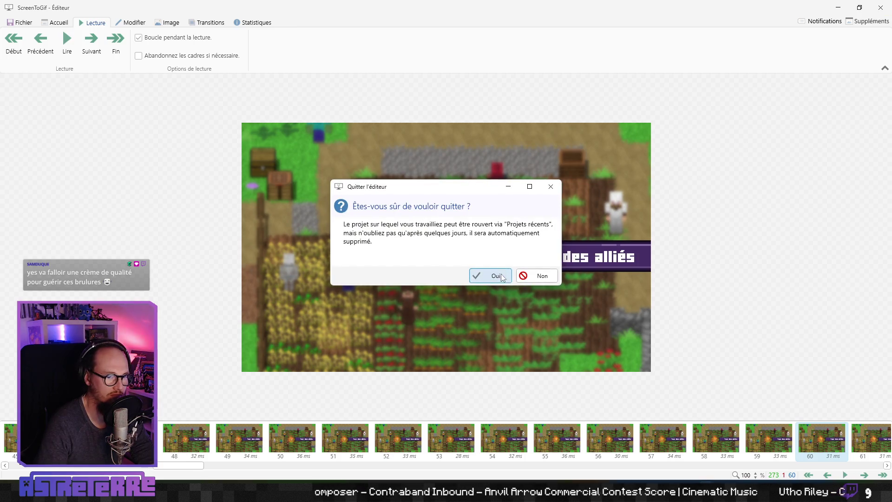
click(482, 274)
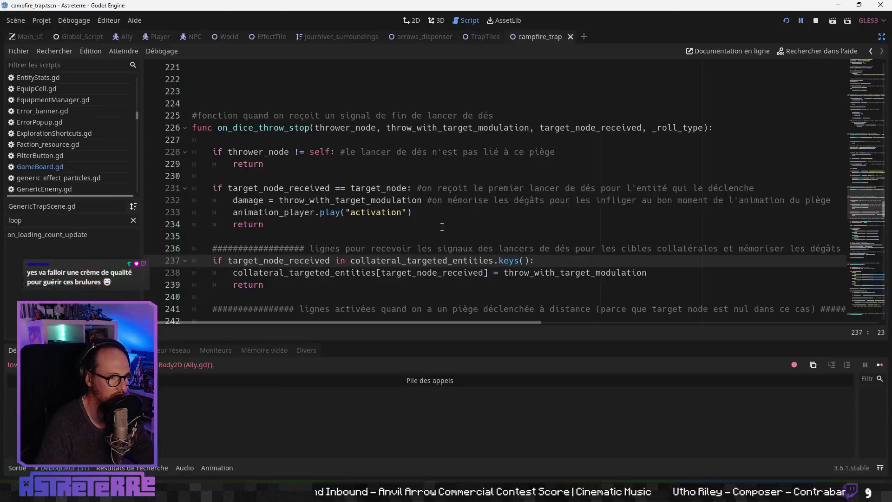
Stop the game, check GenericTrapScene.gd around line 234, then view campfire_trap in 2D
click(437, 224)
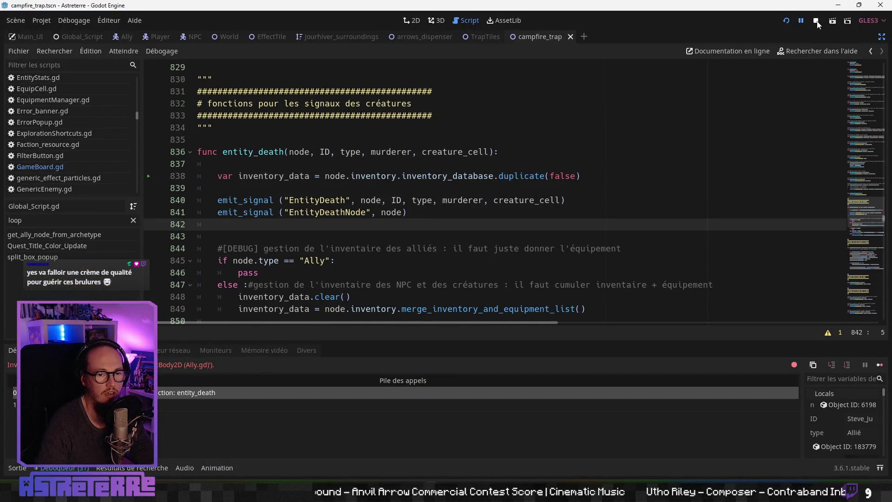
click(816, 22)
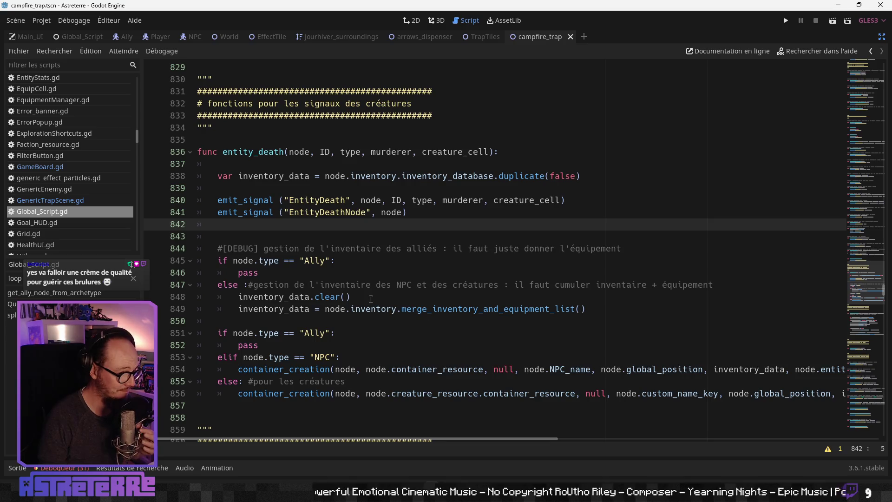
drag(484, 37, 542, 35)
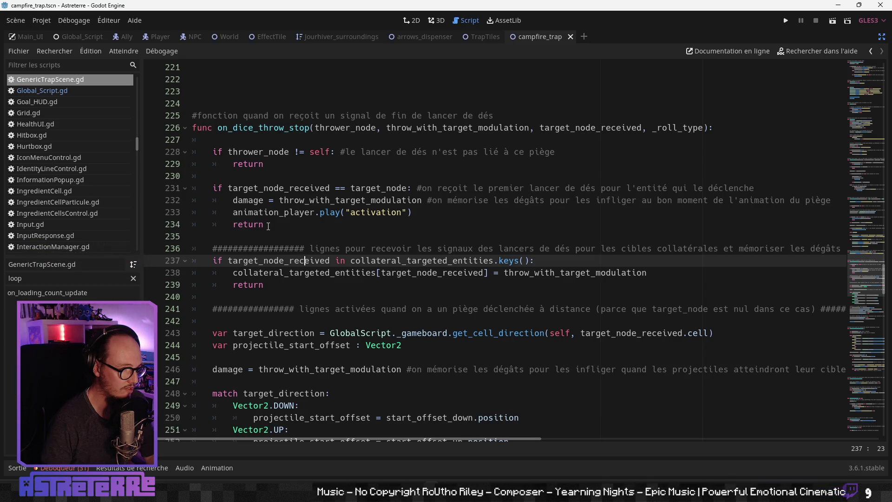
click(269, 226)
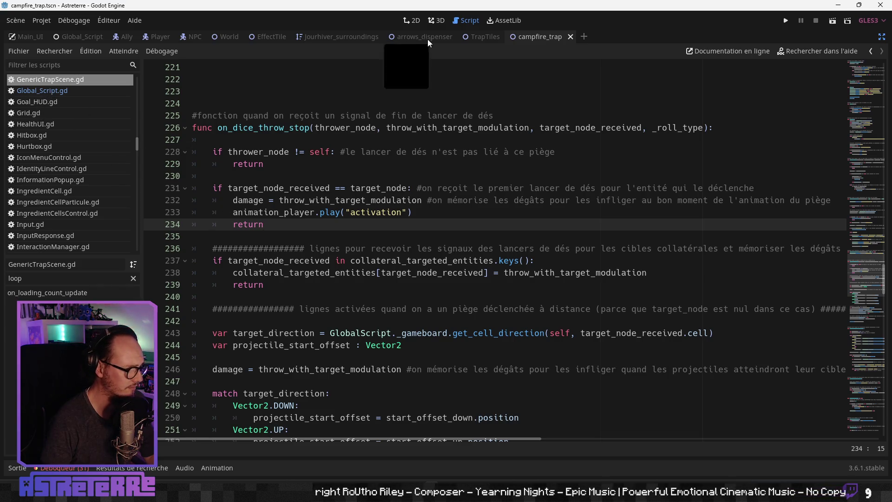
click(412, 20)
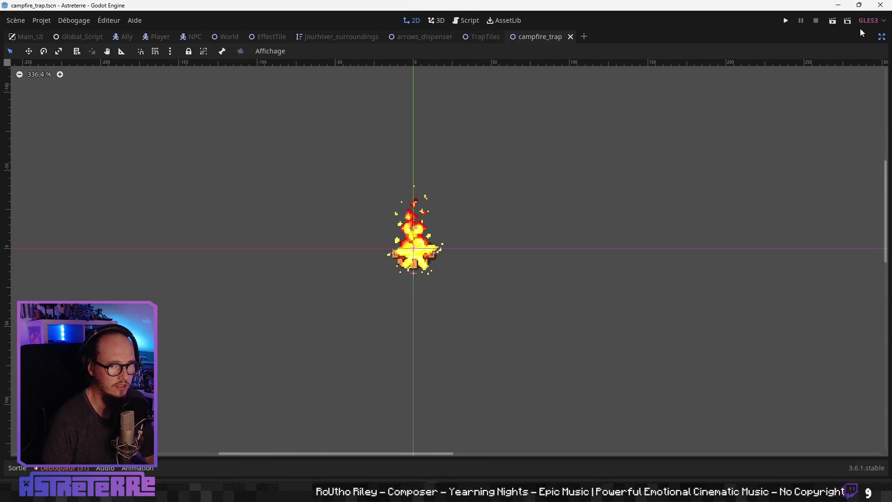
In the campfire activation animation, move the on_animation_damage_done call to 0.4 s
click(881, 37)
click(54, 224)
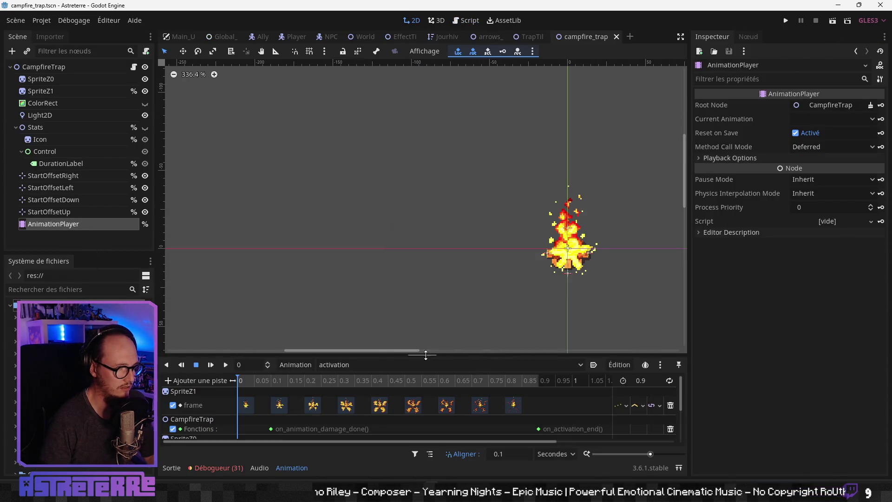
mouse_move(376, 355)
mouse_down()
mouse_move(374, 233)
mouse_move(358, 278)
mouse_up()
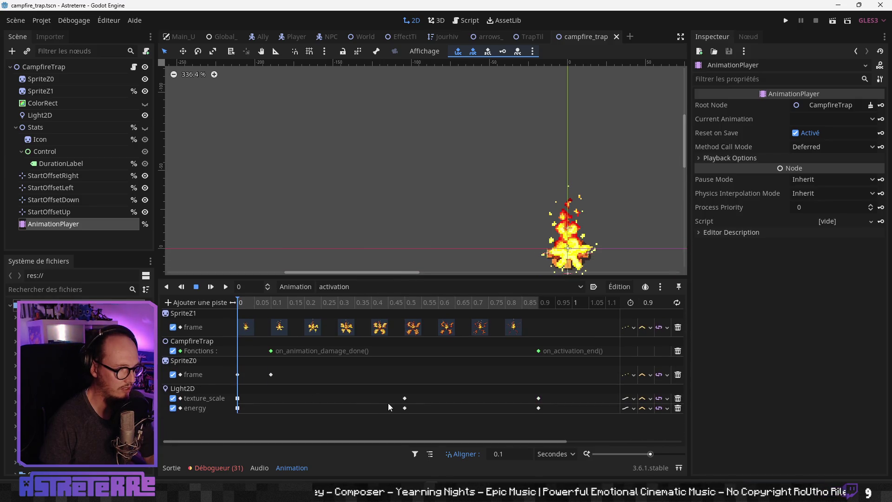
drag(272, 352, 307, 352)
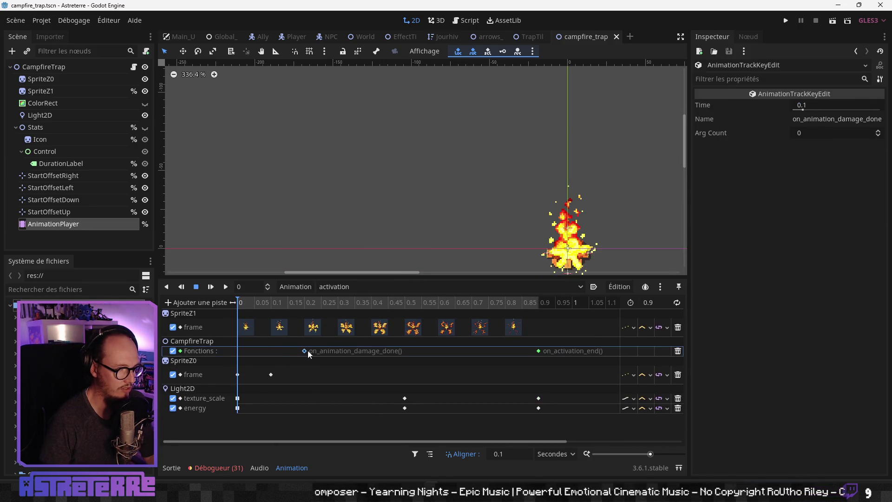
drag(386, 350, 384, 348)
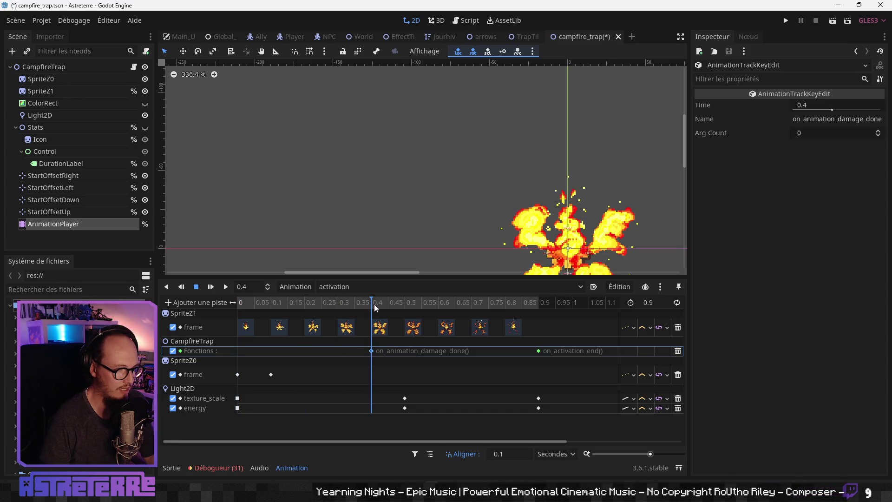
Add a Light2D energy key at 0.5 s and soften the starting texture_scale and energy keys' easing
click(405, 399)
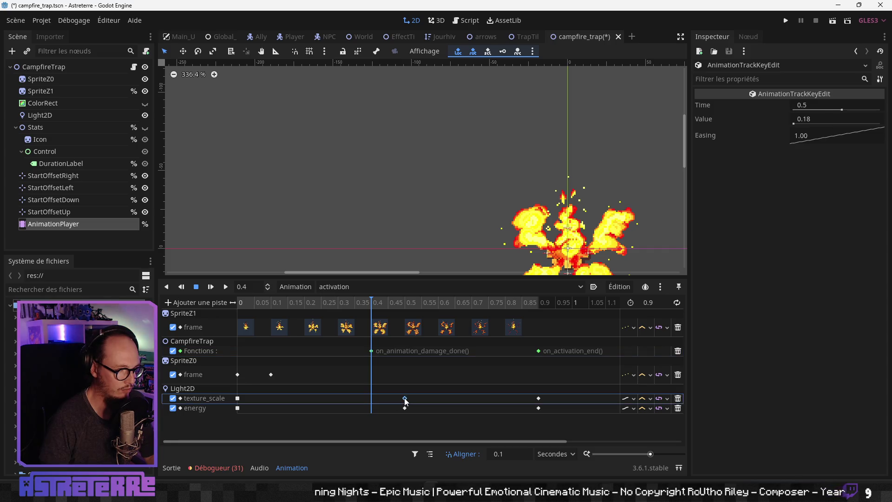
key(ctrl+shift+d)
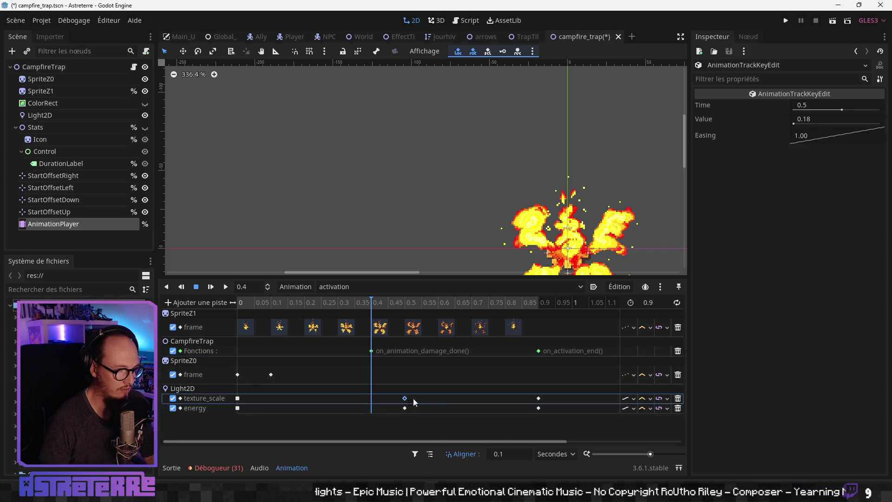
drag(408, 409, 424, 406)
click(238, 399)
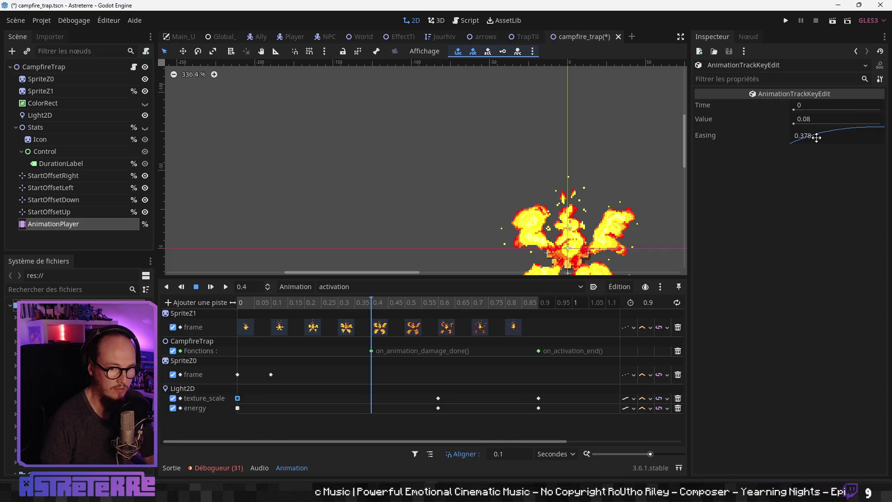
click(239, 408)
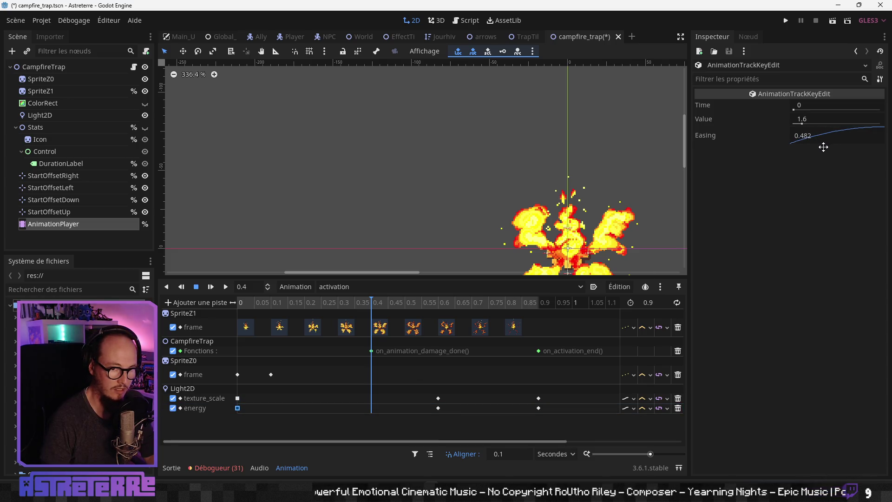
click(238, 399)
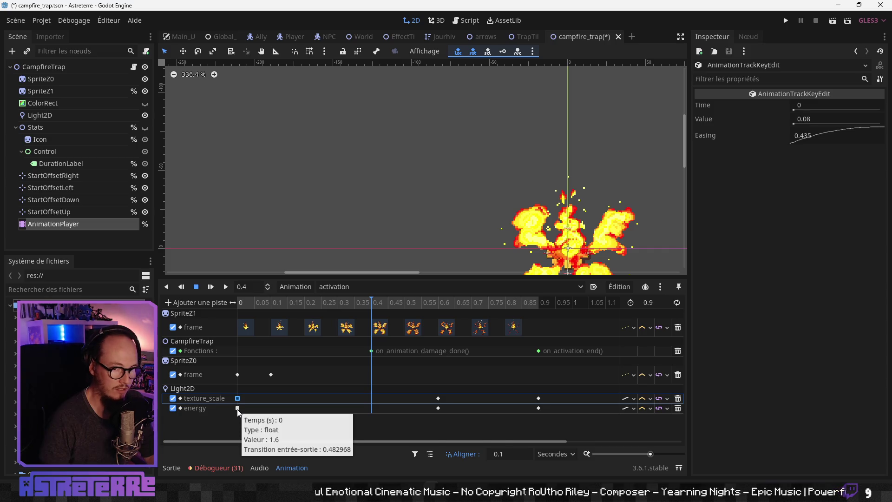
click(237, 409)
Preview the light glow over the first frames with the ColorRect temporarily shown
mouse_move(371, 305)
mouse_down()
mouse_move(250, 305)
mouse_move(405, 302)
mouse_move(219, 303)
mouse_up()
mouse_move(519, 210)
mouse_down()
mouse_move(395, 128)
mouse_move(349, 129)
mouse_up()
click(145, 103)
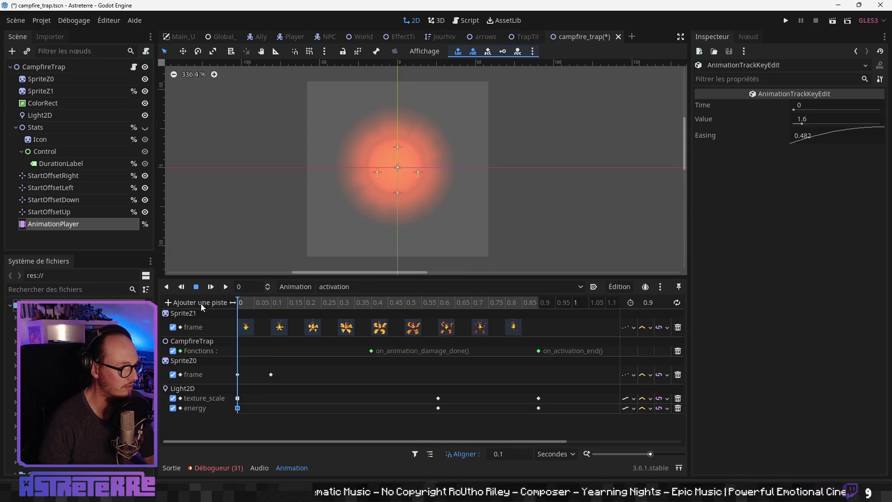
mouse_move(239, 303)
mouse_down()
mouse_move(540, 302)
mouse_move(209, 306)
mouse_move(558, 306)
mouse_move(191, 315)
mouse_move(567, 305)
mouse_move(184, 318)
mouse_move(549, 306)
mouse_move(192, 325)
mouse_up()
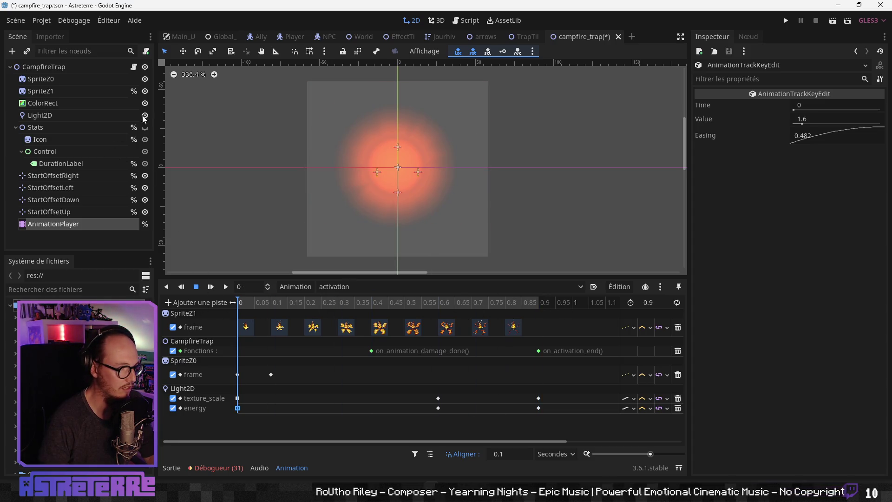
click(144, 103)
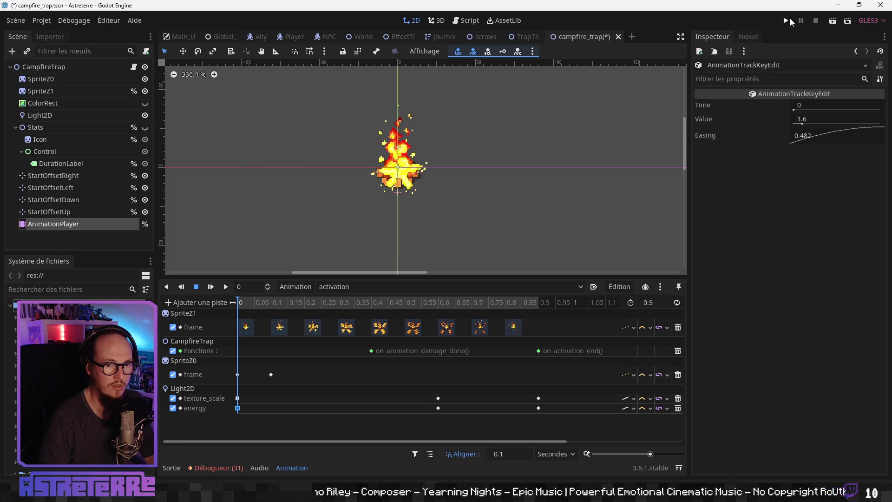
Save the scene, launch Astreterre maximized and open the inventory
click(786, 21)
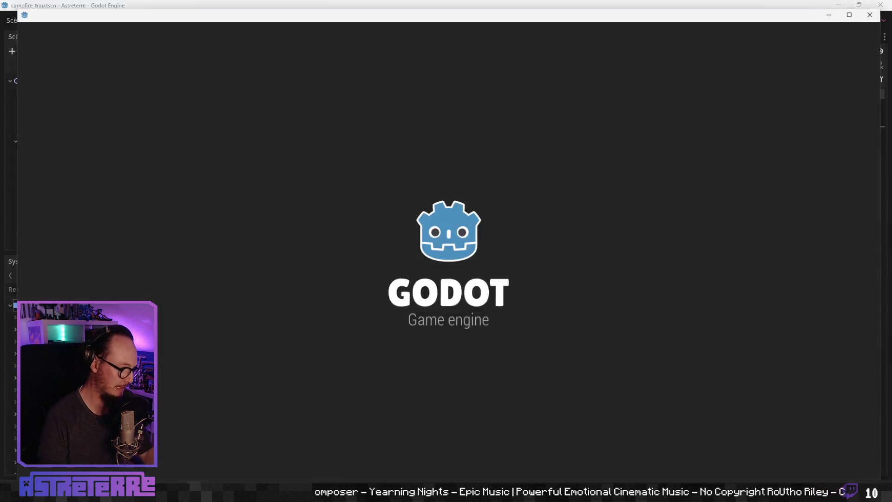
key(super)
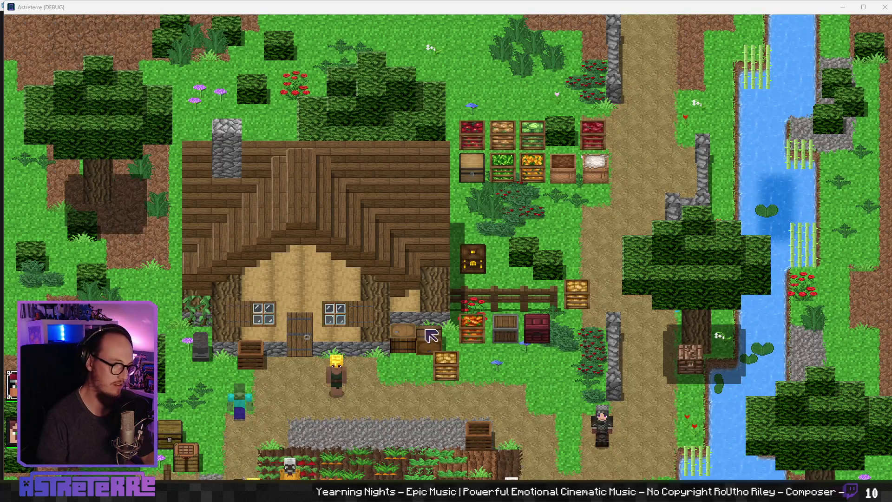
key(i)
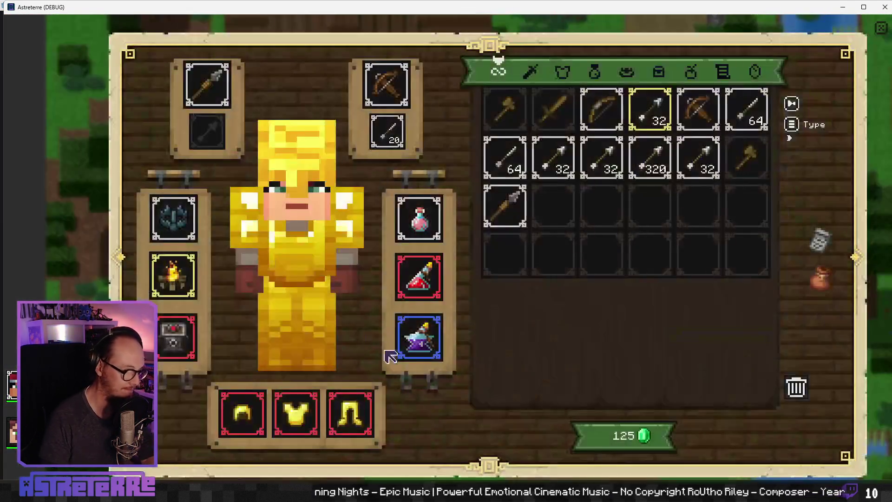
Move the golden helmet, cuirass, leggings and the campfire trap into the bag, then inspect the campfire item
click(243, 413)
click(298, 414)
click(351, 413)
key(i)
key(i)
mouse_move(173, 276)
mouse_down()
mouse_move(235, 265)
mouse_move(370, 280)
mouse_move(554, 256)
mouse_move(610, 265)
mouse_up()
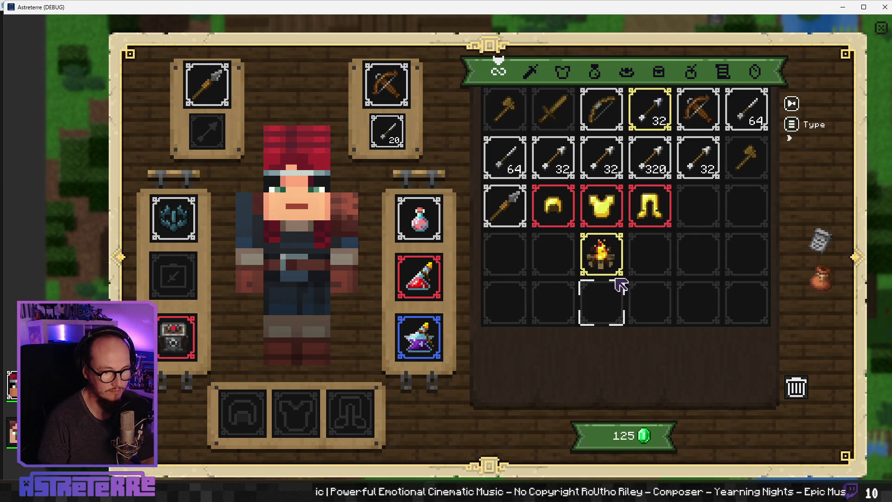
mouse_move(616, 272)
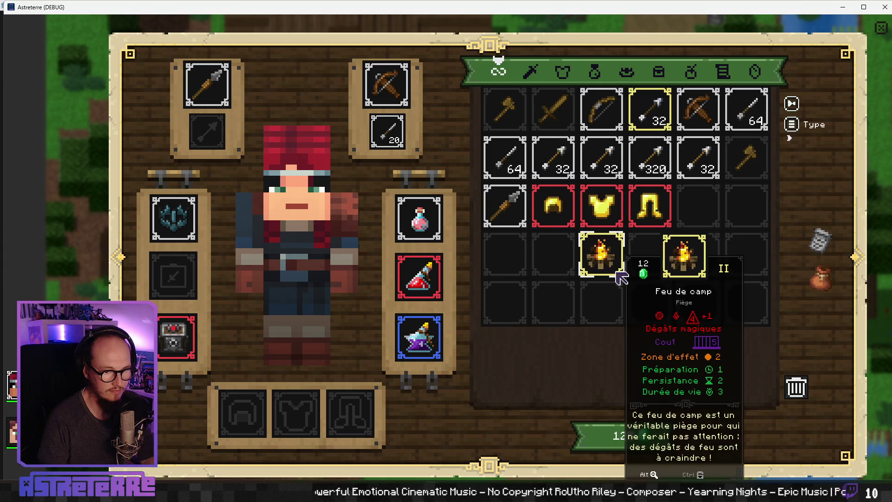
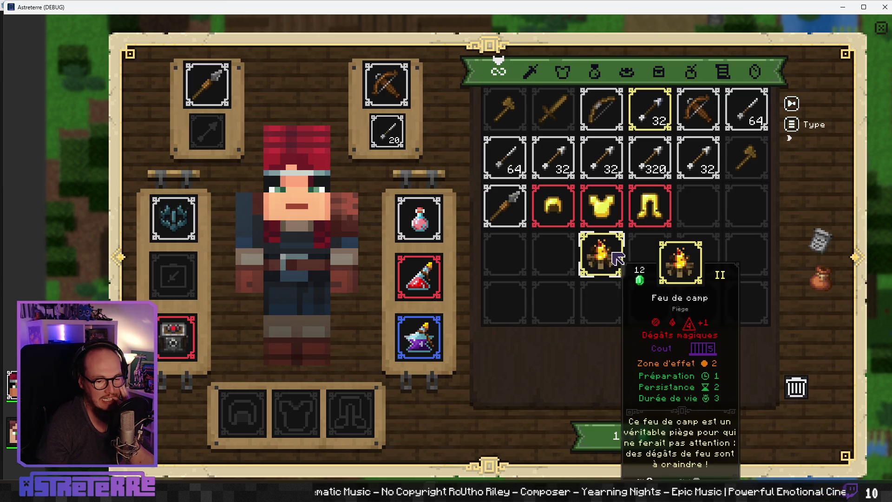
Equip the Feu de camp trap in the empty left equipment slot and return to the farm map
mouse_move(618, 258)
mouse_down()
mouse_move(663, 253)
mouse_move(379, 255)
mouse_move(173, 276)
mouse_up()
key(Escape)
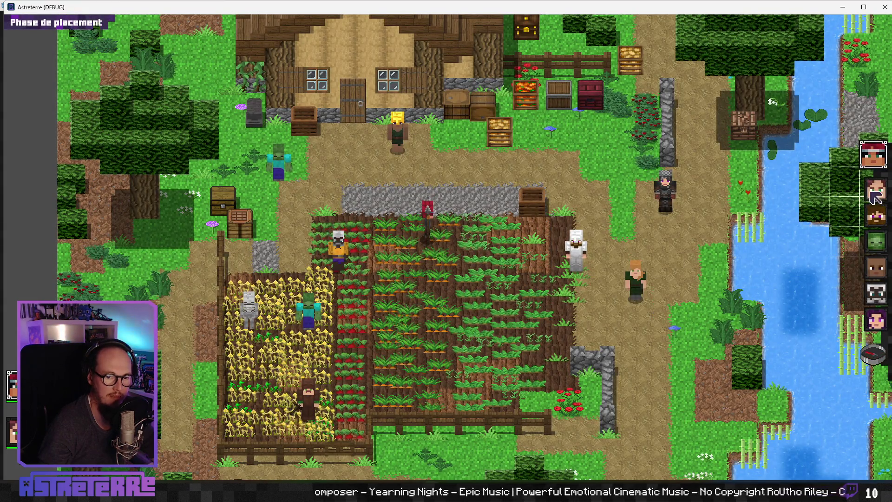
Place the red-haired and brown-robed characters near the carrots and end the placement phase
click(427, 271)
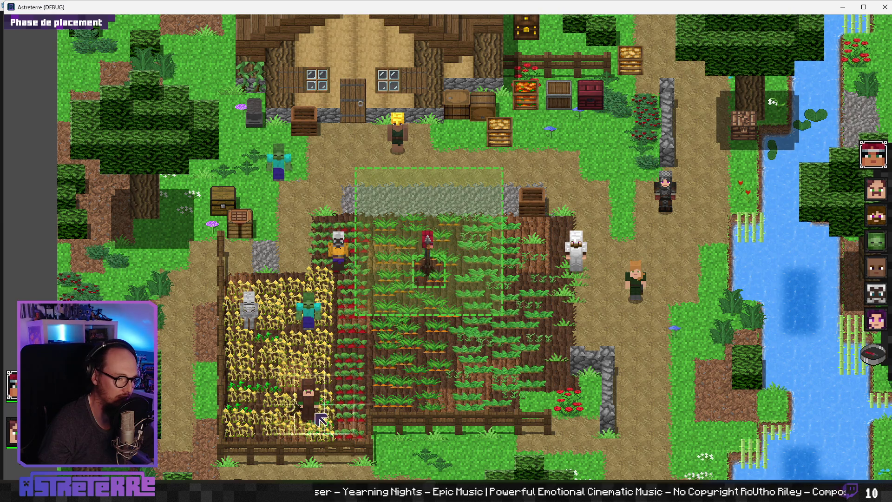
click(307, 400)
click(367, 346)
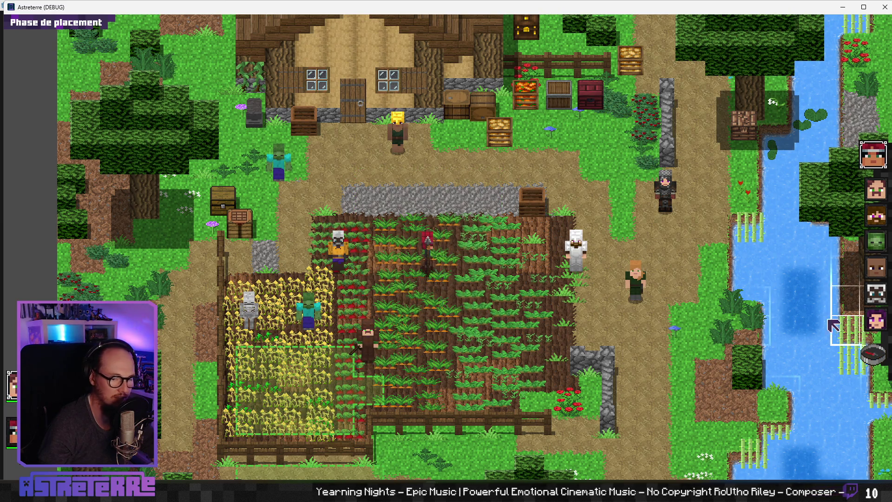
click(873, 355)
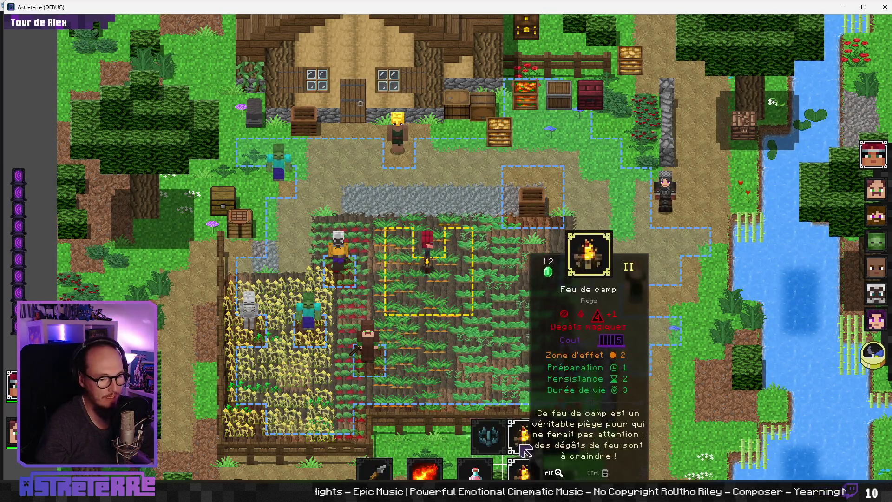
Play the Feu de camp card onto the carrot field, move the red-haired hero, and finish the turn
click(524, 471)
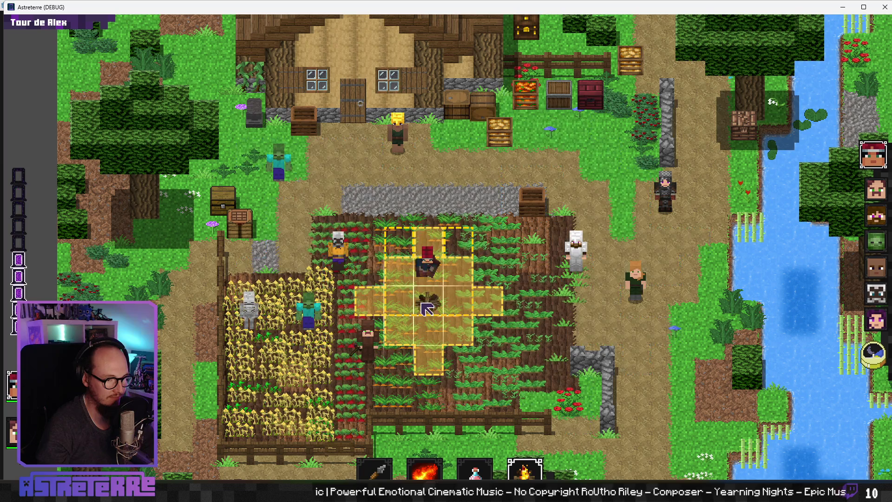
click(423, 307)
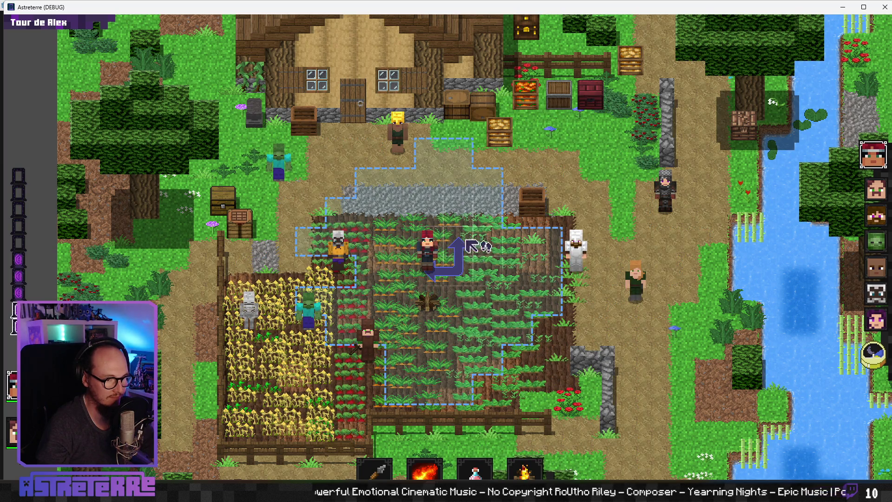
click(485, 253)
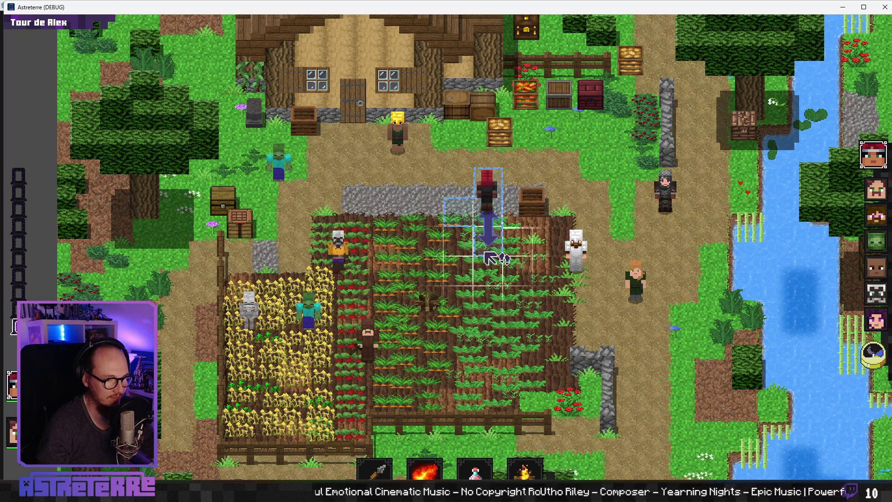
click(851, 357)
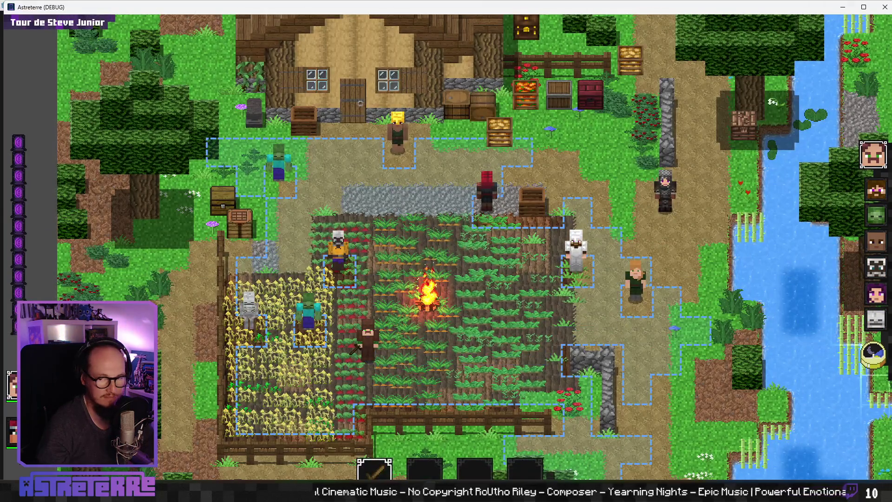
Record an 881×536 clip with ScreenToGif of Steve Junior walking past the campfire trap
drag(391, 118, 475, 146)
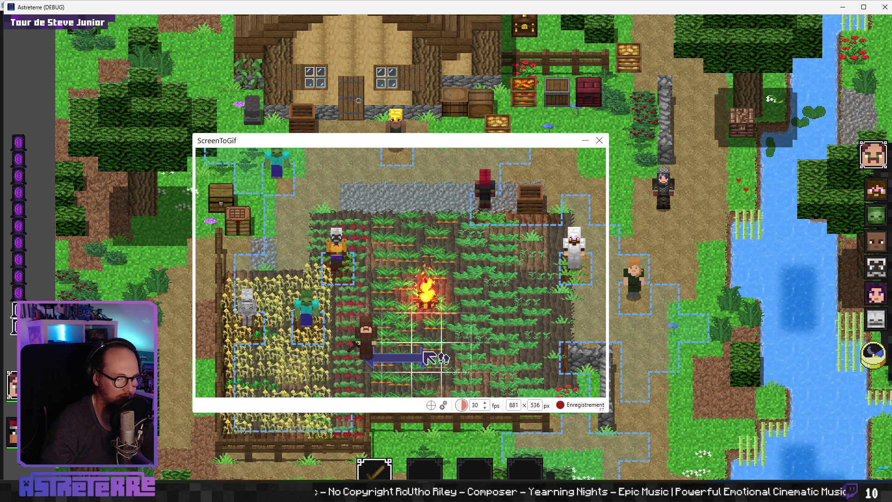
key(F7)
click(404, 337)
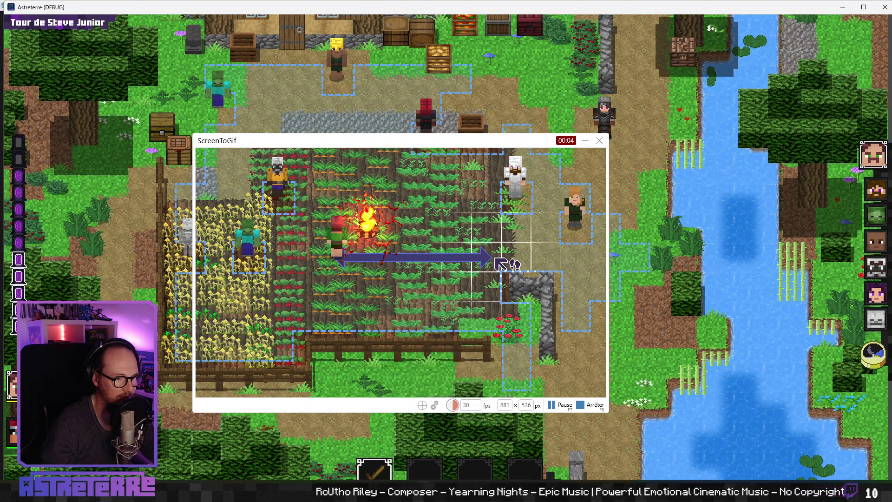
key(F8)
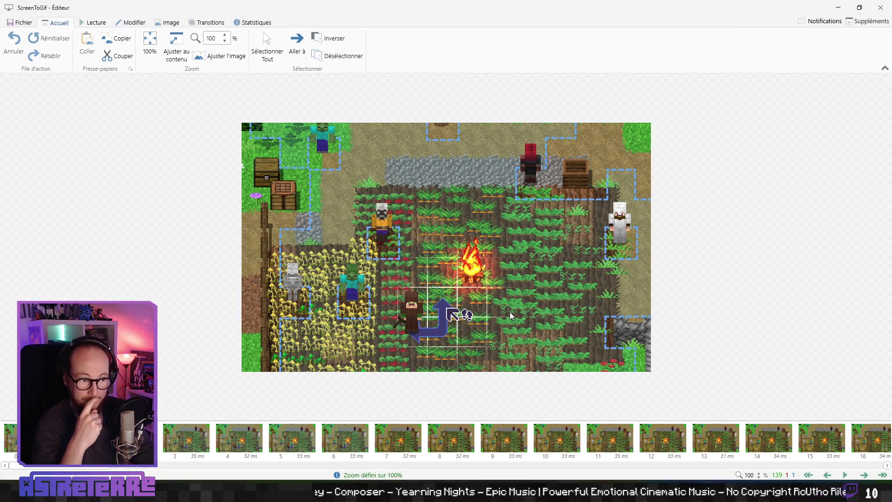
Play back the recording and scrub frame by frame to the campfire fire burst around frame 87
key(space)
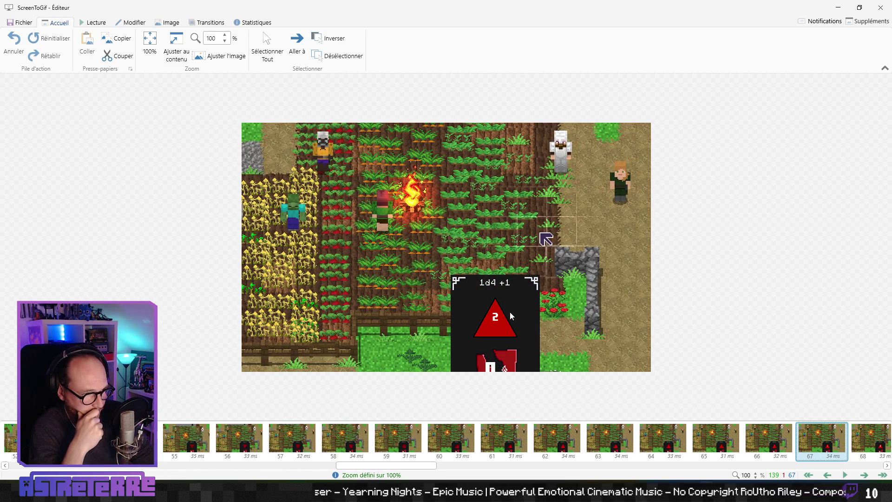
key(space)
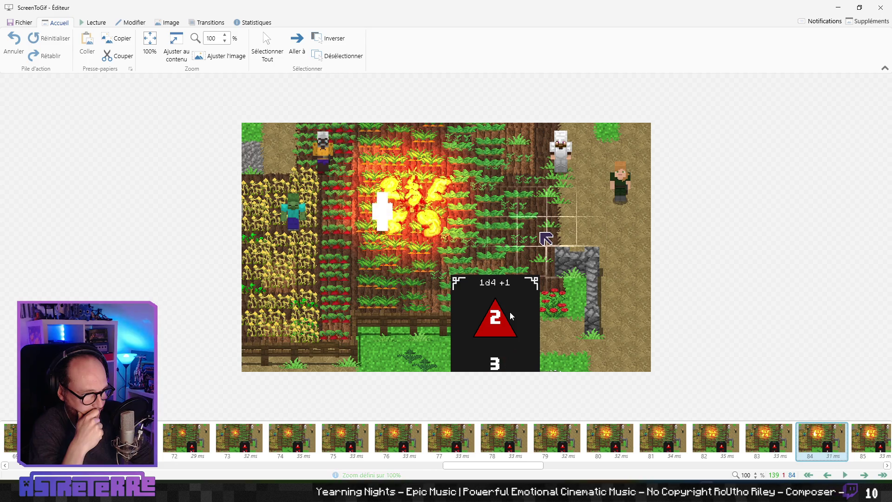
key(Left)
key(Left)
key(Left)
key(Right)
key(Right)
key(Right)
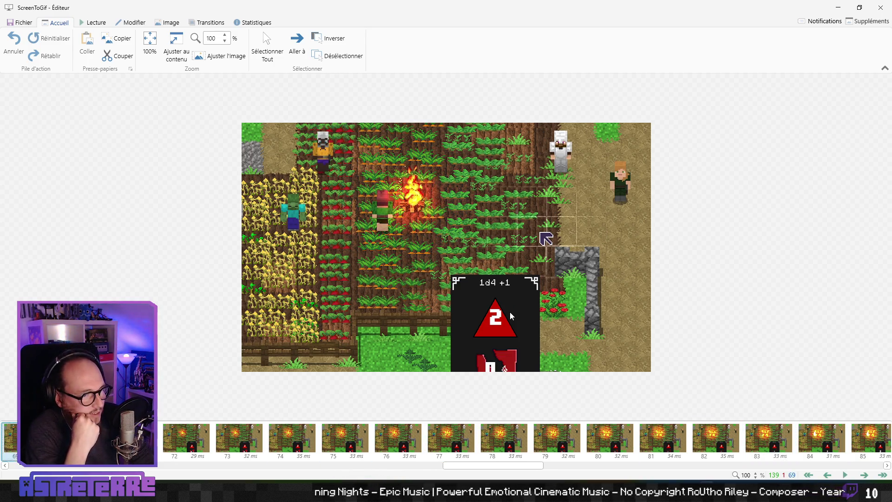
key(Left)
key(Left)
key(Left)
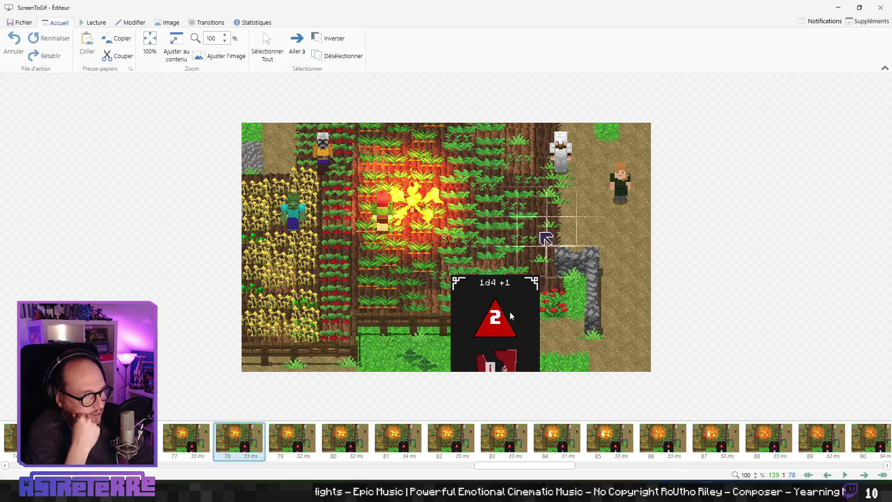
key(Right)
key(Right)
key(Right)
key(Left)
key(Left)
key(Left)
key(Right)
key(Right)
key(Right)
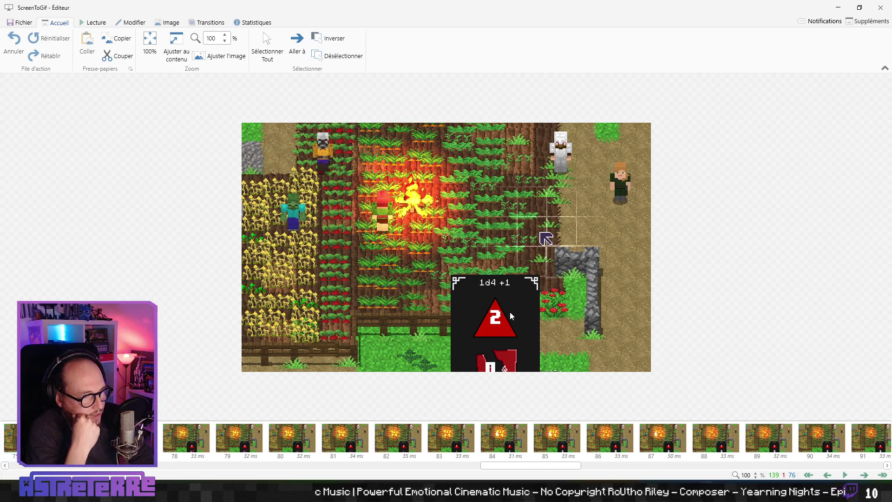
key(Left)
key(Left)
key(Left)
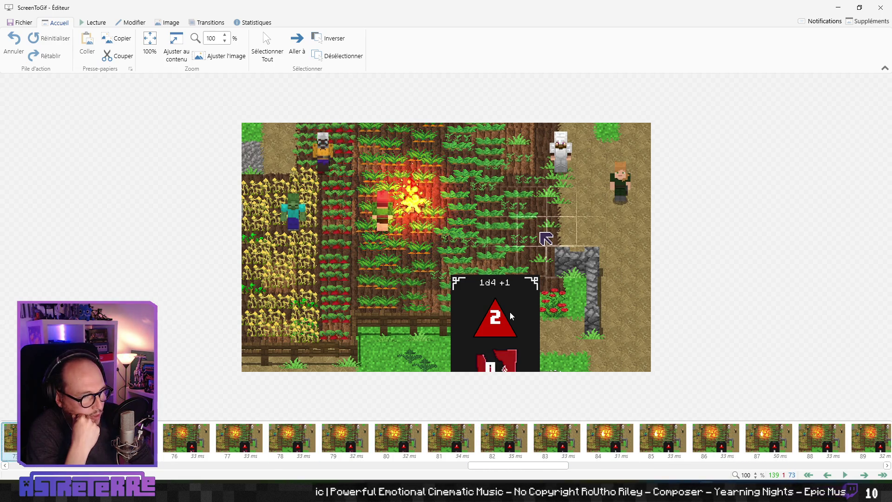
key(Right)
key(Right)
key(Right)
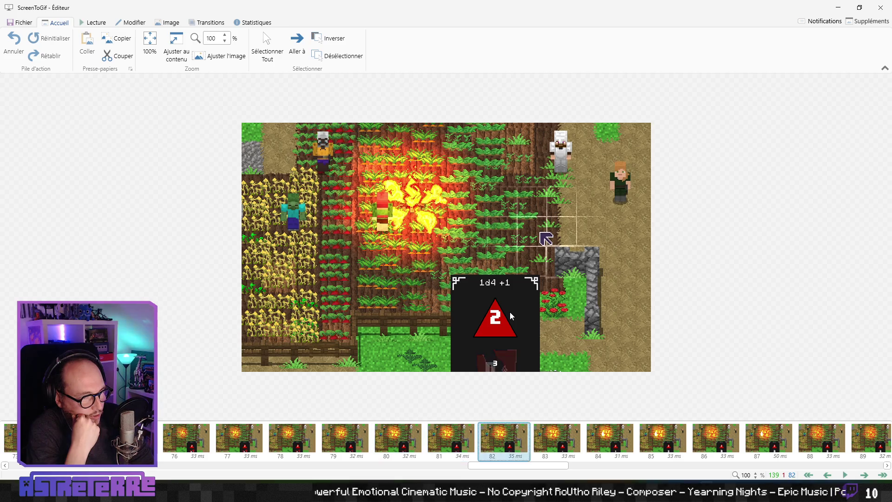
key(Right)
key(Right)
key(Right)
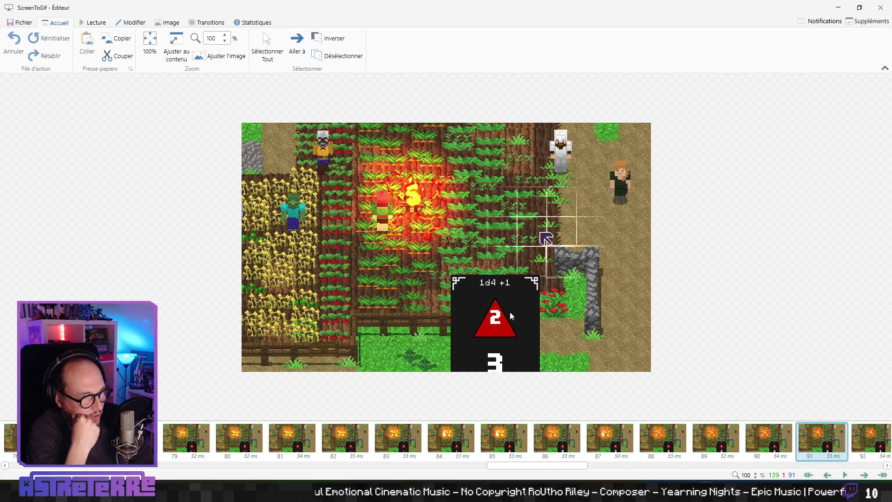
key(Left)
key(Left)
key(Left)
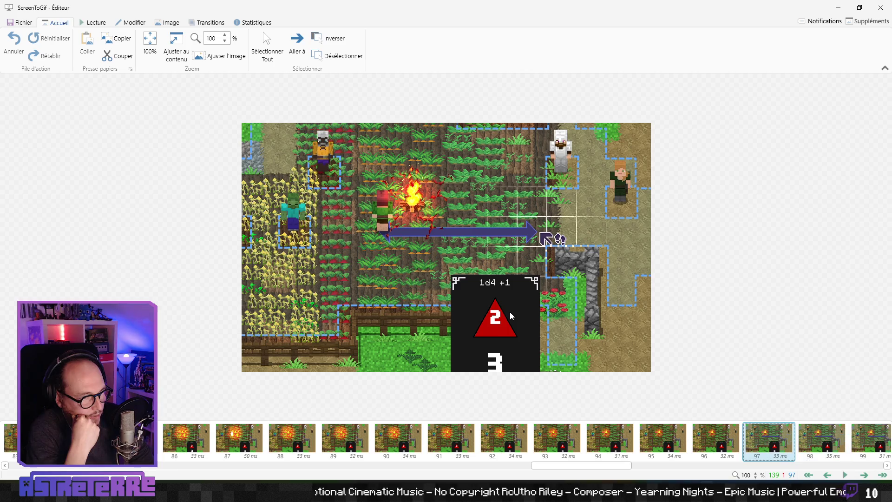
key(Left)
key(Left)
key(Left)
key(Right)
key(Right)
key(Right)
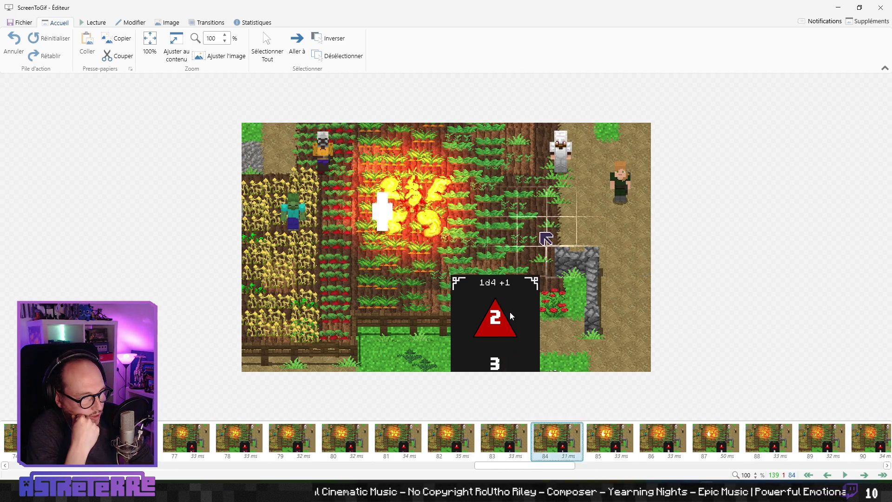
key(Left)
key(Left)
key(Left)
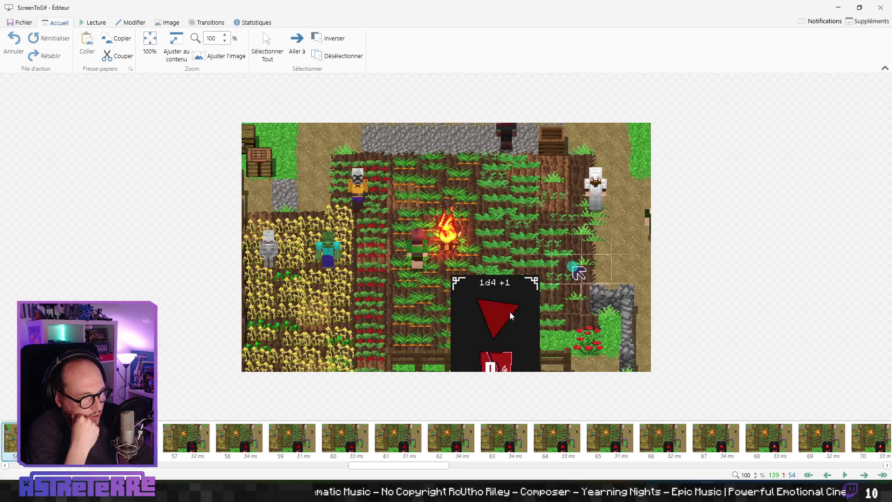
key(Right)
key(Right)
key(Right)
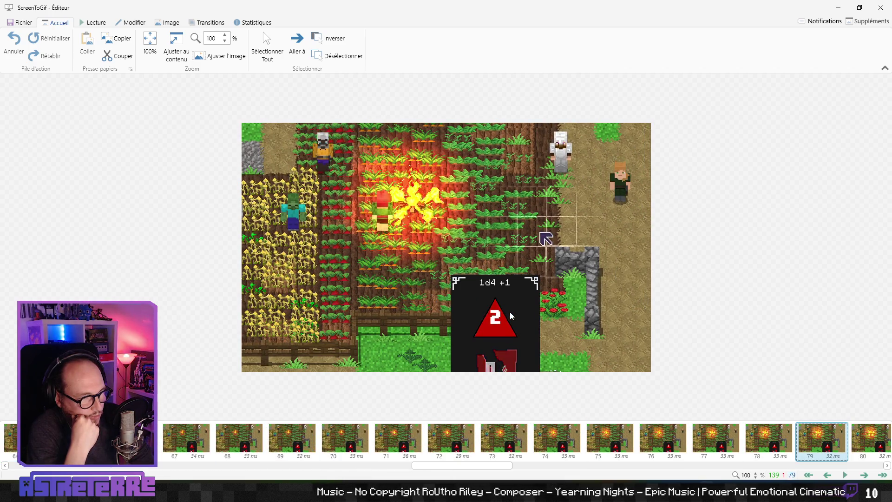
key(Left)
key(Left)
key(Left)
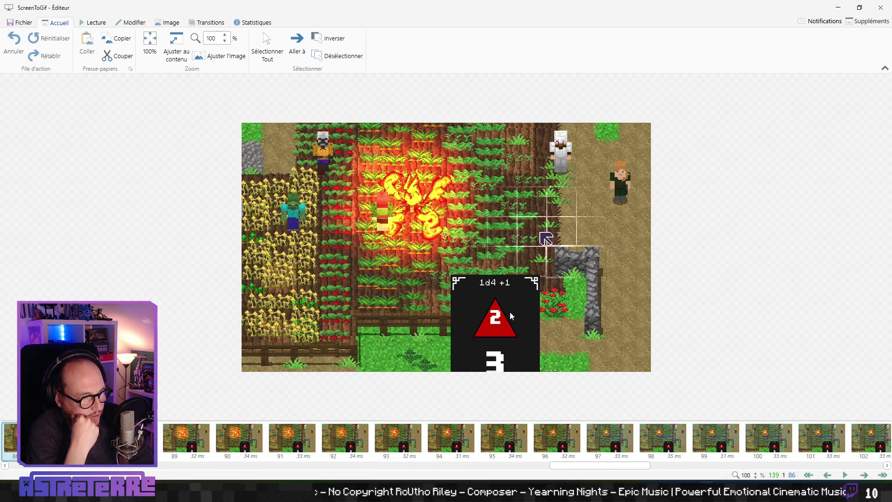
key(Right)
key(Right)
key(Right)
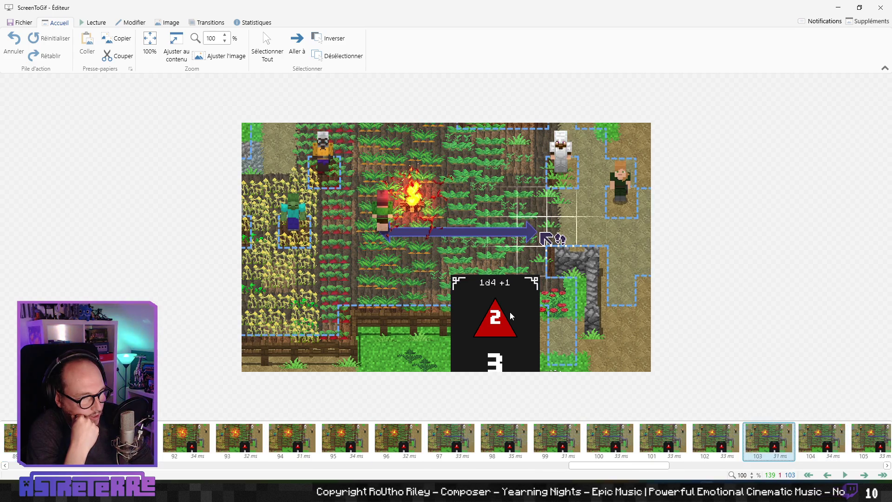
key(Left)
key(Left)
key(Left)
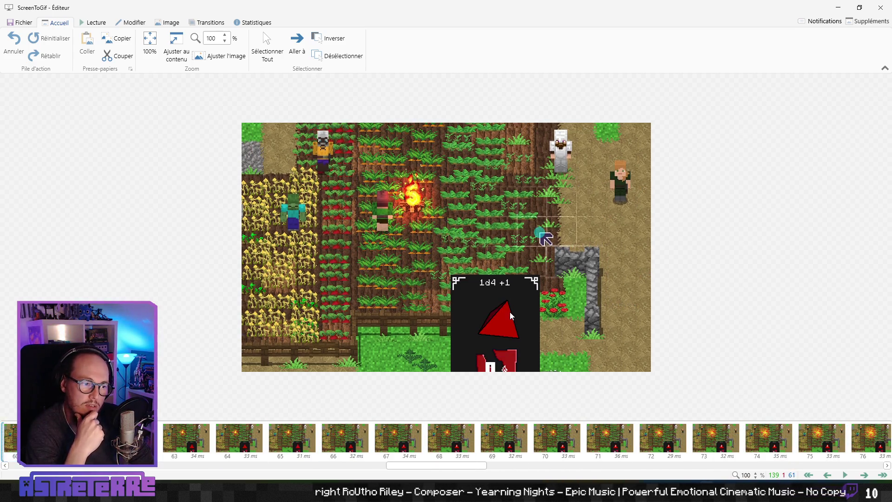
key(Right)
key(Right)
key(Right)
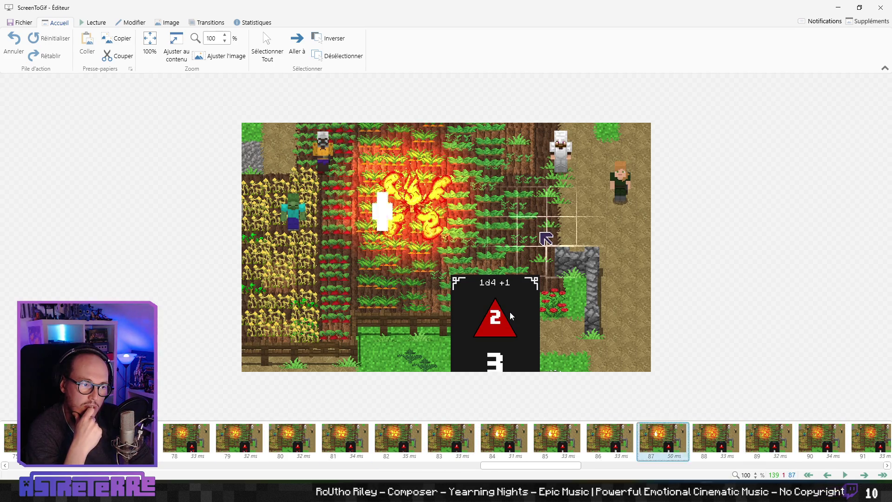
key(Right)
key(Right)
key(Right)
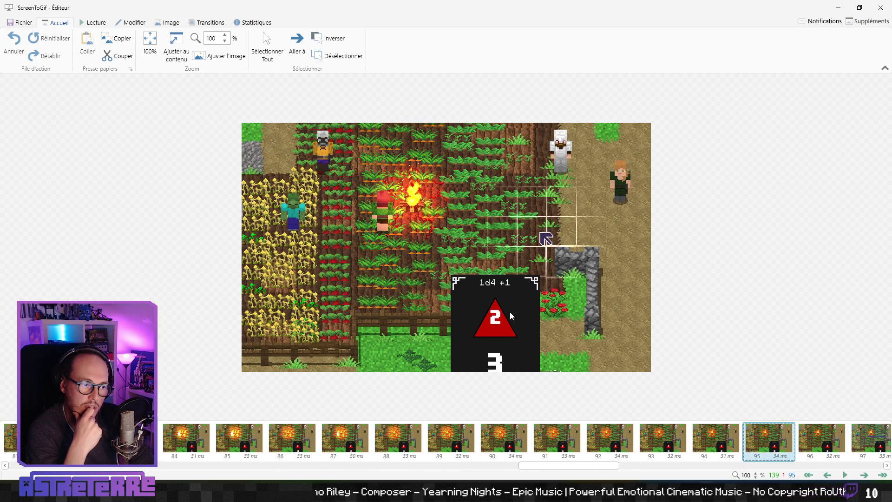
key(Right)
key(Right)
key(Right)
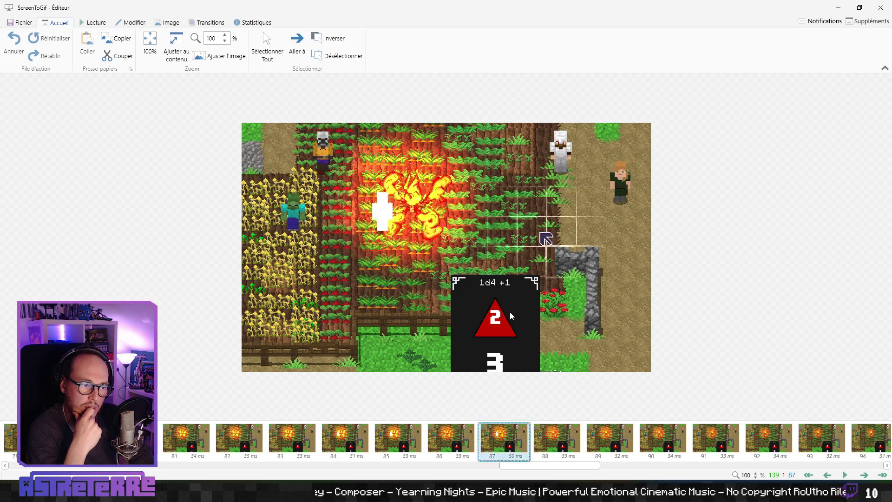
key(Left)
key(Left)
key(Left)
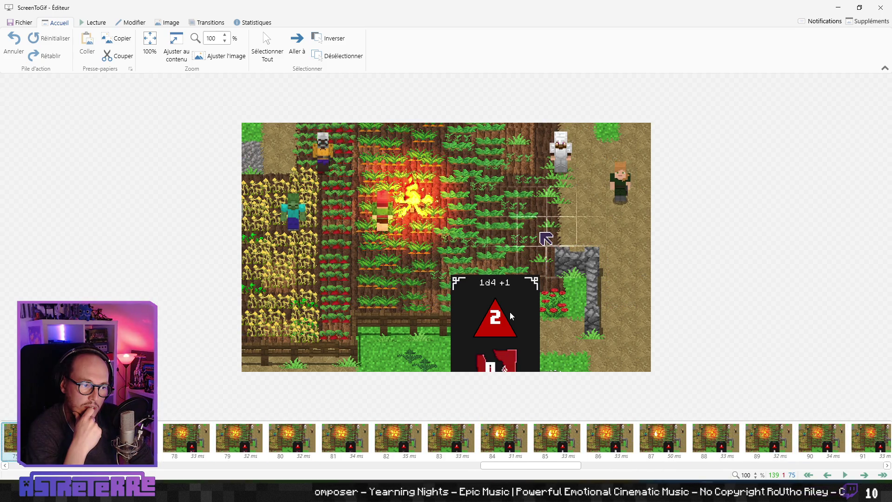
key(Right)
key(Right)
key(Right)
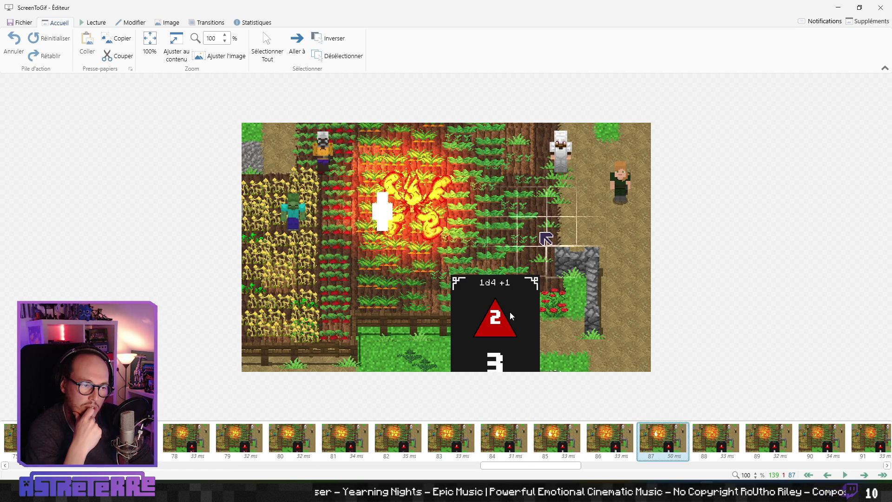
Quit ScreenToGif with Oui and aim the campfire trap in-game to preview its damage
click(886, 9)
click(491, 278)
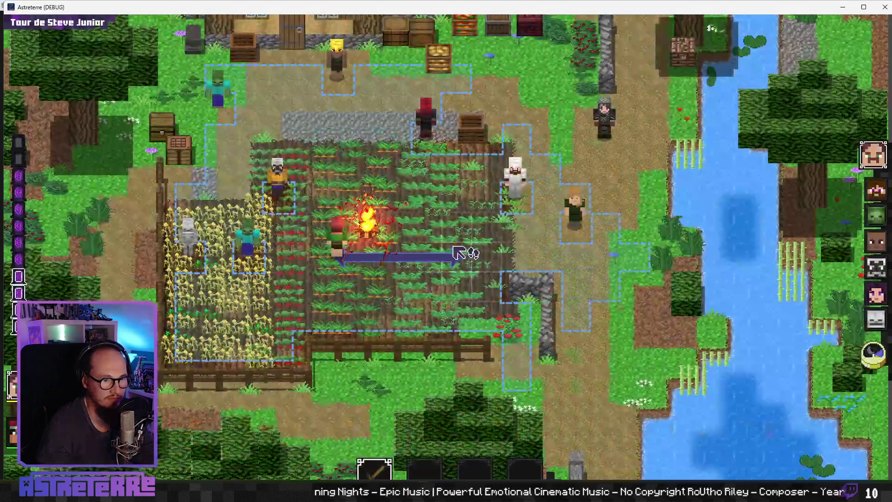
click(312, 261)
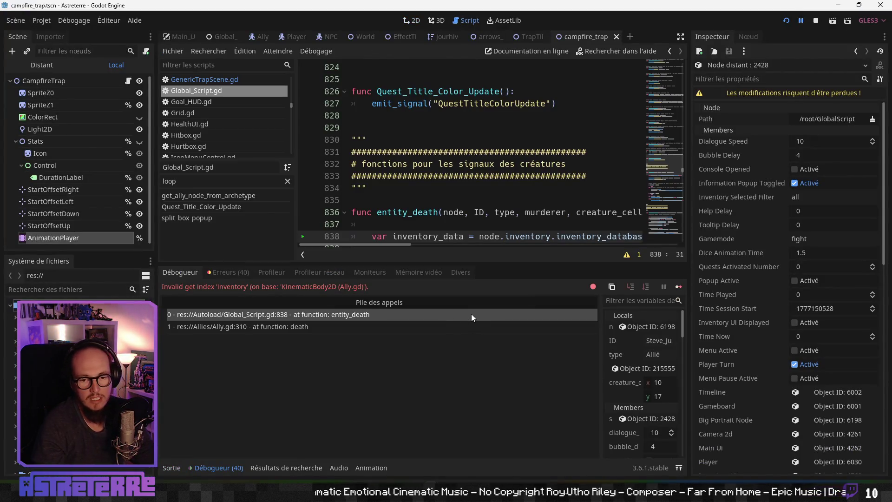
Stop the game, inspect entity_death's Ally checks on lines 844–845, then switch to the Actions_Catalog sheet
click(816, 20)
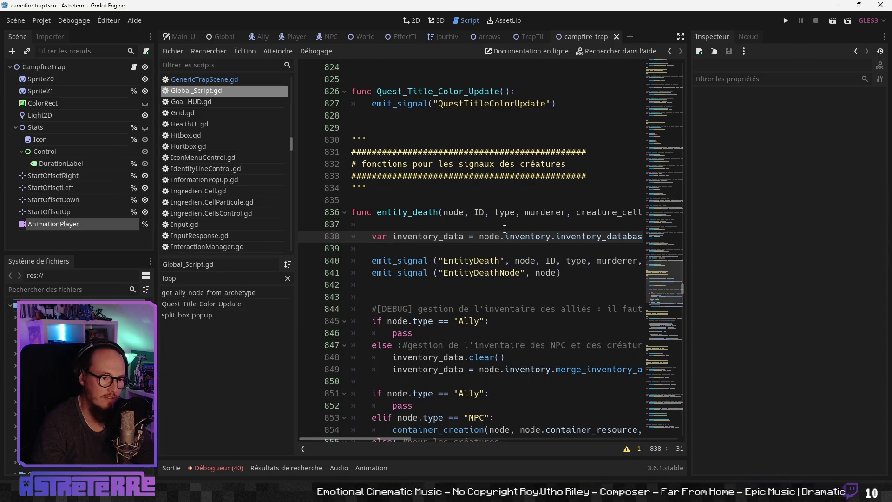
click(496, 307)
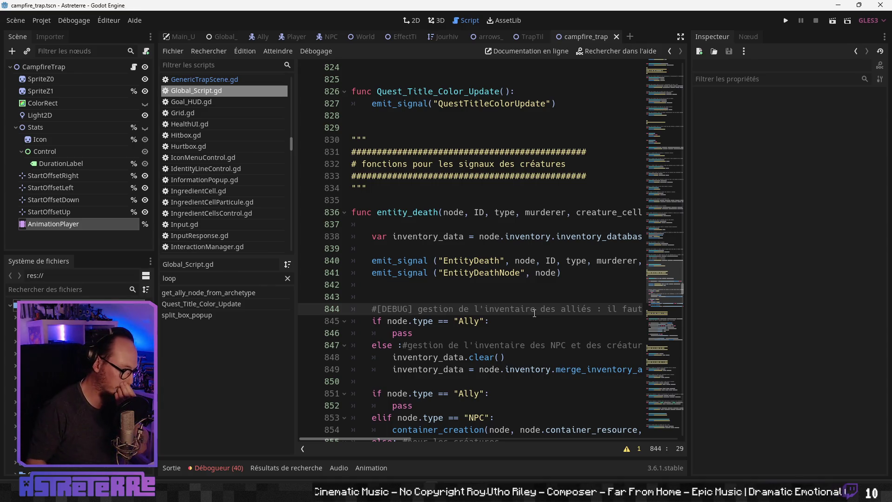
click(485, 321)
scroll(521, 196, down, 4)
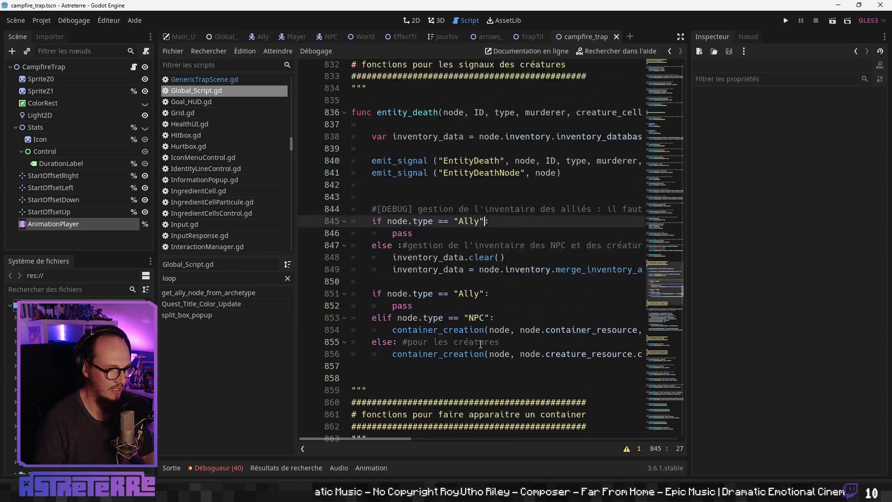
scroll(557, 95, up, 3)
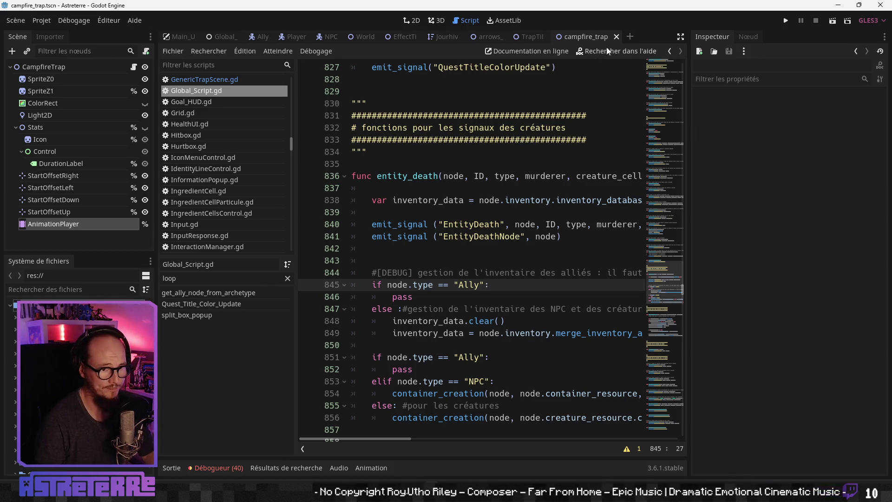
click(449, 285)
scroll(449, 288, down, 1)
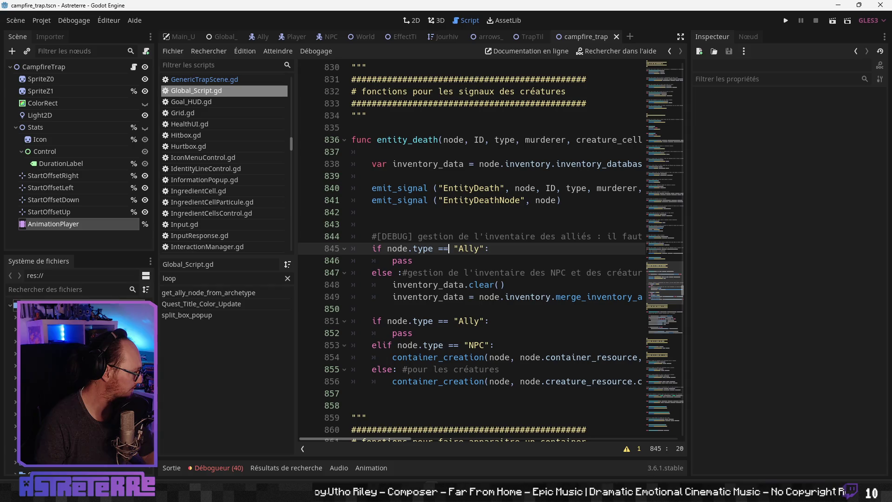
key(alt+Tab)
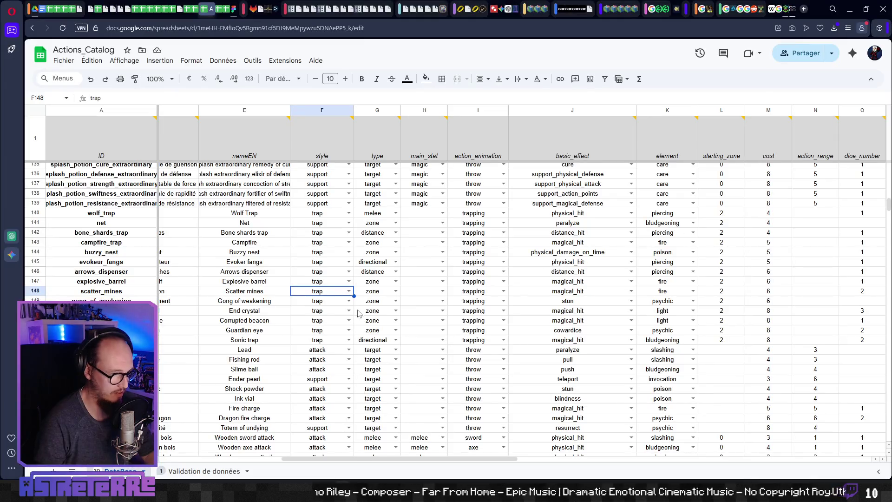
Pick magical_damage_on_time from the dropdown in campfire_trap's cell J143, then minimize the browser
click(221, 235)
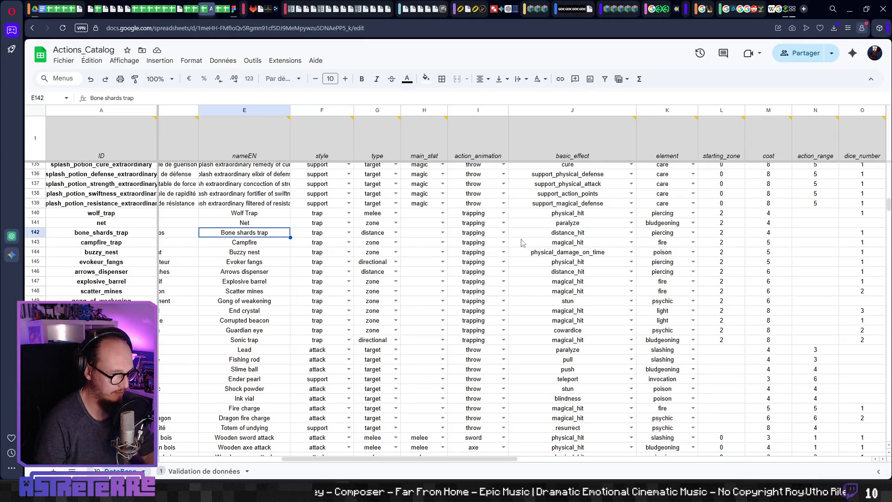
click(597, 236)
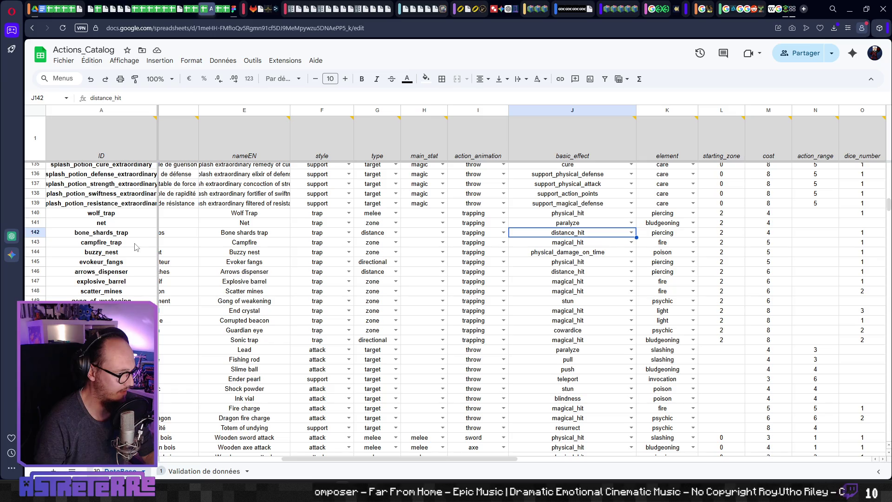
click(602, 243)
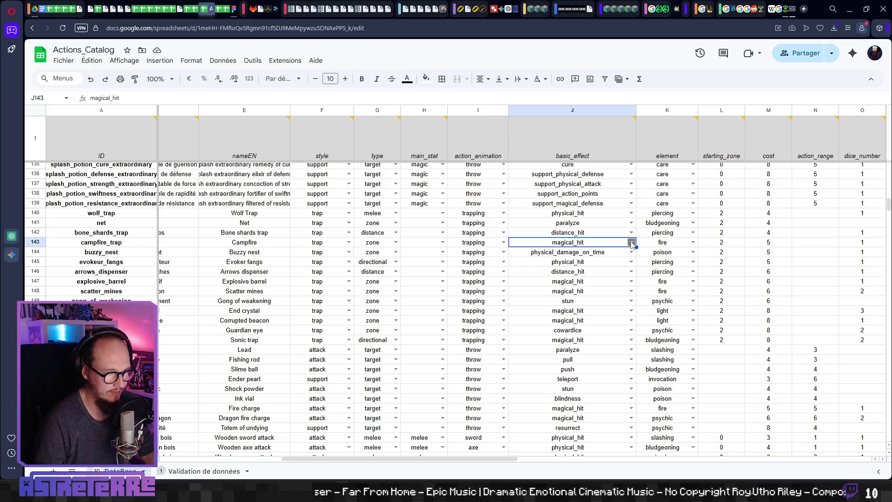
click(631, 242)
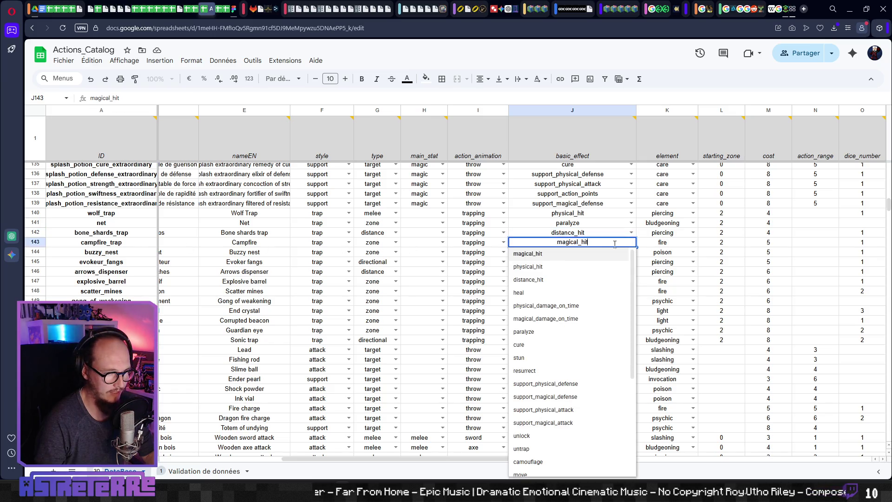
click(568, 319)
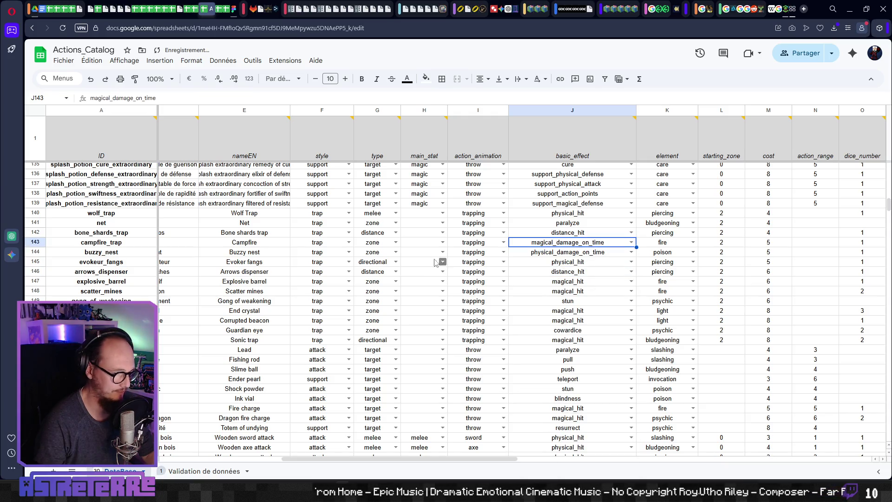
key(F2)
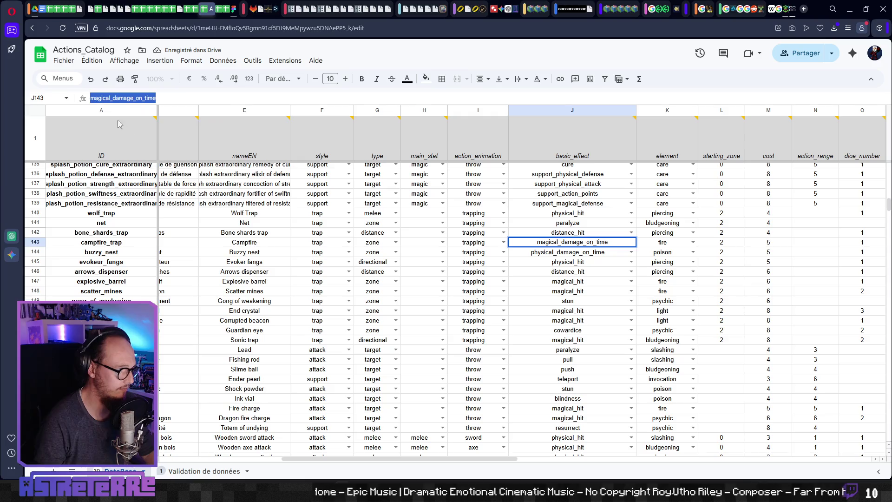
click(580, 272)
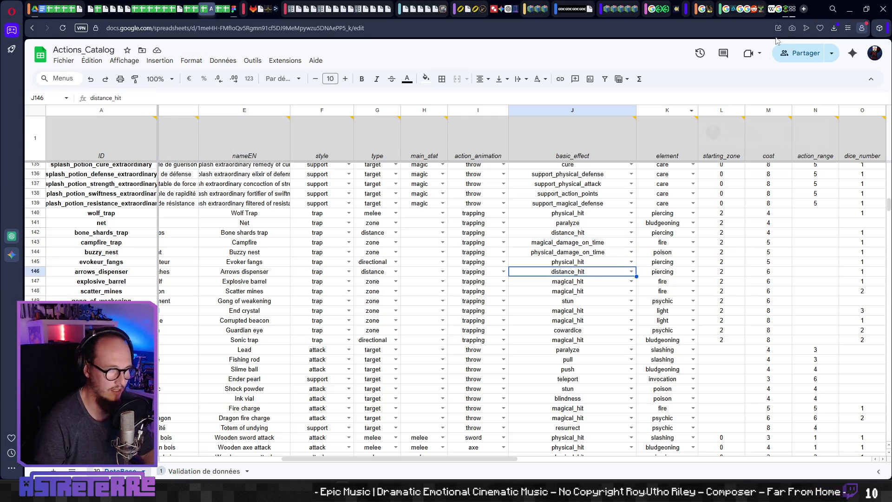
click(848, 12)
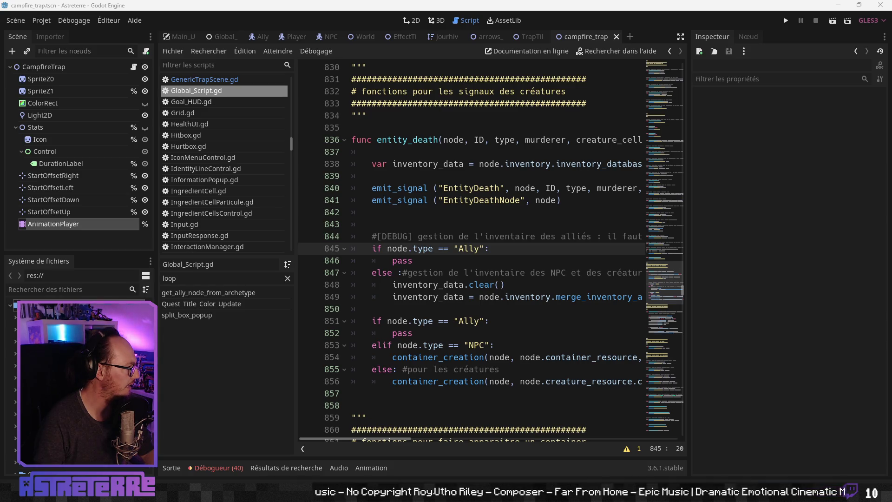
Find the campfire_trap entry in Actions_Catalog.json and select its magical_hit basic_effect value
key(alt+Tab)
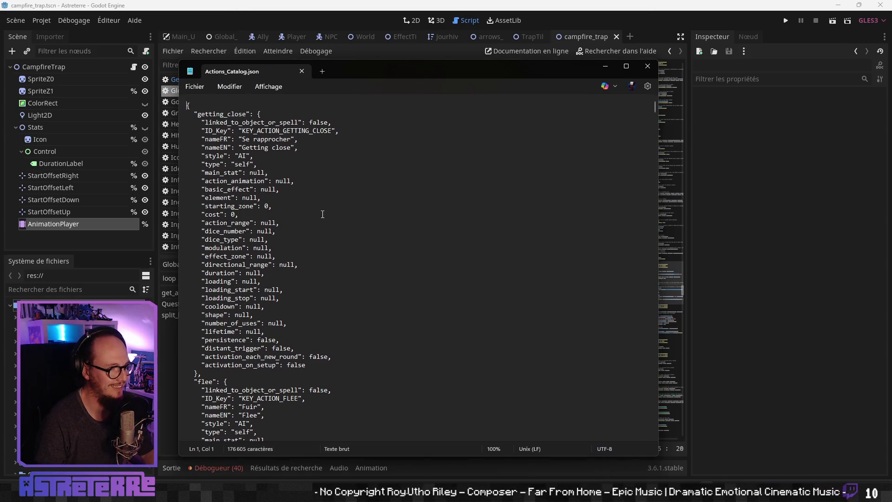
key(ctrl+f)
text(campfire_trap)
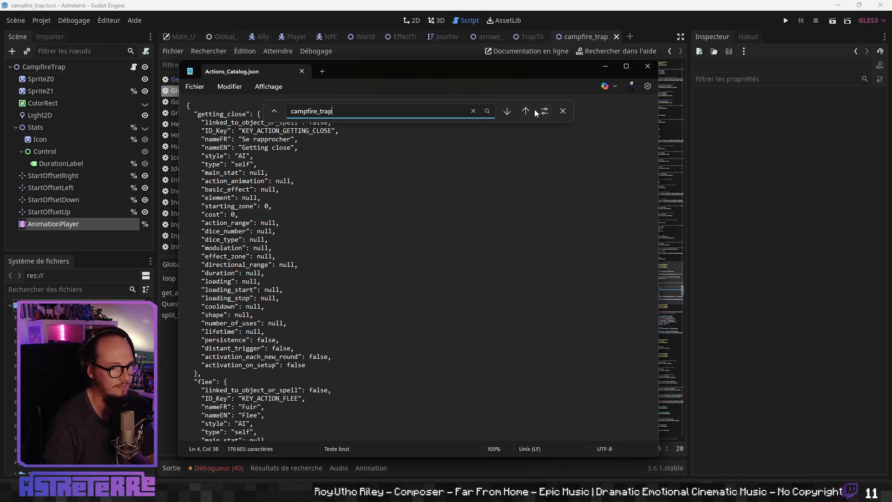
click(521, 113)
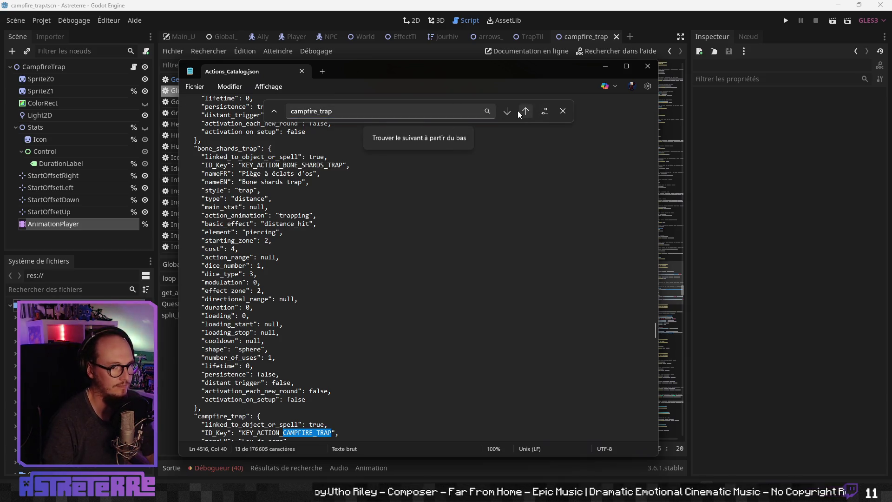
scroll(325, 279, down, 6)
click(292, 316)
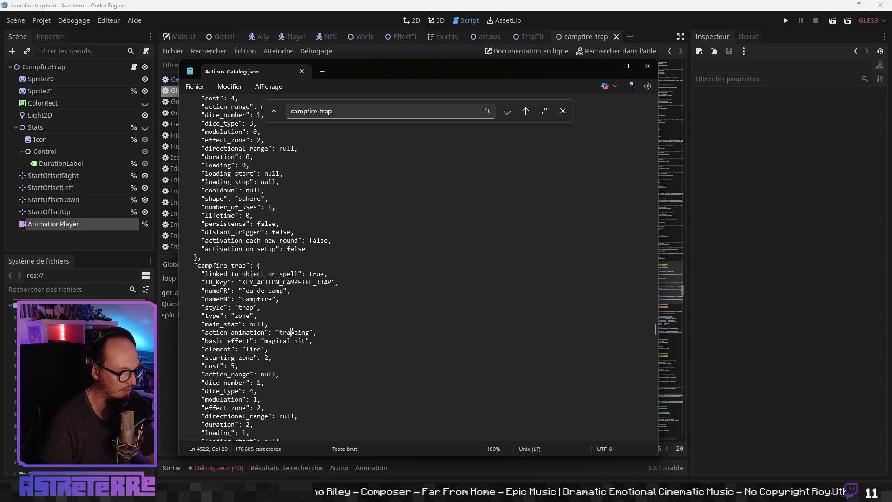
scroll(292, 324, down, 1)
drag(290, 290, 291, 292)
Replace the value with magical_damage_on_time, close the search bar, and return to Godot
text(magical_damage_on_time)
key(ctrl+z)
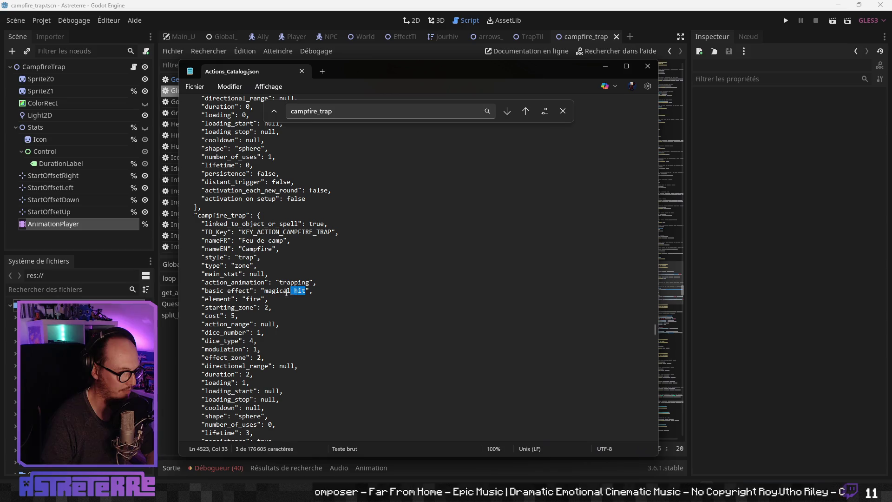
text(agical_damage_on_time)
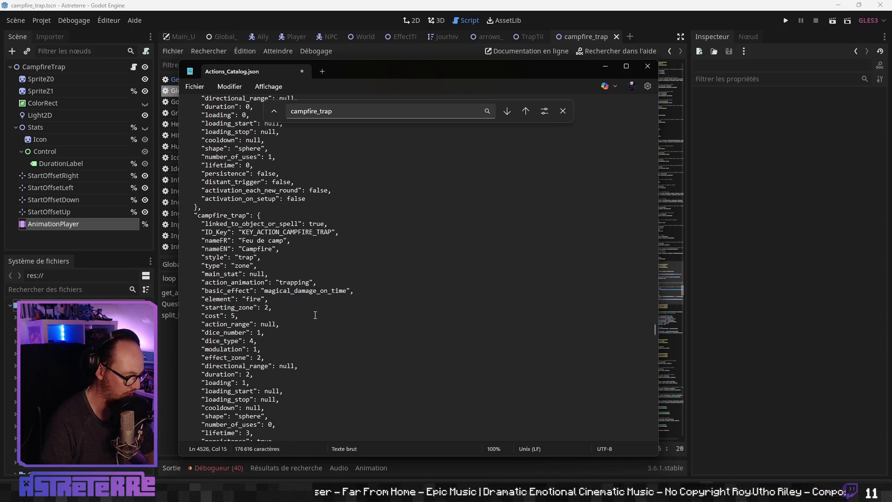
click(563, 111)
click(321, 290)
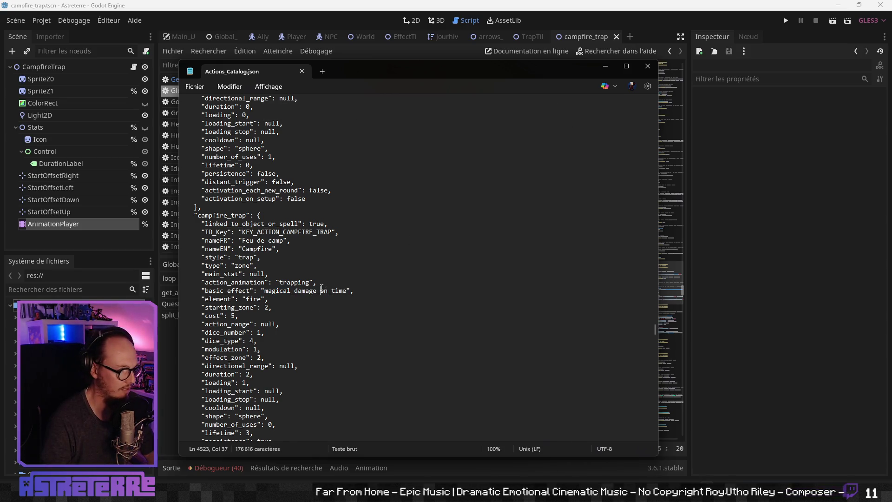
scroll(303, 311, down, 5)
scroll(321, 298, up, 3)
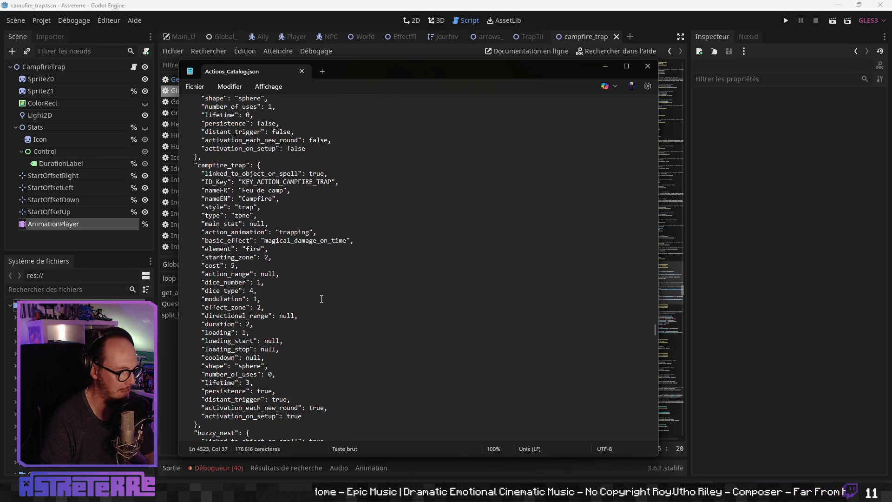
key(alt+Tab)
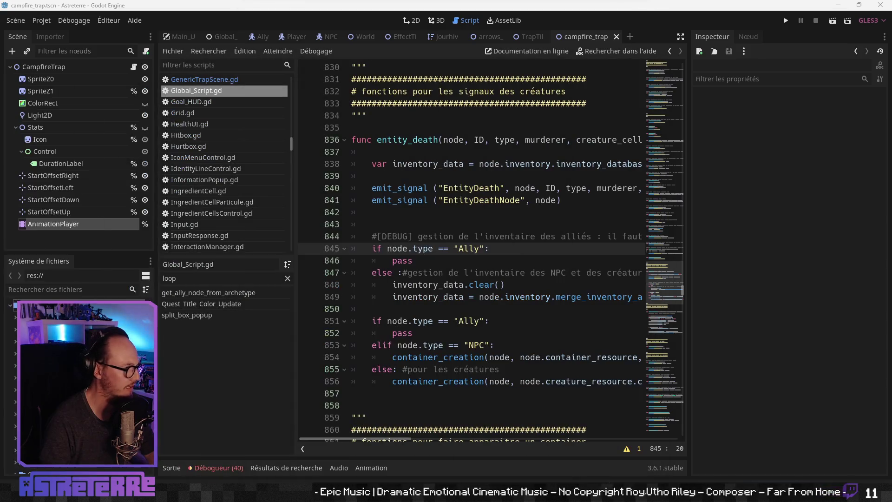
Switch from Global_Script to the TrapTiles scene, then to the campfire_trap scene's script
click(511, 293)
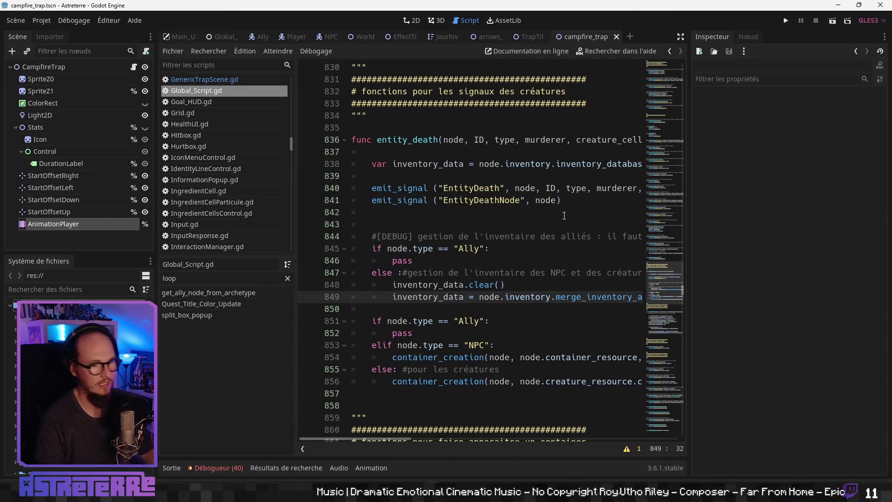
click(530, 37)
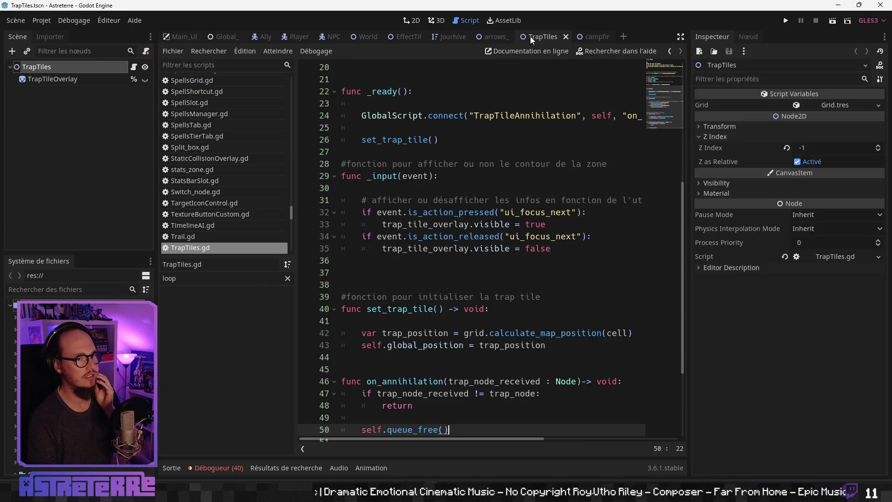
click(596, 38)
click(460, 200)
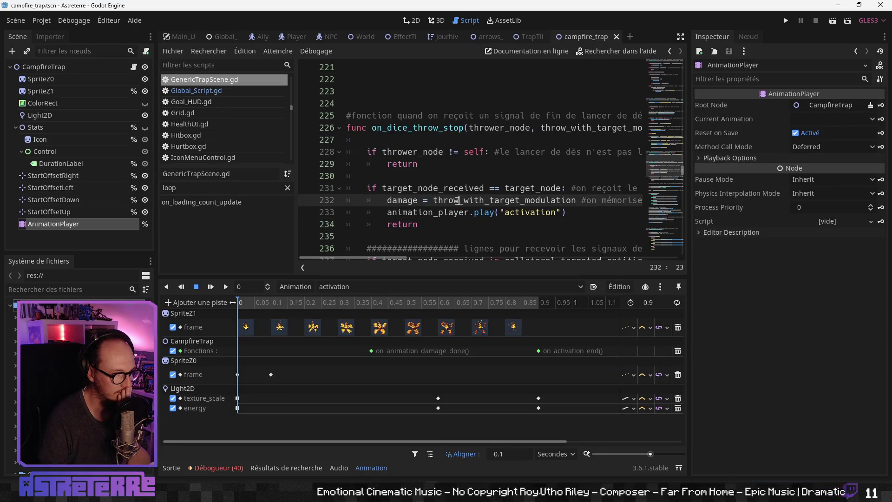
scroll(459, 200, down, 1)
Hide the side docks and drag the bottom-panel splitter down to enlarge the code view
click(681, 36)
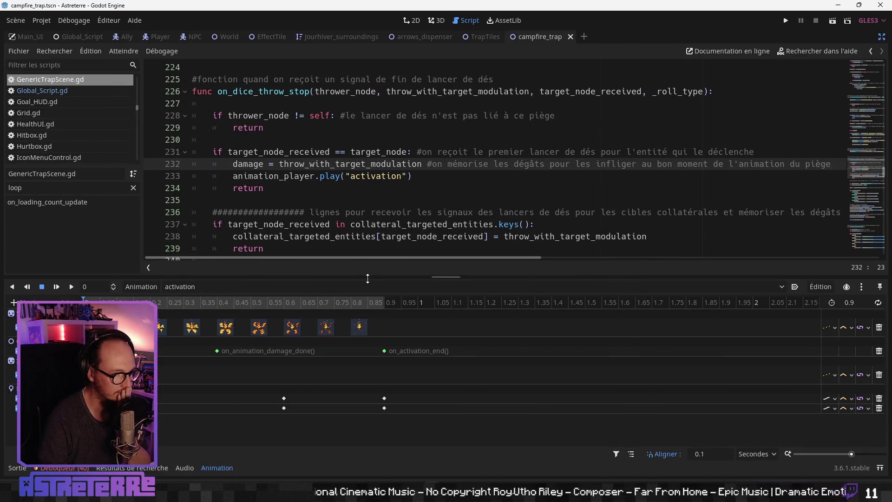
drag(367, 277, 381, 435)
scroll(381, 256, down, 2)
click(371, 225)
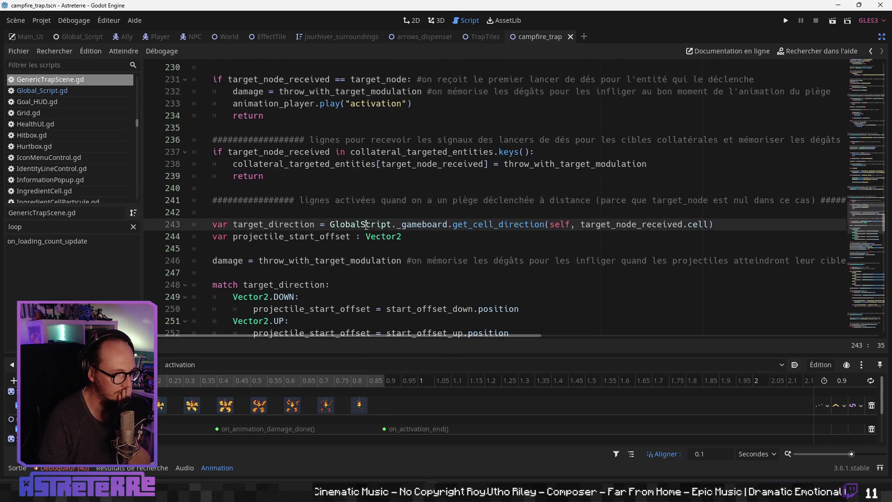
scroll(367, 226, down, 4)
scroll(366, 226, down, 2)
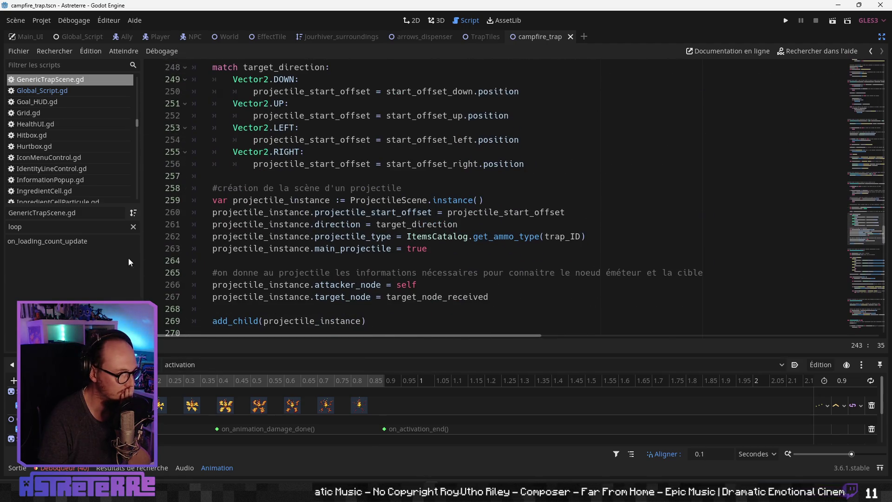
Clear the method filter and go to on_activation_end, reviewing its erase_tile and active_trap lines
click(133, 227)
scroll(79, 285, down, 2)
scroll(79, 296, down, 1)
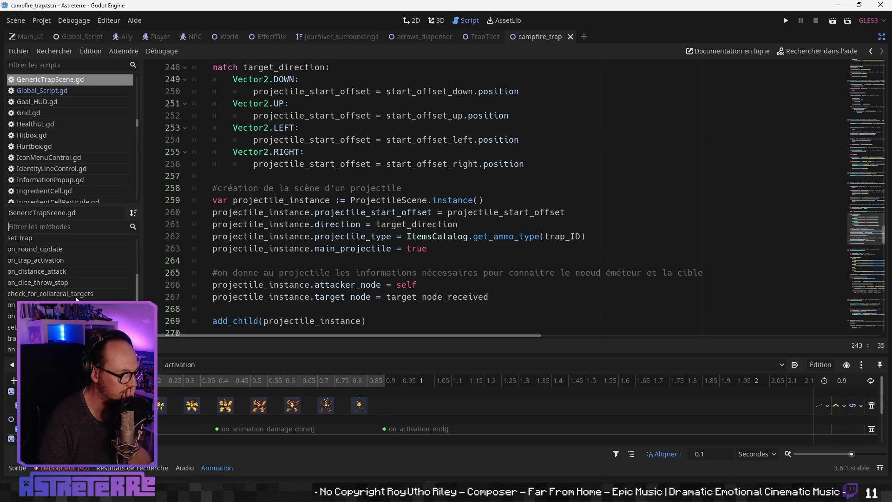
click(69, 316)
scroll(324, 206, up, 2)
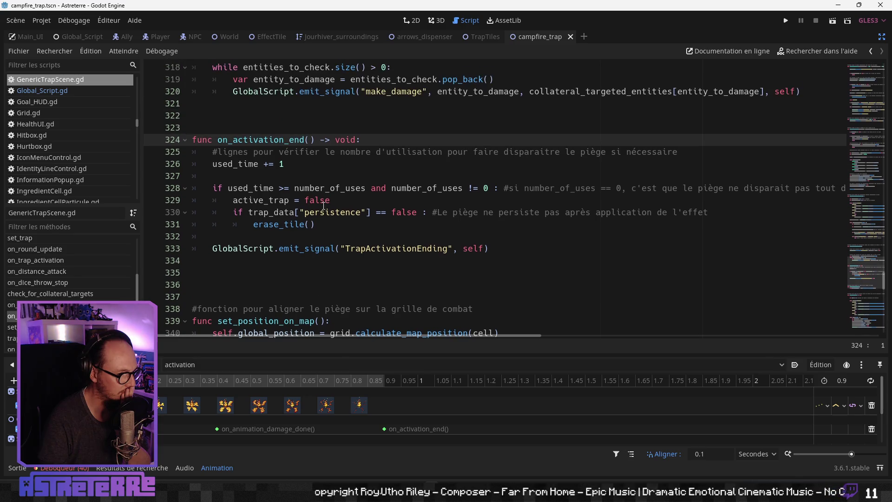
click(339, 226)
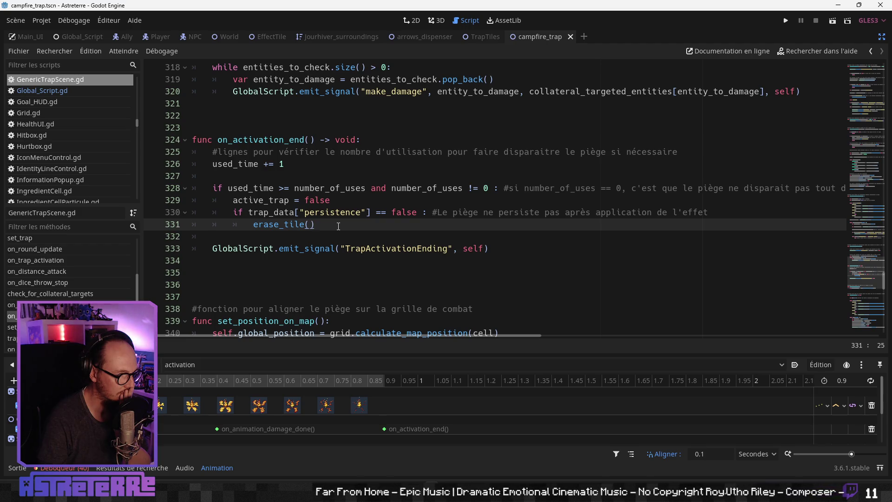
click(349, 201)
scroll(348, 200, up, 2)
scroll(348, 201, down, 2)
scroll(348, 201, up, 1)
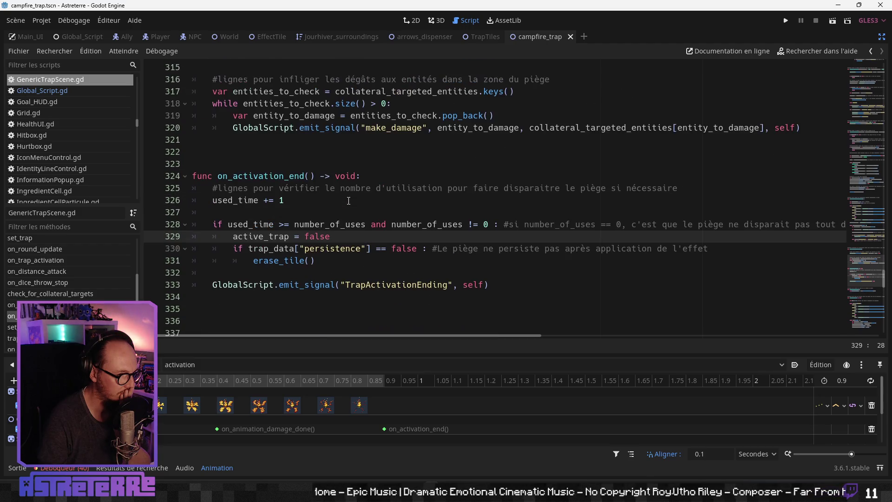